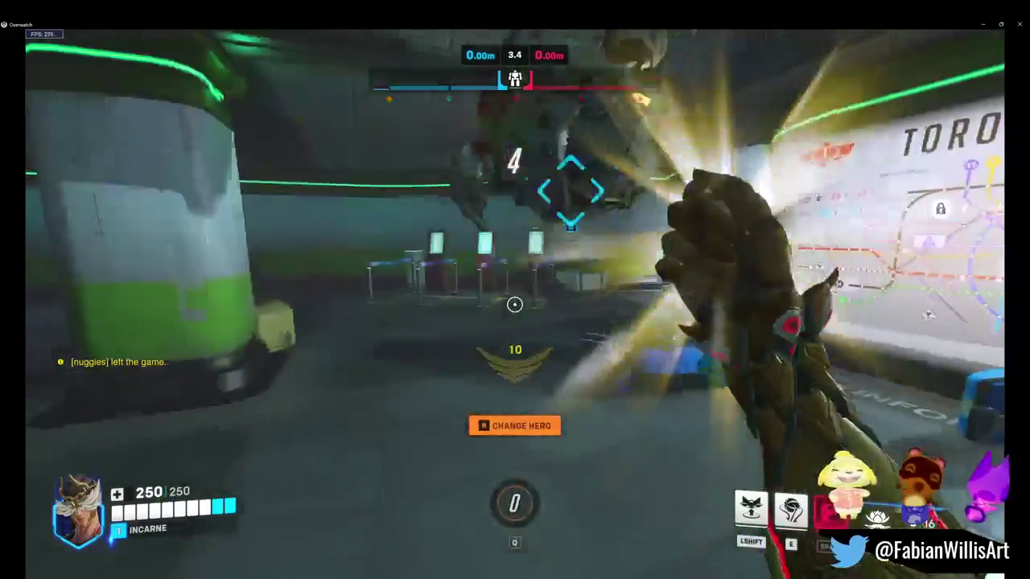
# Step: Switch weapons and check the team scoreboard and Lifeweaver stats
pyautogui.press('g')
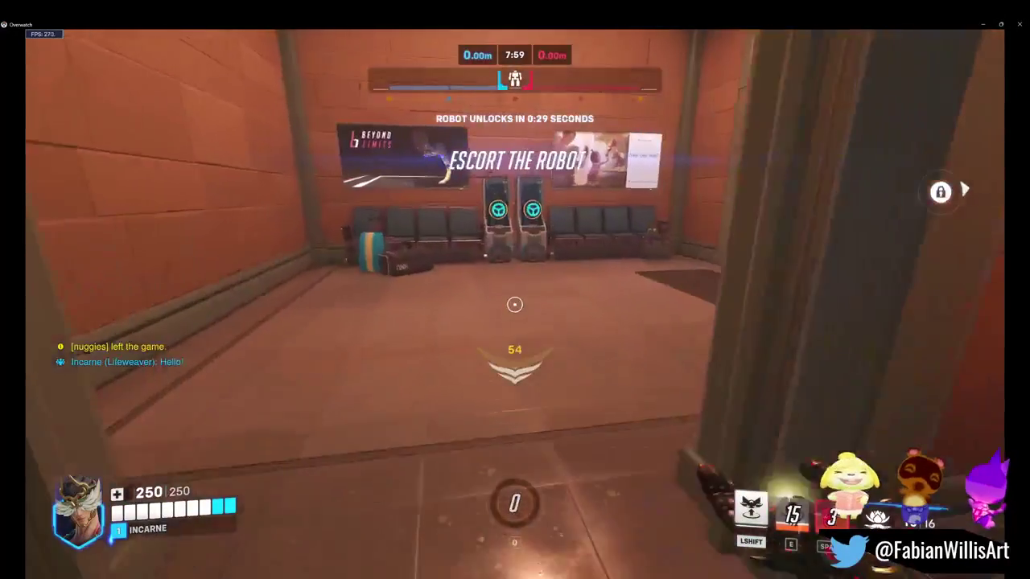
pyautogui.press('Tab')
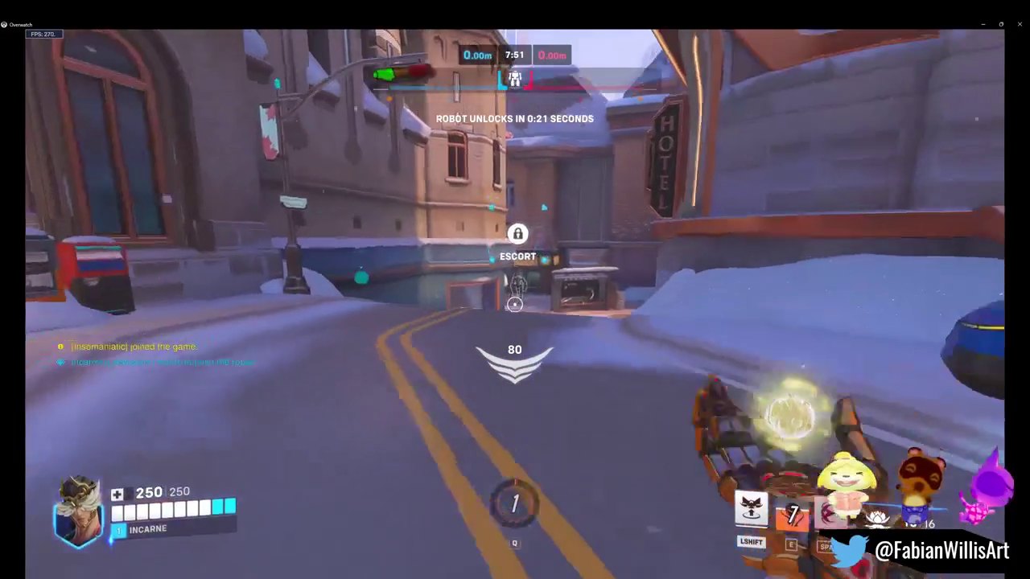
pyautogui.press('Tab')
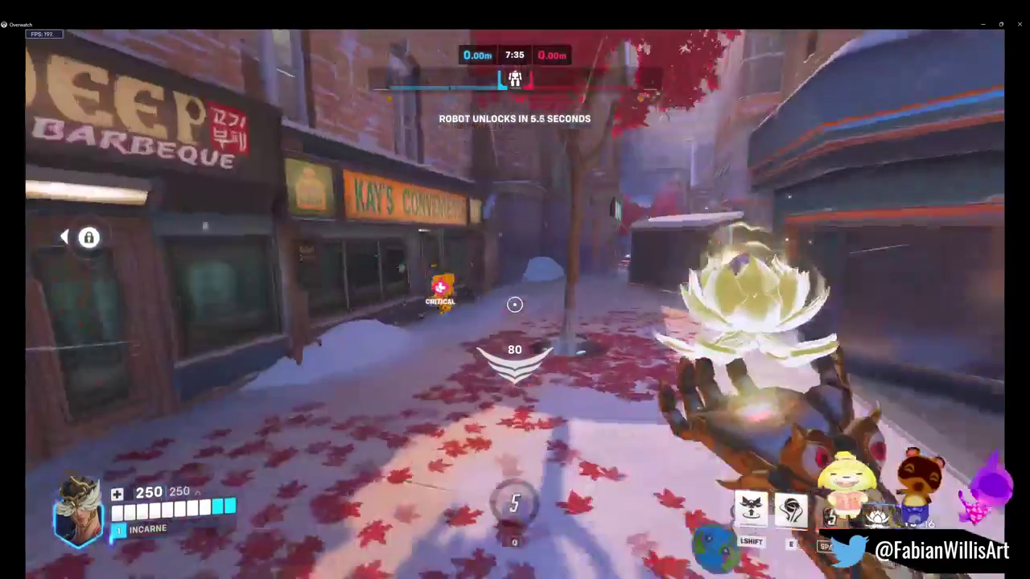
# Step: Pull Bastion and Wrecking Ball to safety while healing with blossoms and raising a petal platform
pyautogui.press('e')
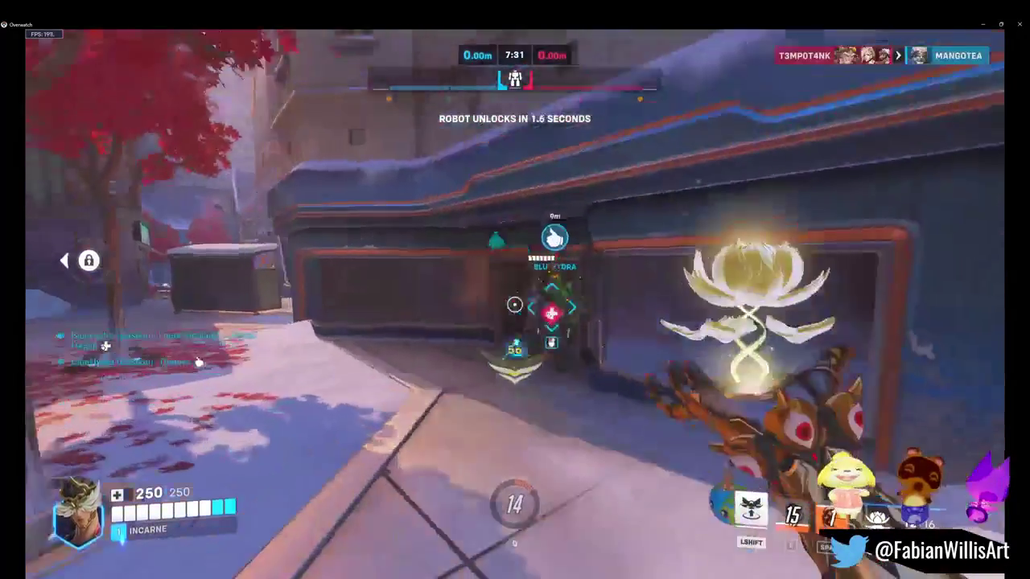
pyautogui.click(514, 305)
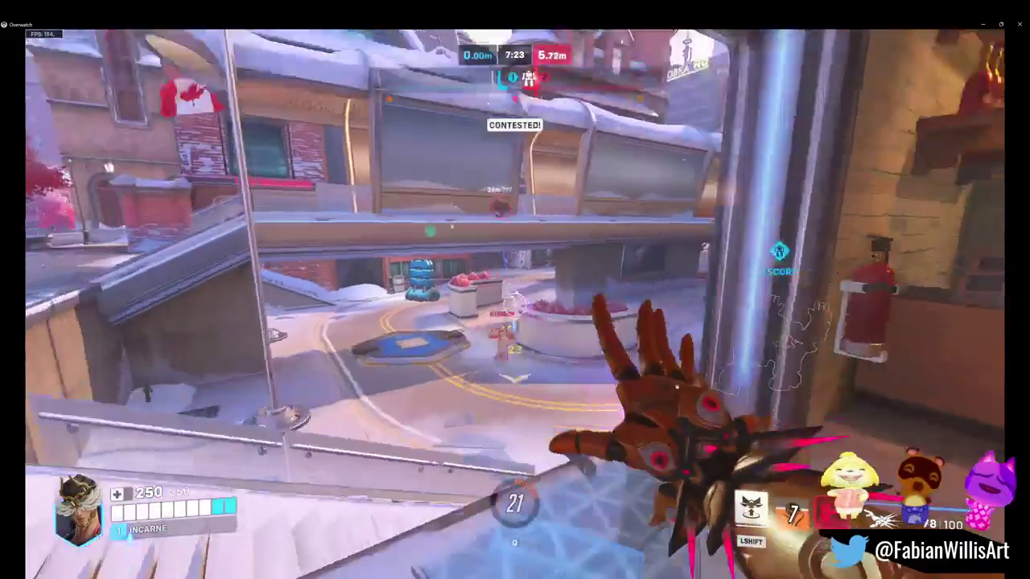
pyautogui.click(514, 304)
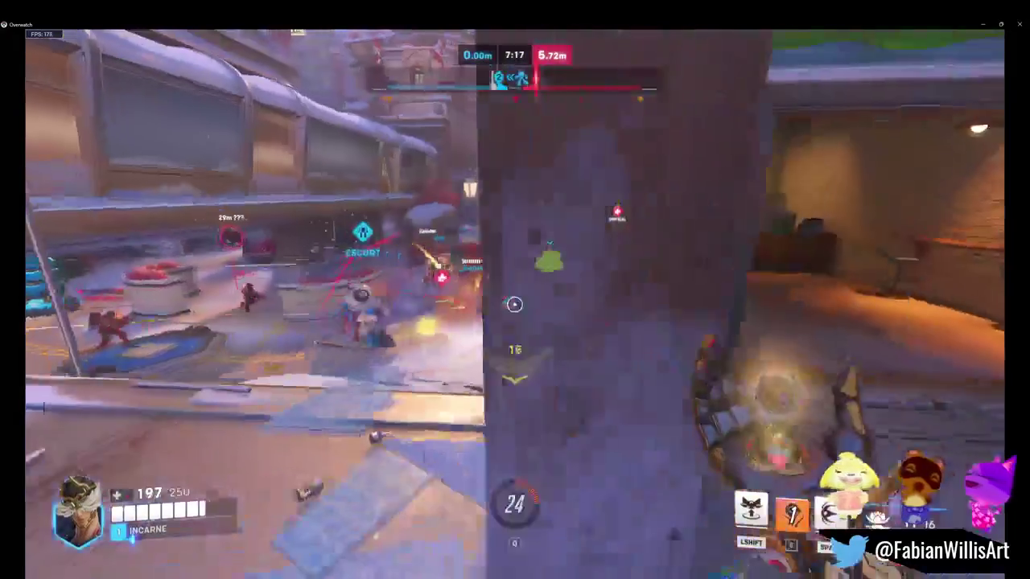
pyautogui.click(514, 304)
pyautogui.rightClick(515, 304)
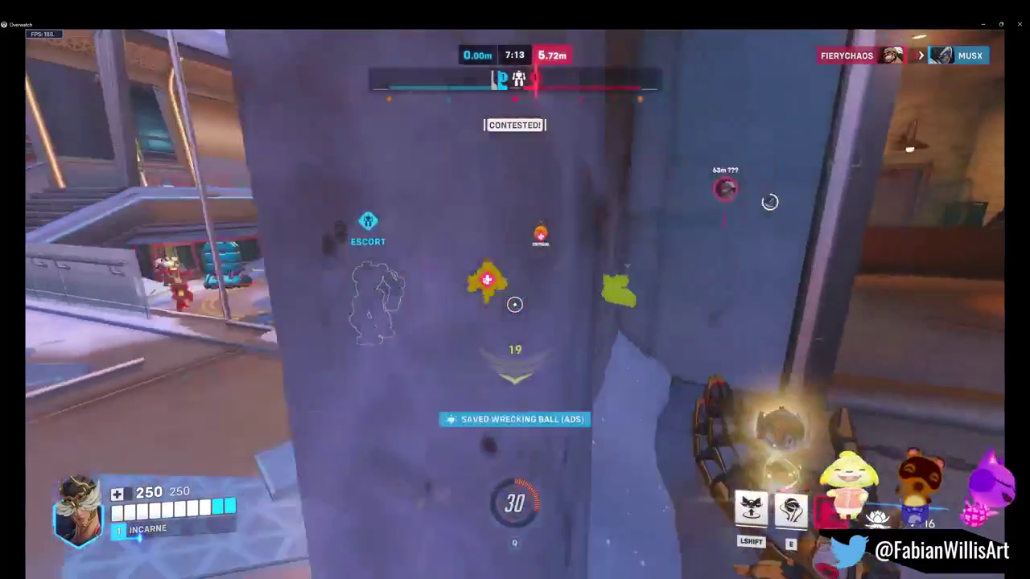
pyautogui.press('shift')
pyautogui.press('e')
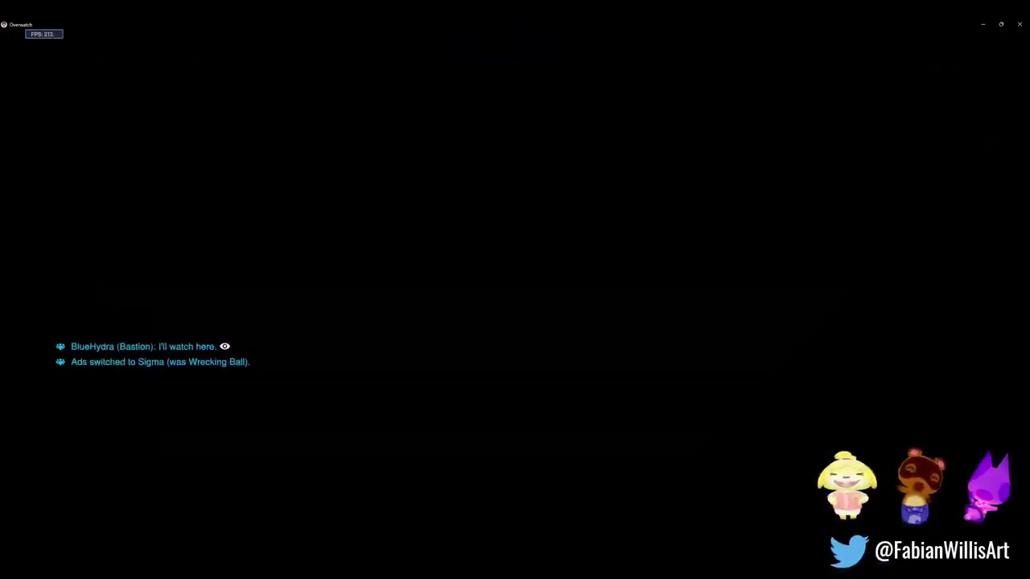
# Step: Glance at the scoreboard, then head from spawn down the street toward the payload
pyautogui.press('Tab')
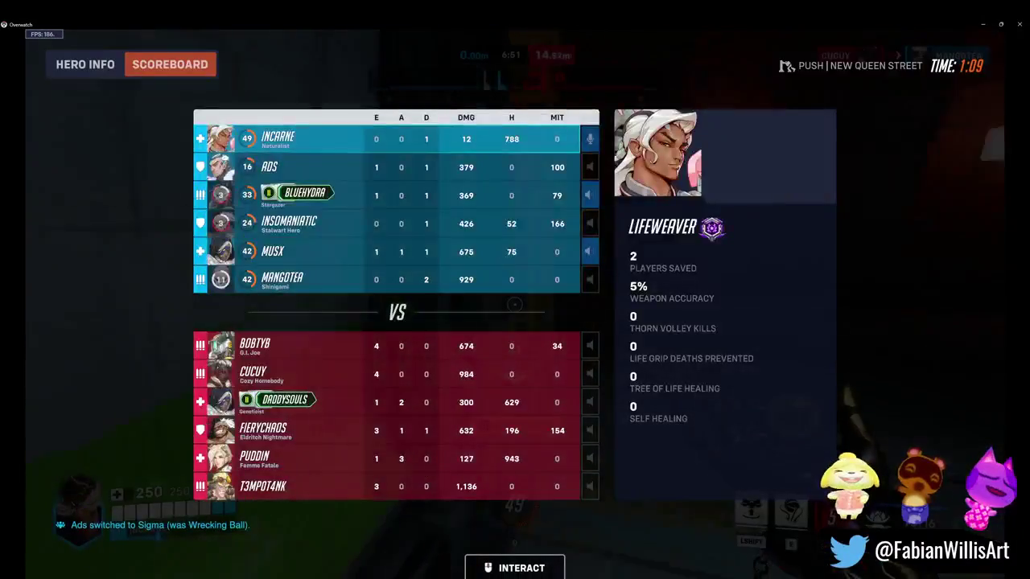
pyautogui.press('Tab')
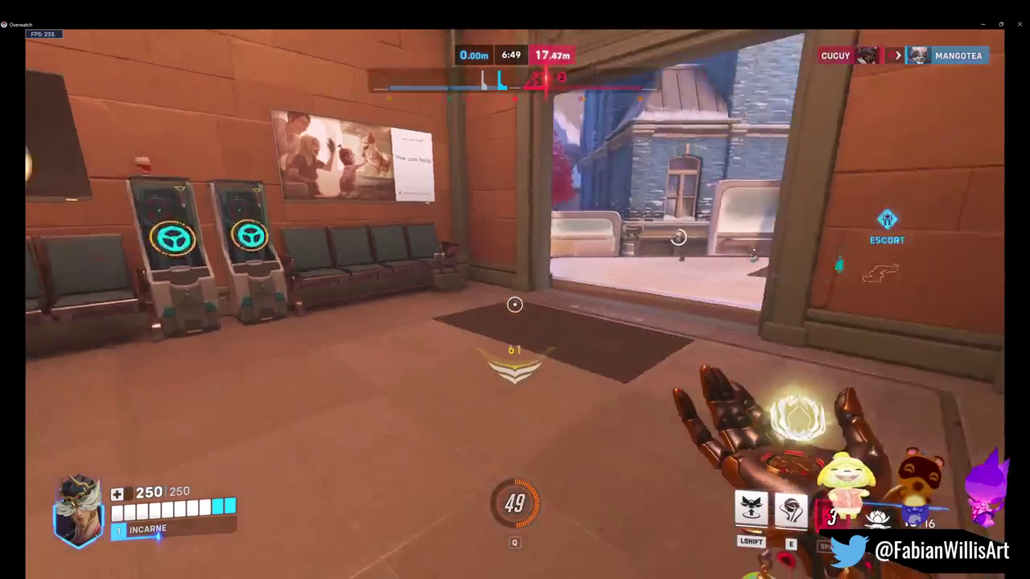
pyautogui.press('w')
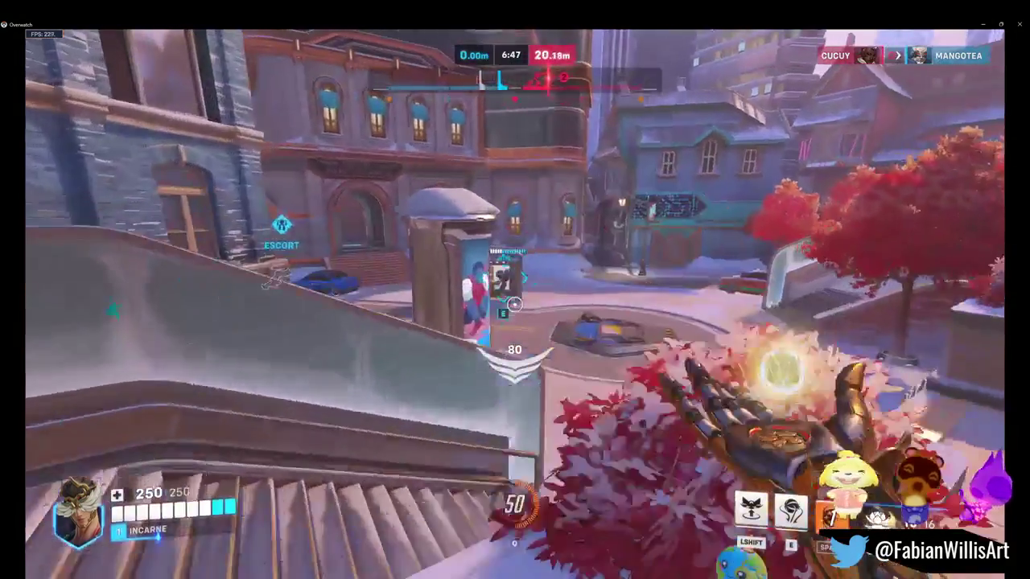
pyautogui.press('w')
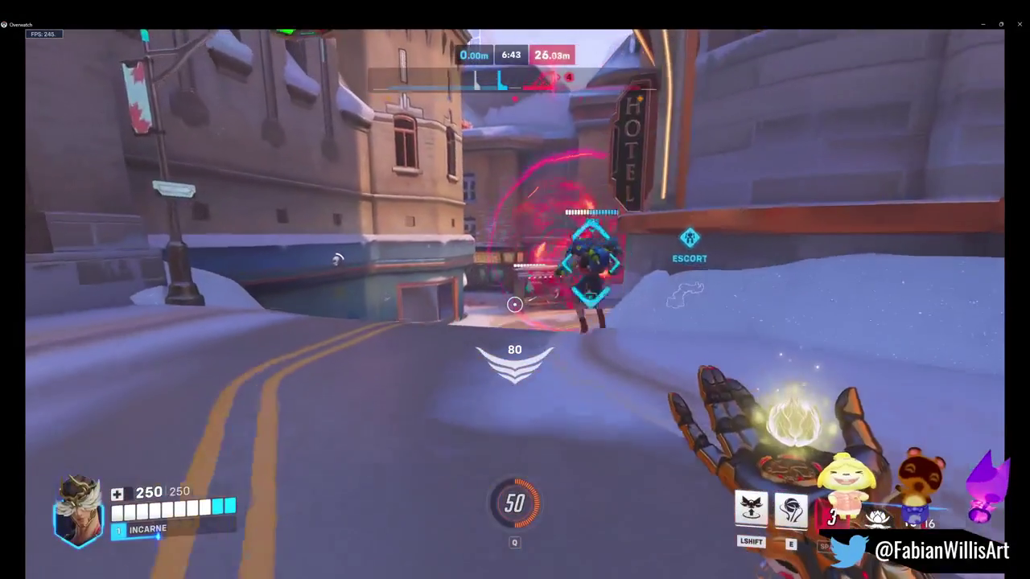
pyautogui.press('w')
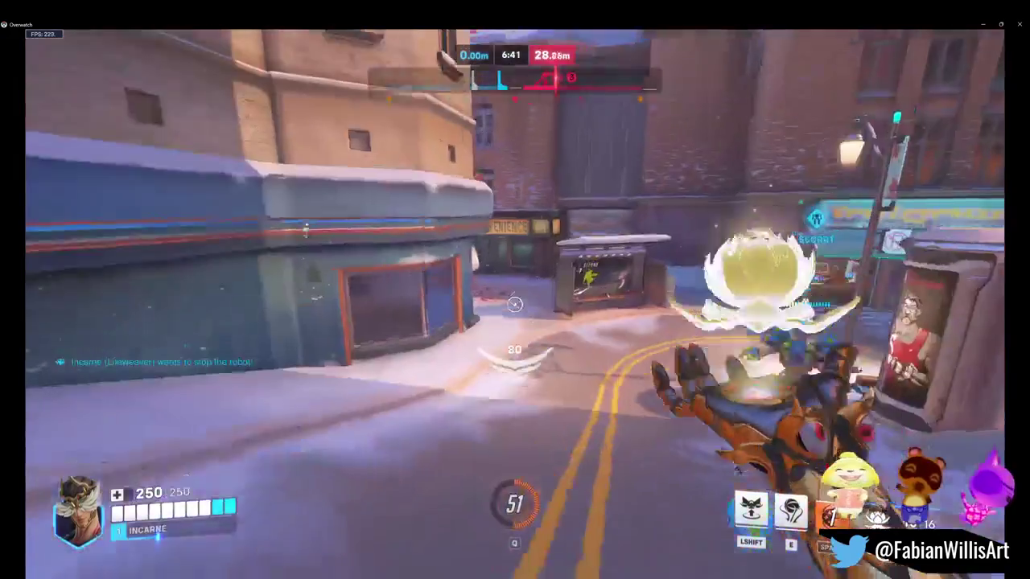
pyautogui.press('w')
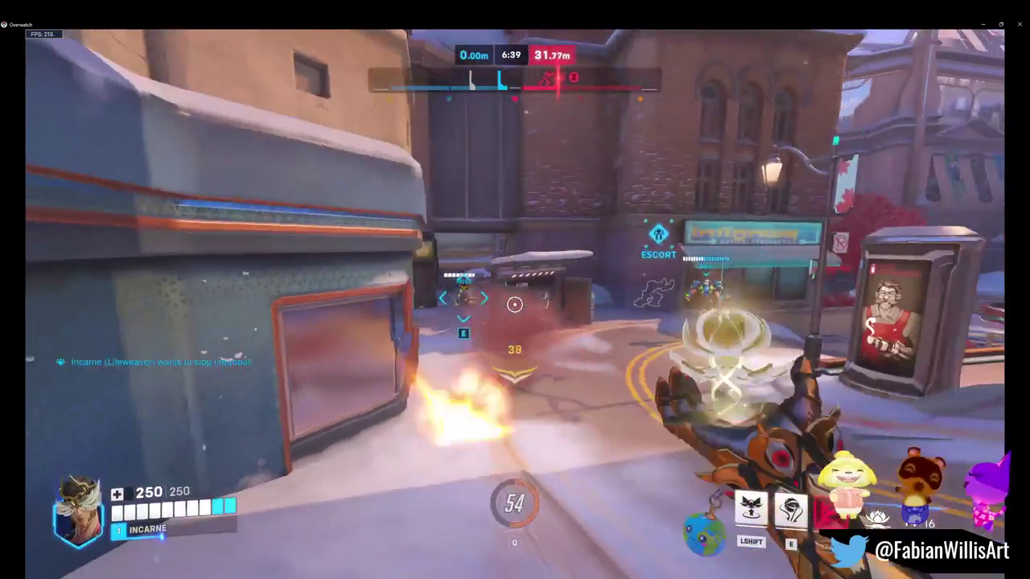
pyautogui.press('w')
pyautogui.press('w')
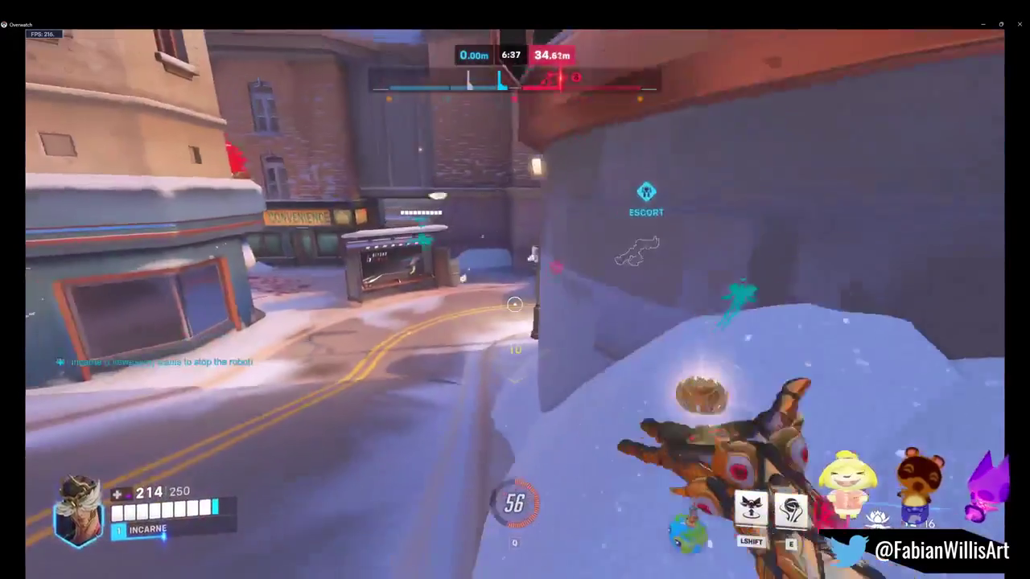
pyautogui.press('w')
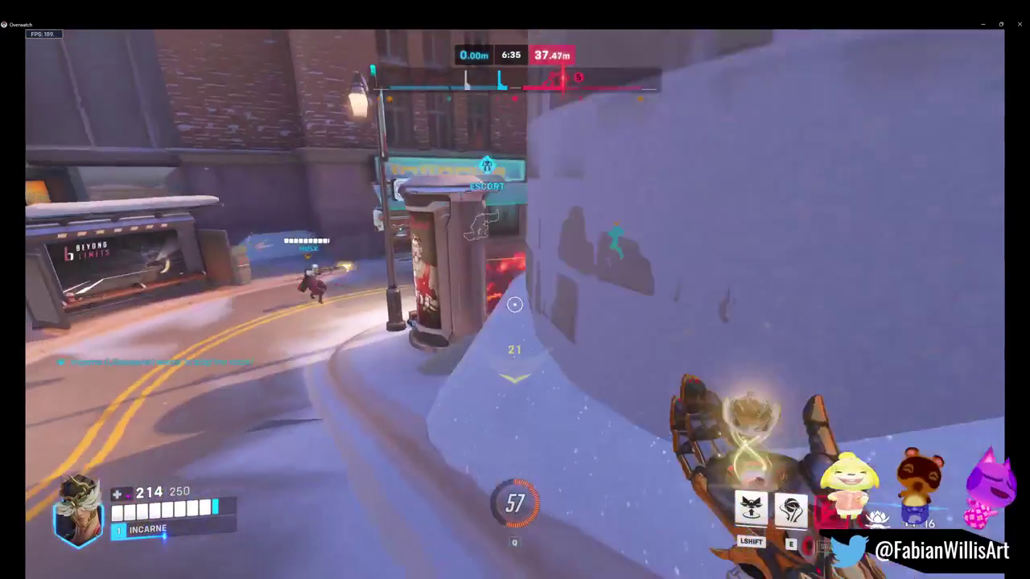
pyautogui.press('s')
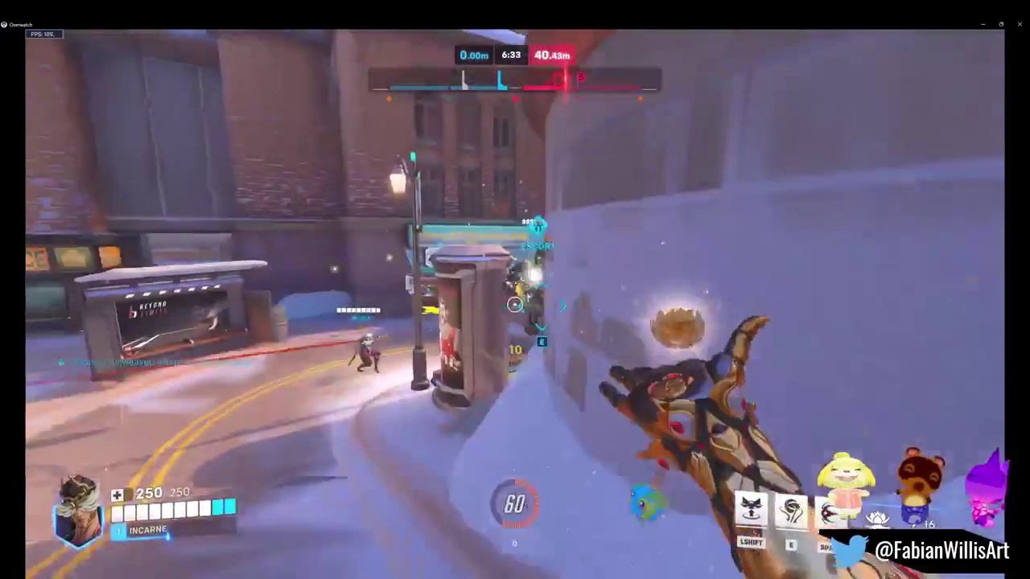
pyautogui.press('w')
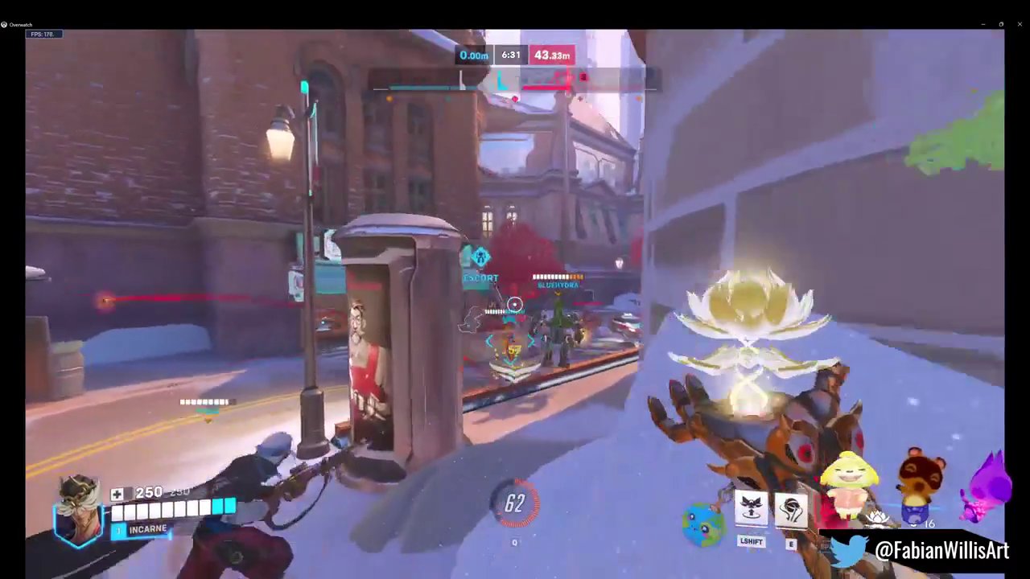
pyautogui.press('w')
# Step: Dash toward the arched building and advance past the town hall to the payload
pyautogui.press('shift')
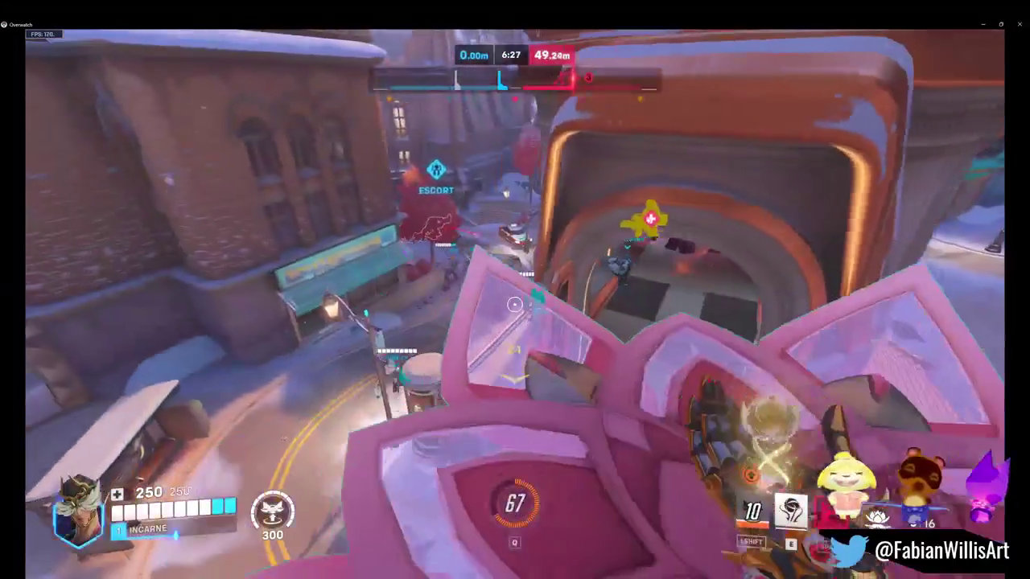
pyautogui.press('w')
pyautogui.press('w')
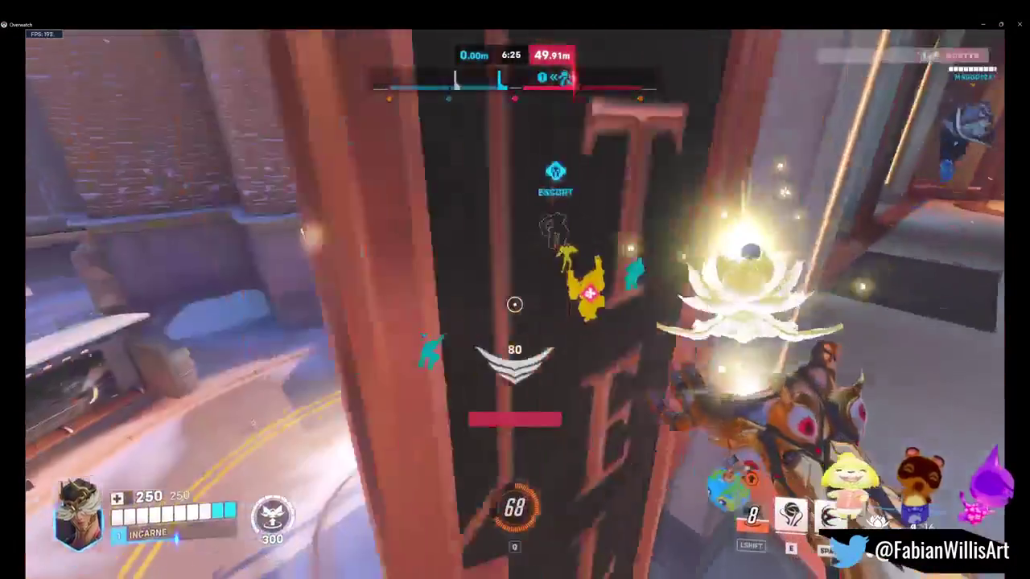
pyautogui.press('w')
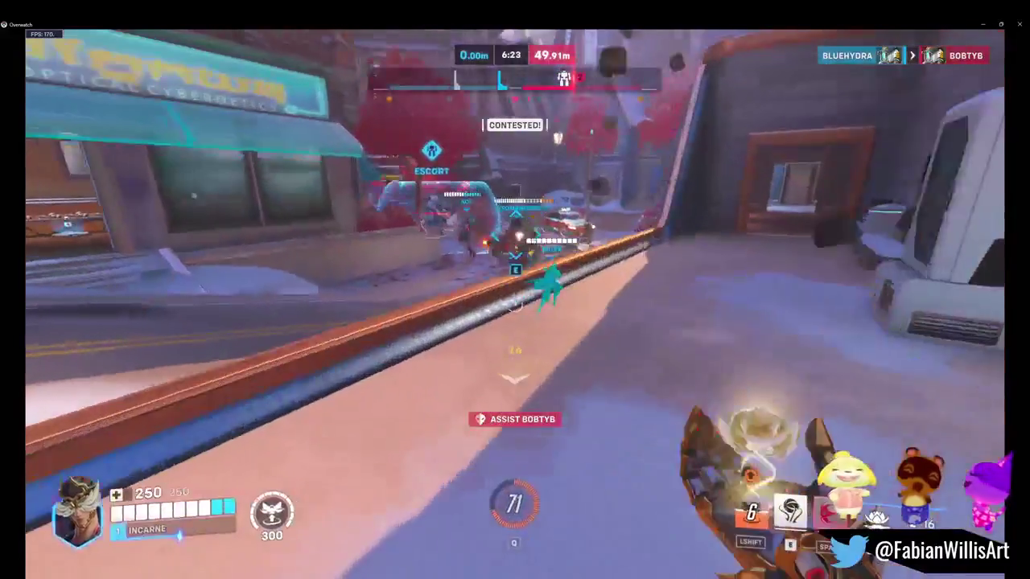
pyautogui.press('w')
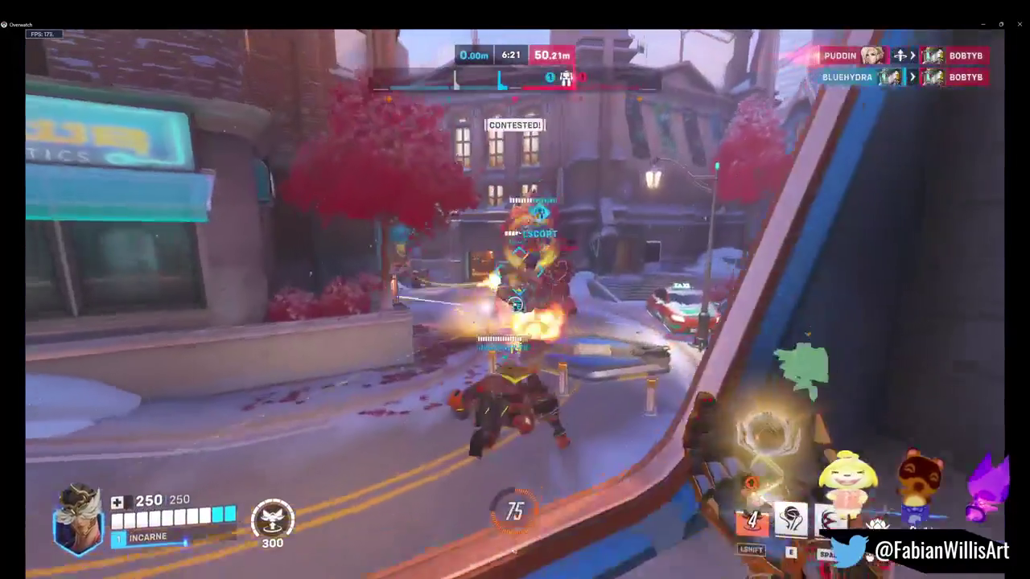
pyautogui.press('w')
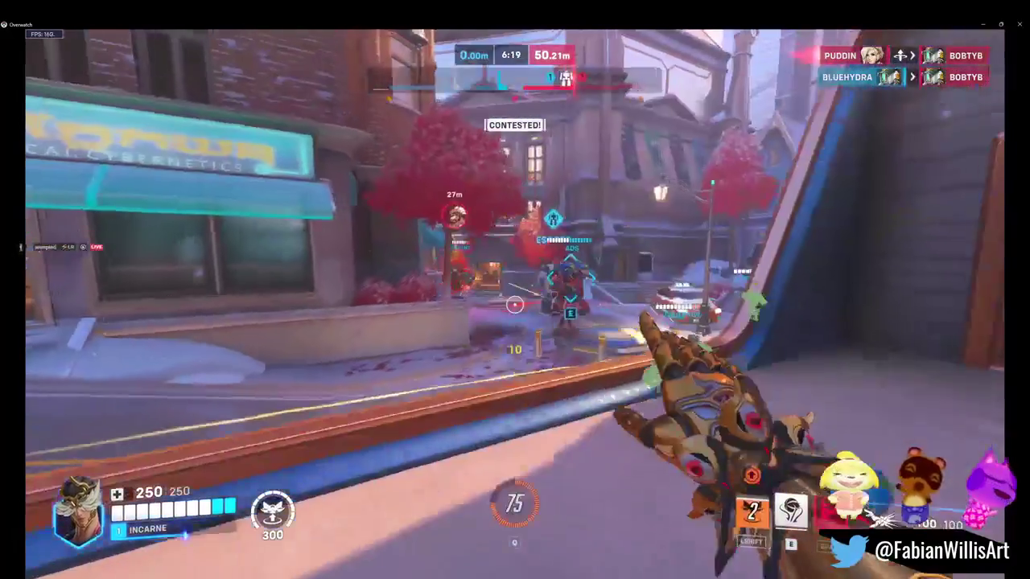
pyautogui.press('w')
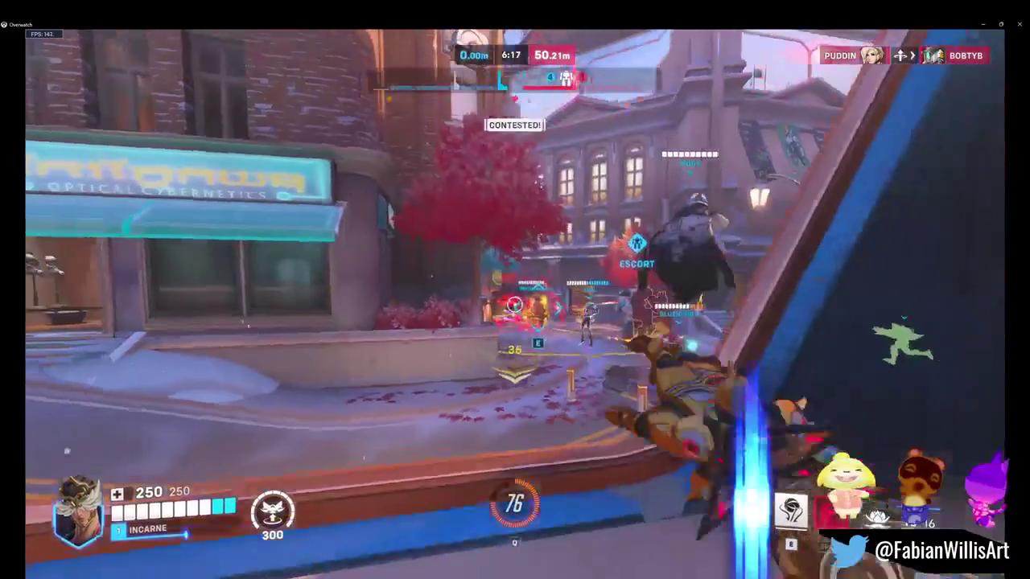
pyautogui.press('w')
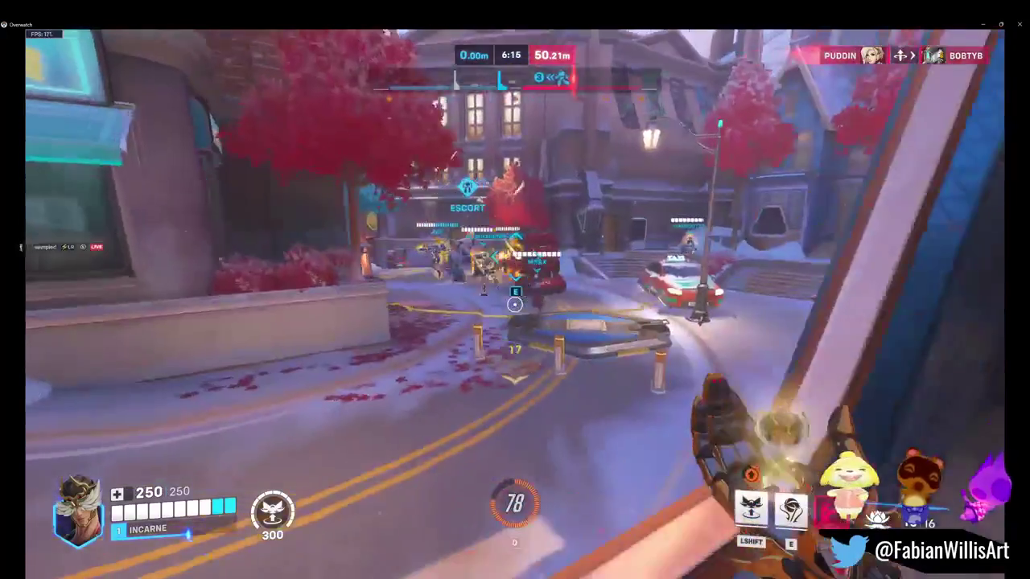
pyautogui.press('w')
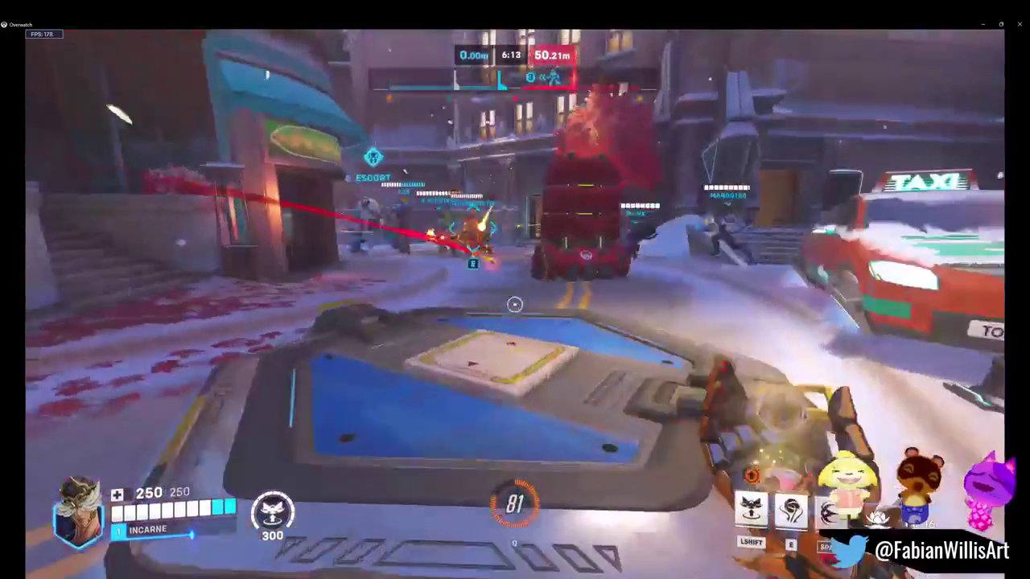
pyautogui.press('w')
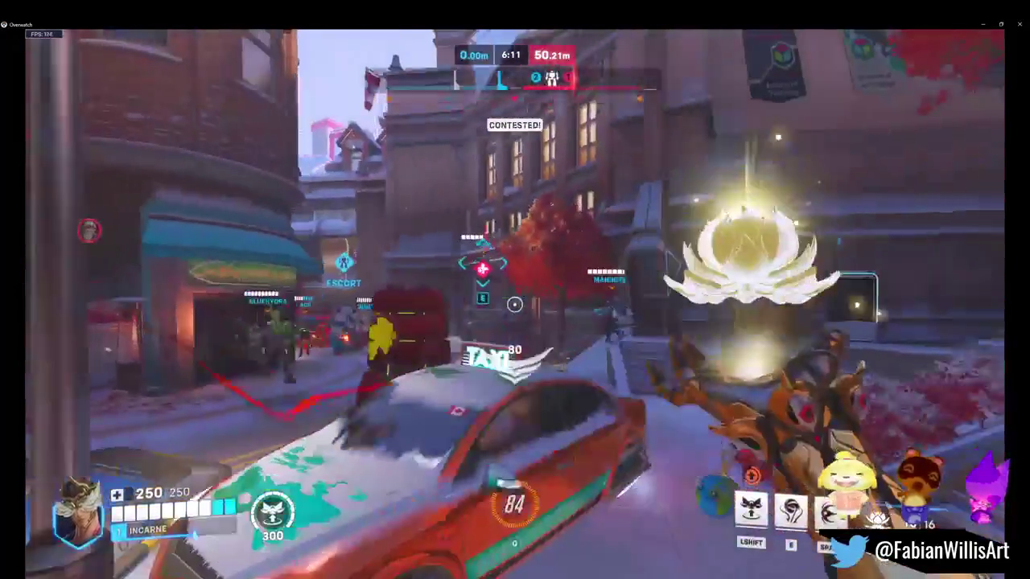
pyautogui.press('w')
pyautogui.press('w')
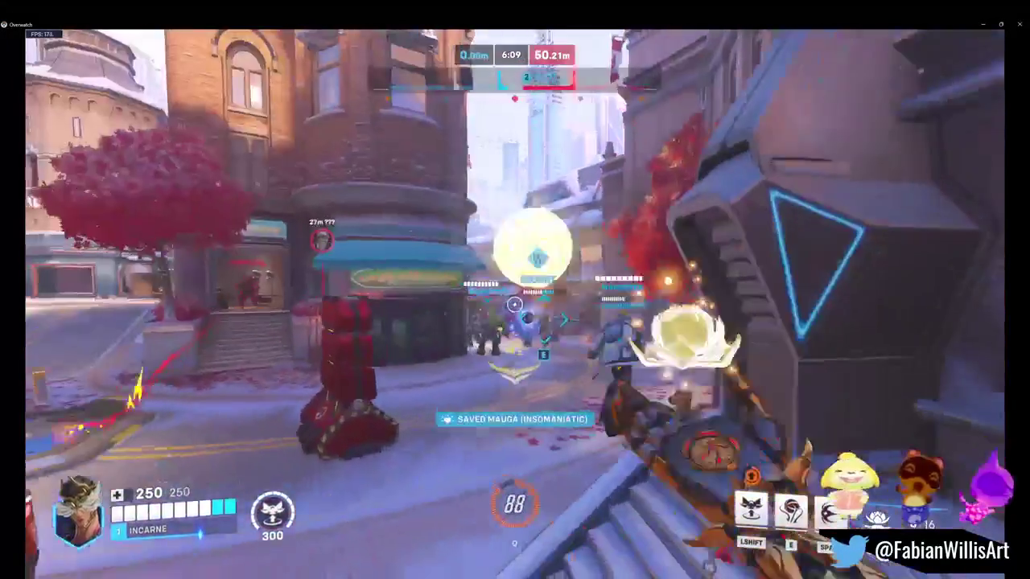
pyautogui.press('w')
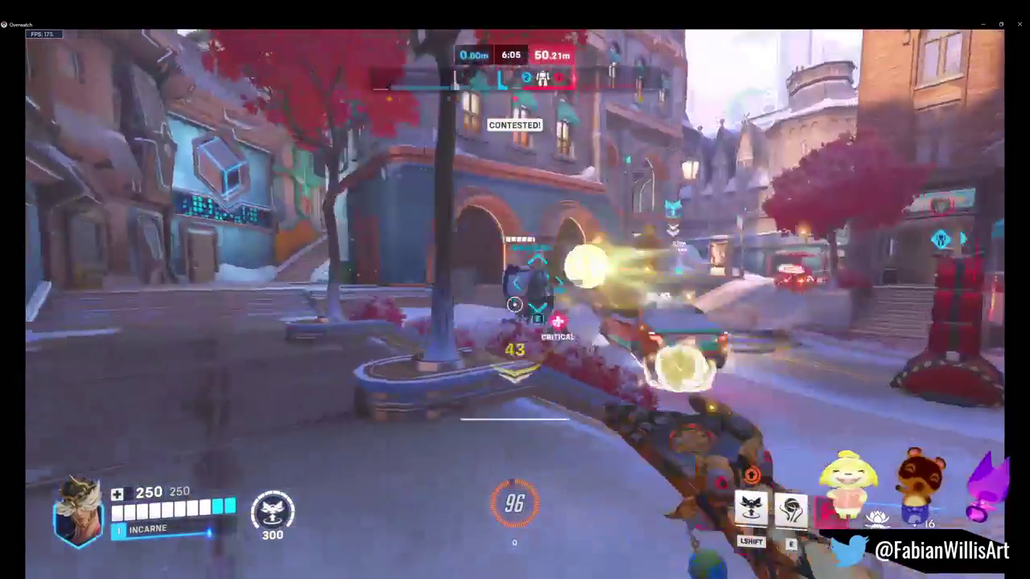
# Step: Rise on a petal platform and heal allies with blossoms, pulling a teammate to safety
pyautogui.press('shift')
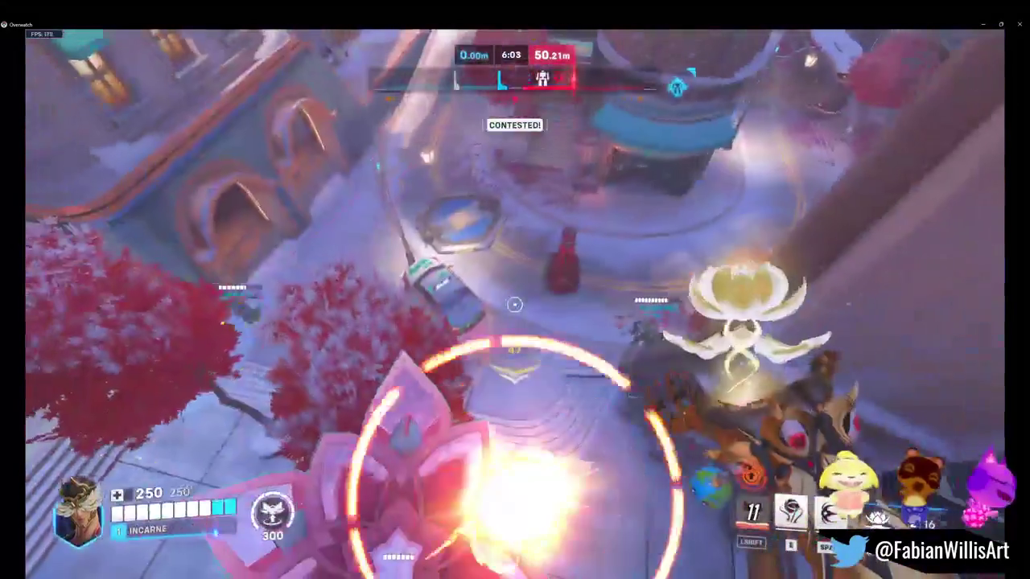
pyautogui.press('w')
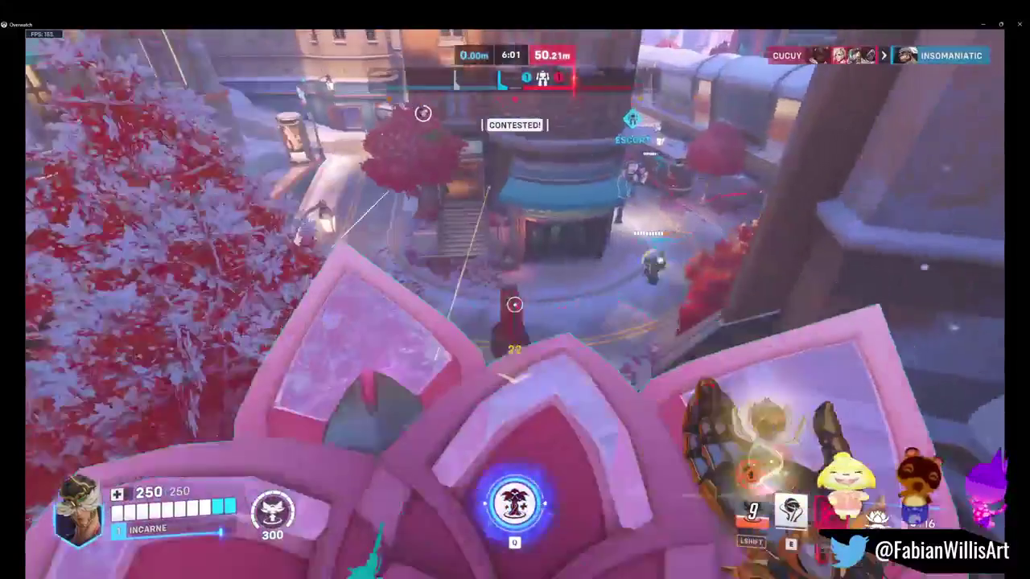
pyautogui.click(514, 304)
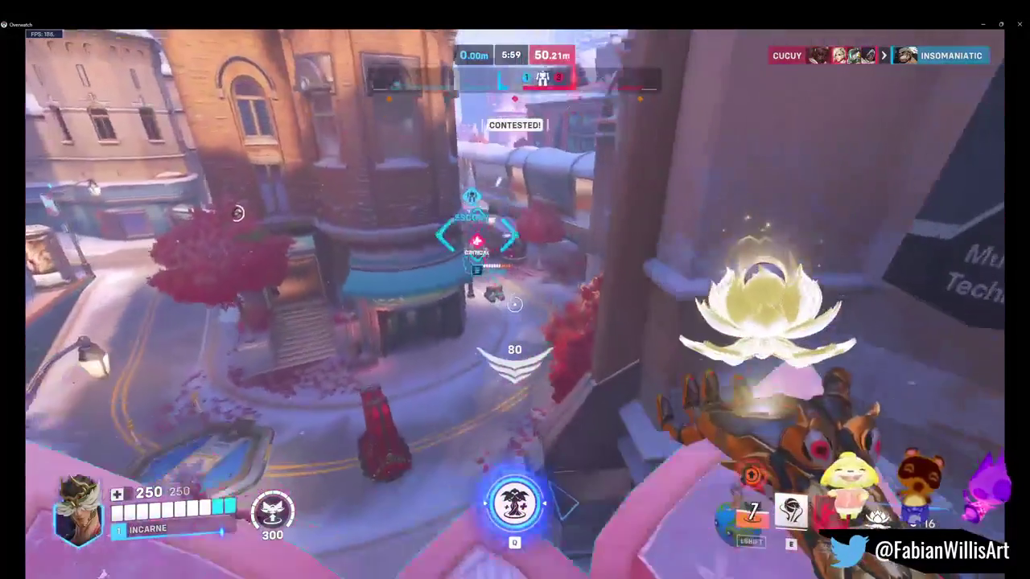
pyautogui.press('e')
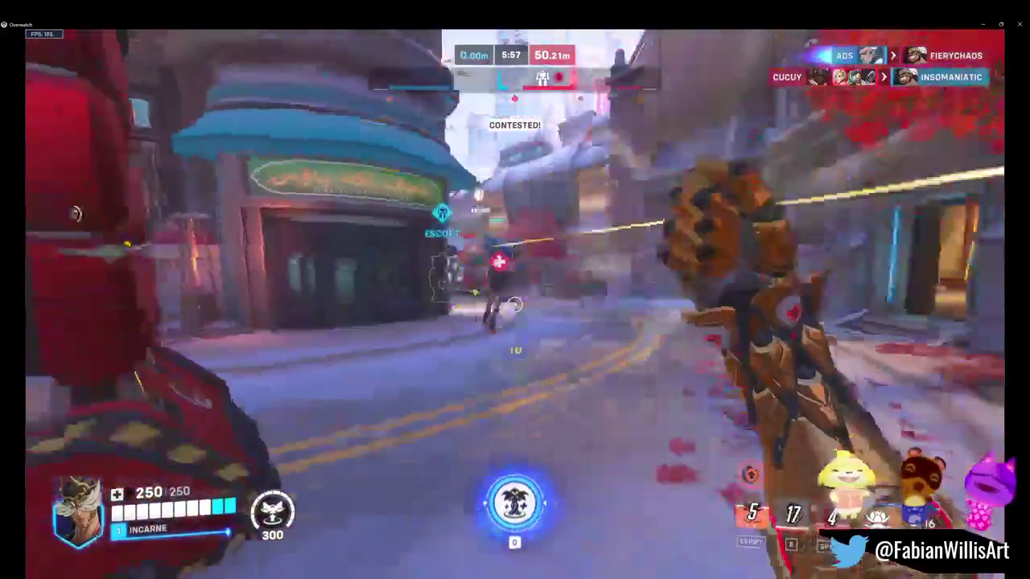
pyautogui.click(514, 304)
pyautogui.click(514, 304)
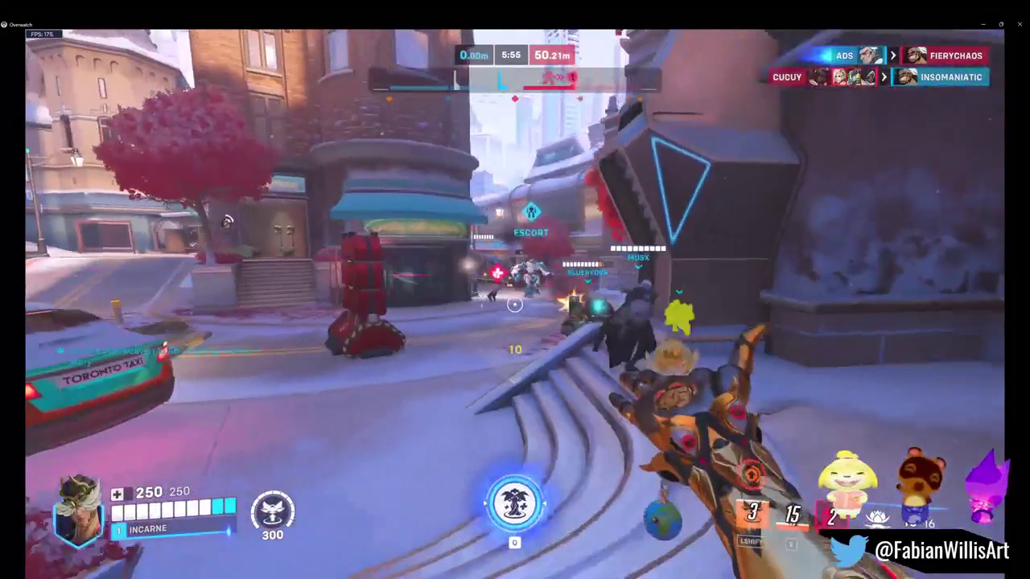
pyautogui.click(514, 304)
pyautogui.click(513, 304)
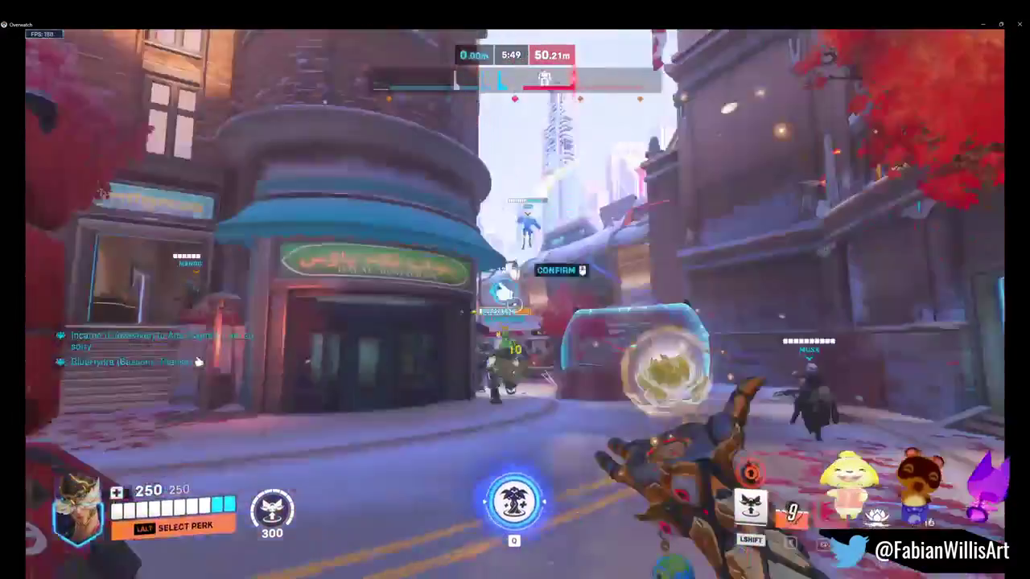
pyautogui.click(514, 304)
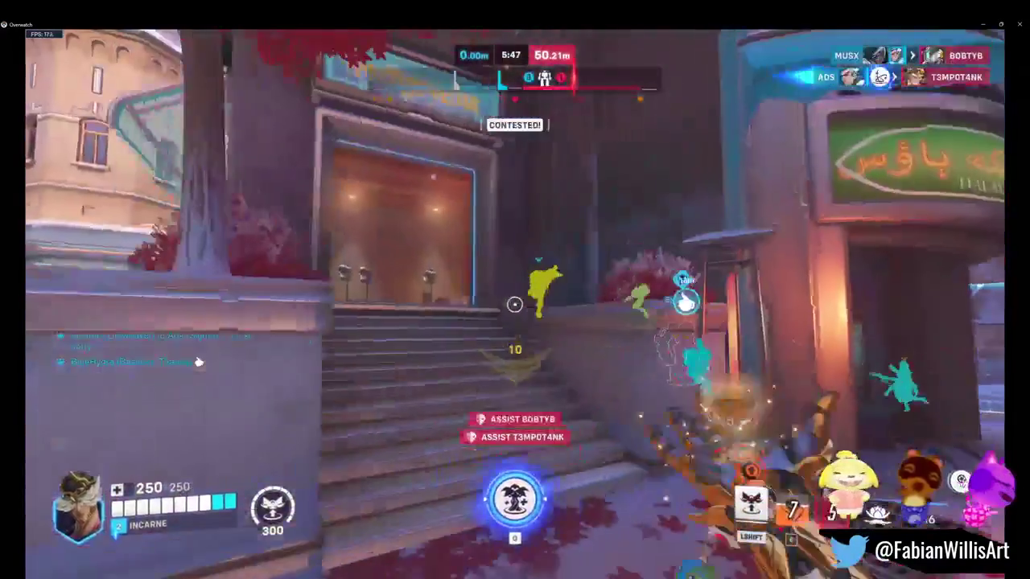
pyautogui.click(514, 304)
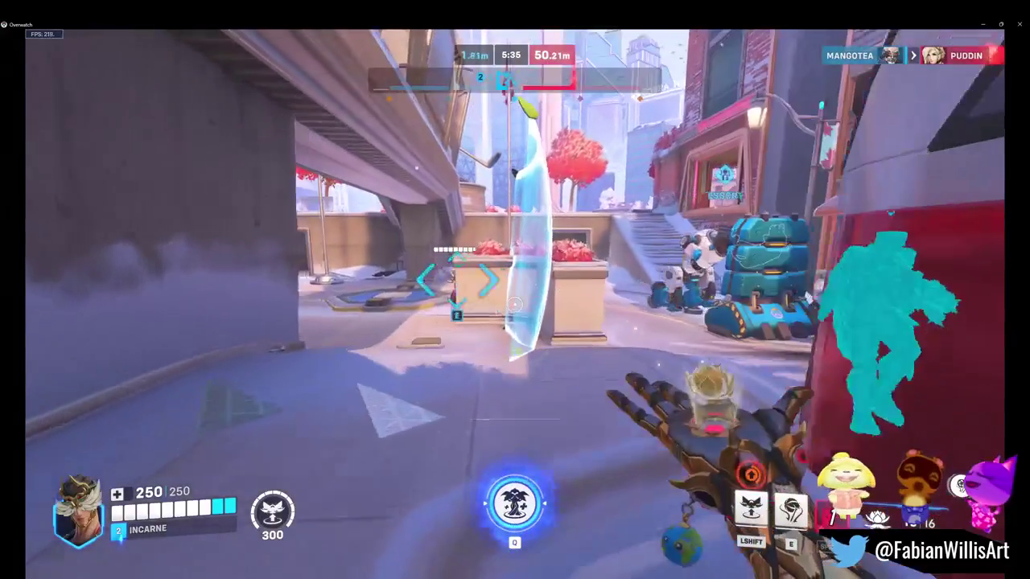
# Step: Check the match scoreboard and plant a healing tree in the fight
pyautogui.press('Tab')
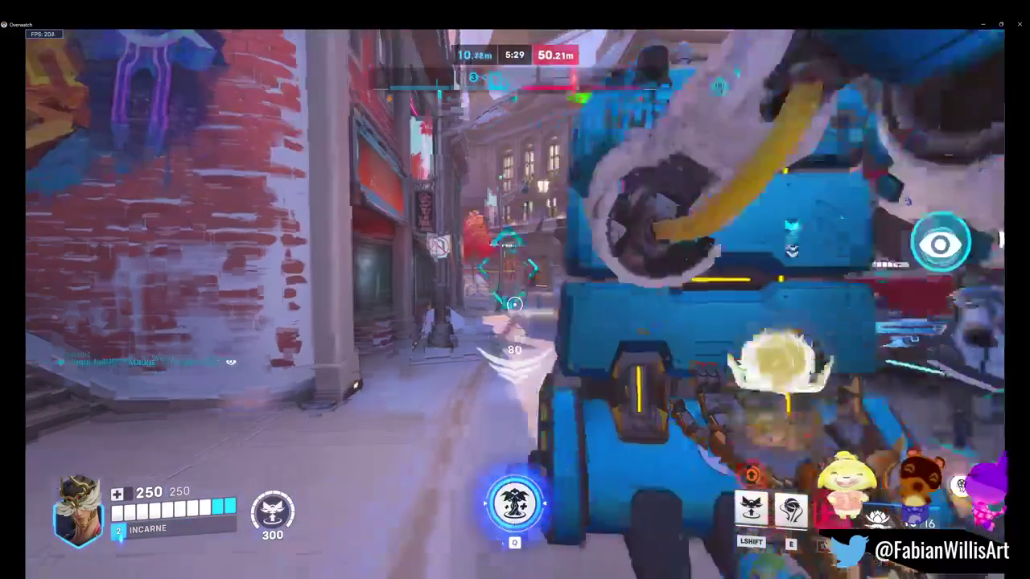
pyautogui.press('Tab')
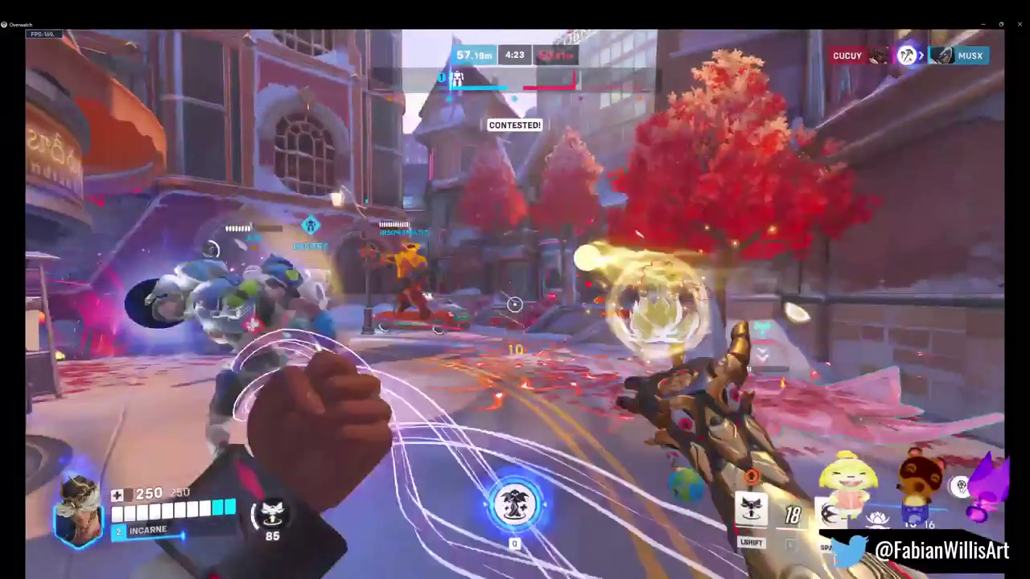
pyautogui.press('q')
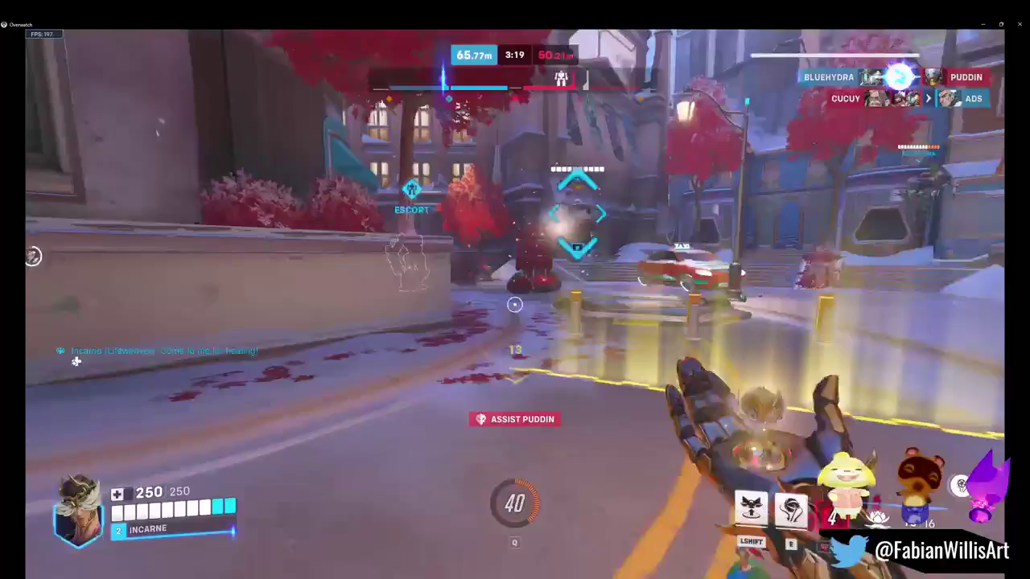
# Step: Dash away from damage and heal teammates near the shop and payload with blossoms
pyautogui.press('shift')
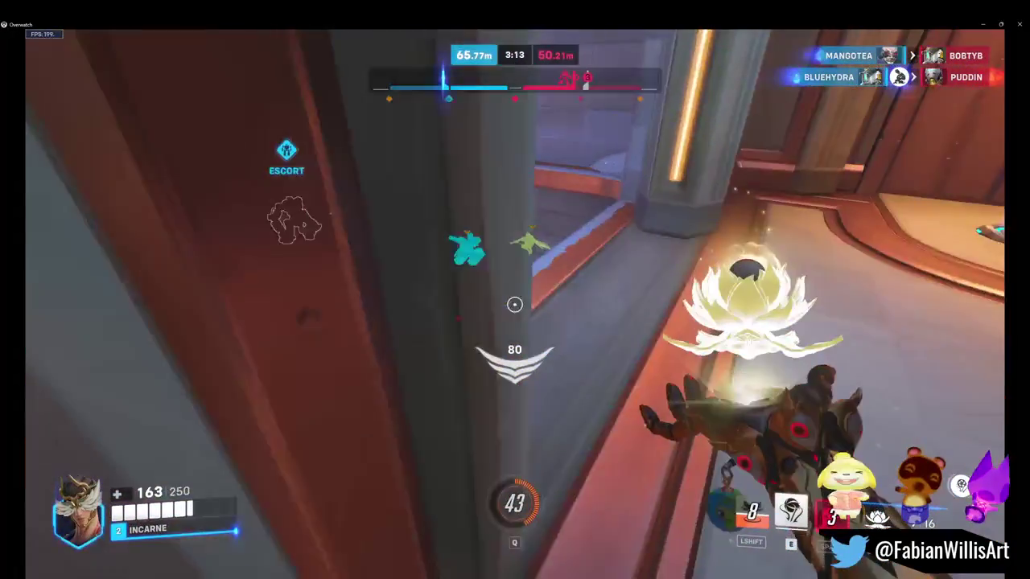
pyautogui.click(515, 304)
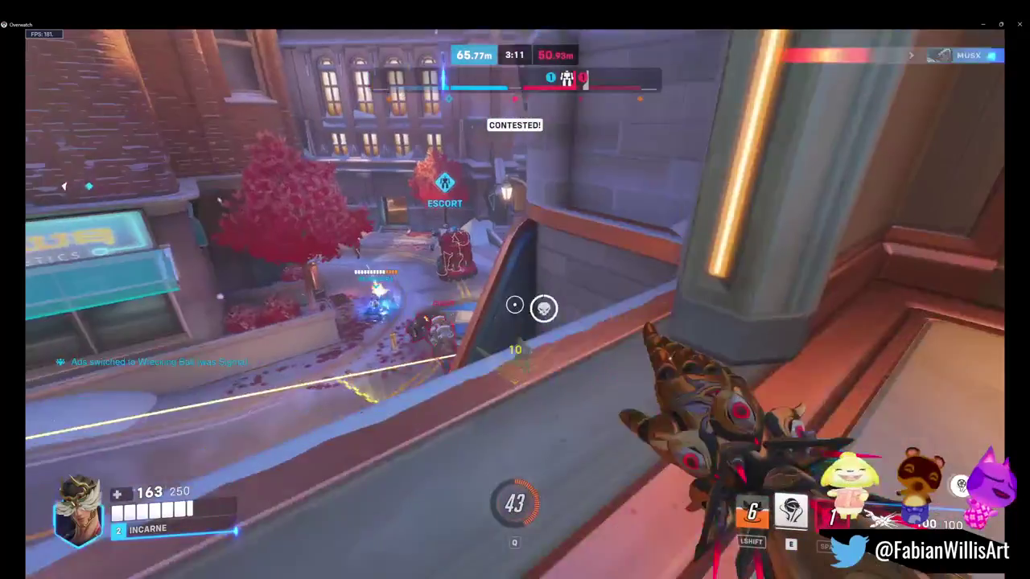
pyautogui.rightClick(515, 304)
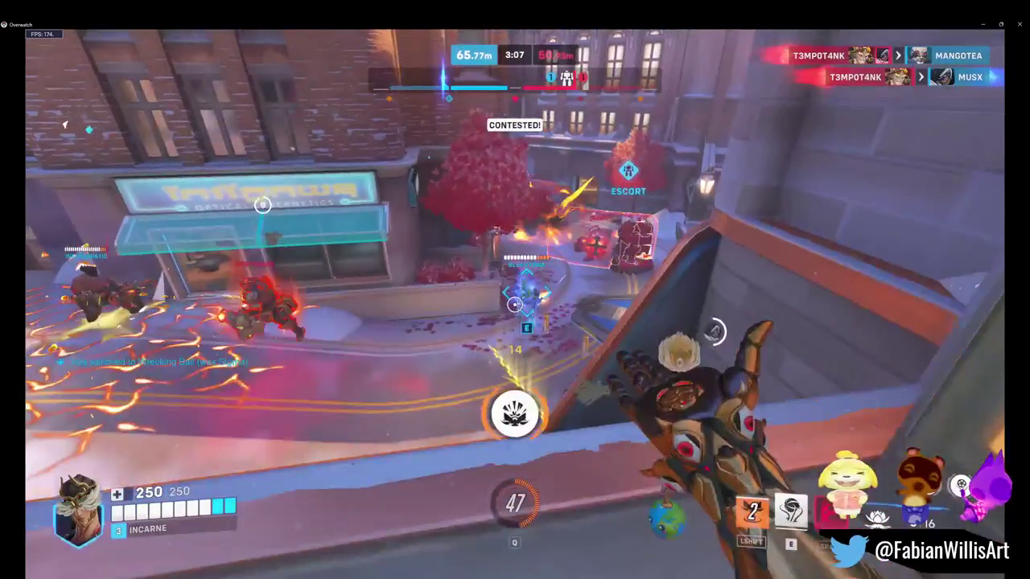
pyautogui.click(514, 304)
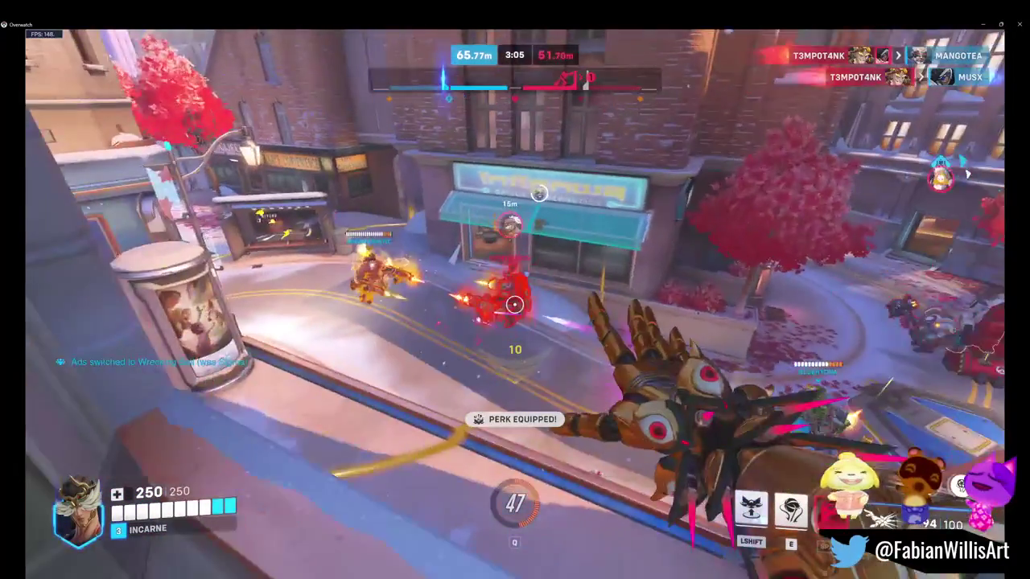
pyautogui.click(515, 304)
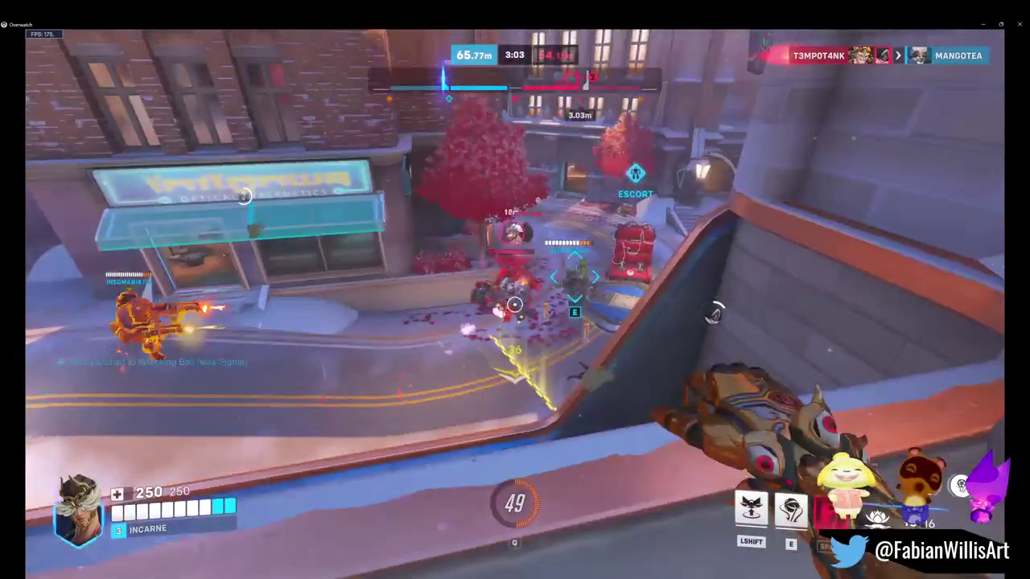
pyautogui.click(514, 304)
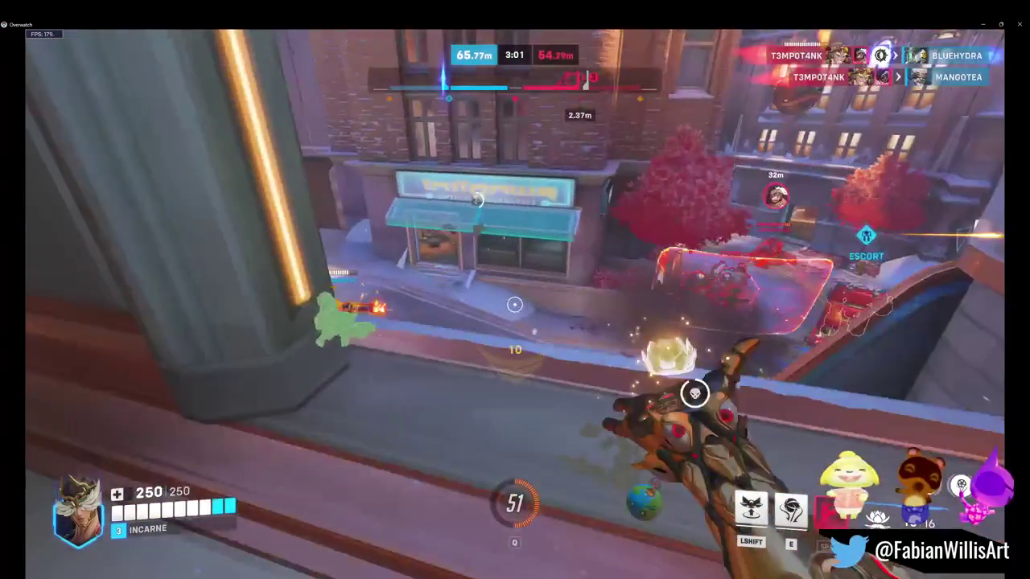
pyautogui.click(514, 304)
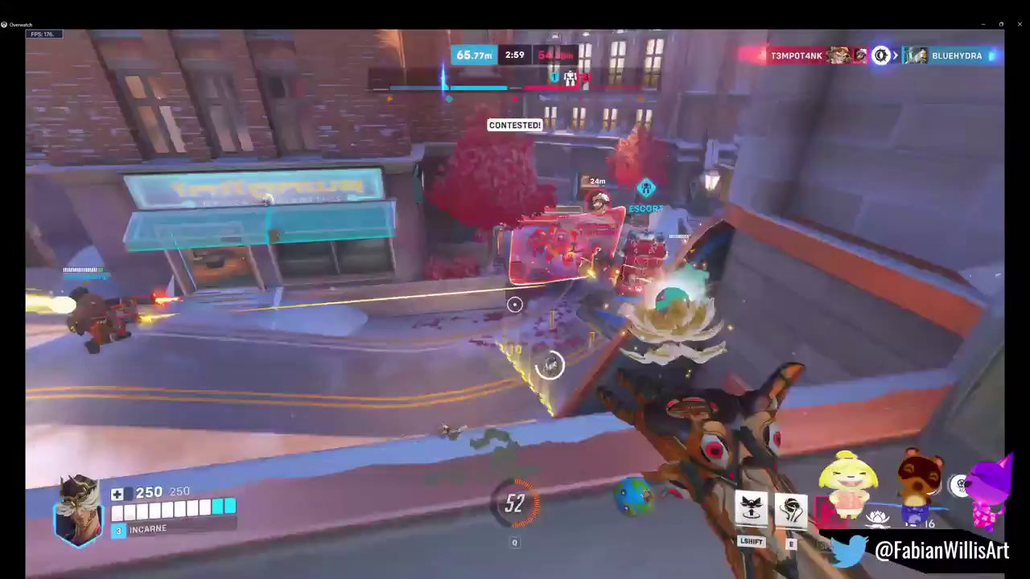
pyautogui.click(515, 304)
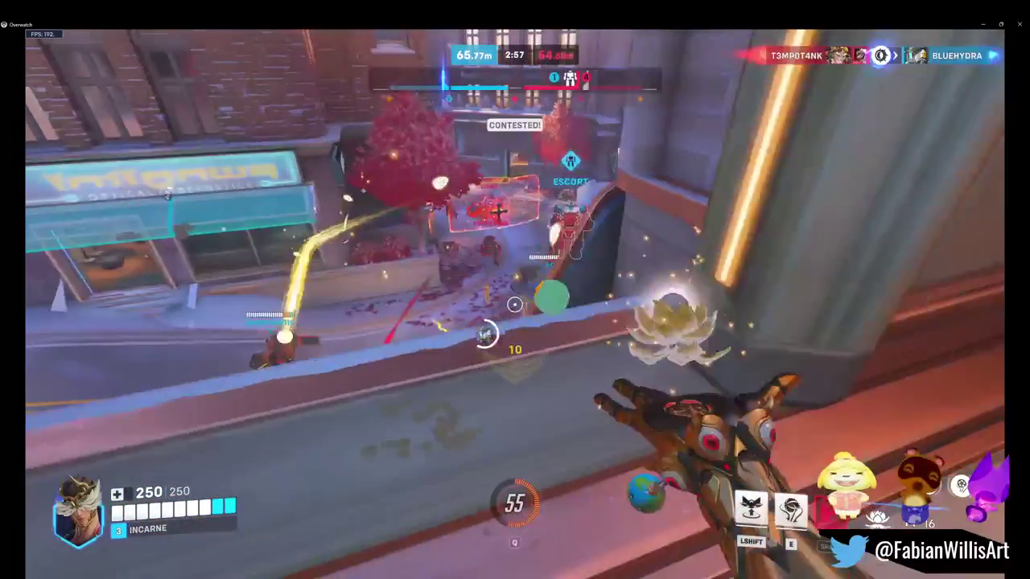
pyautogui.click(515, 304)
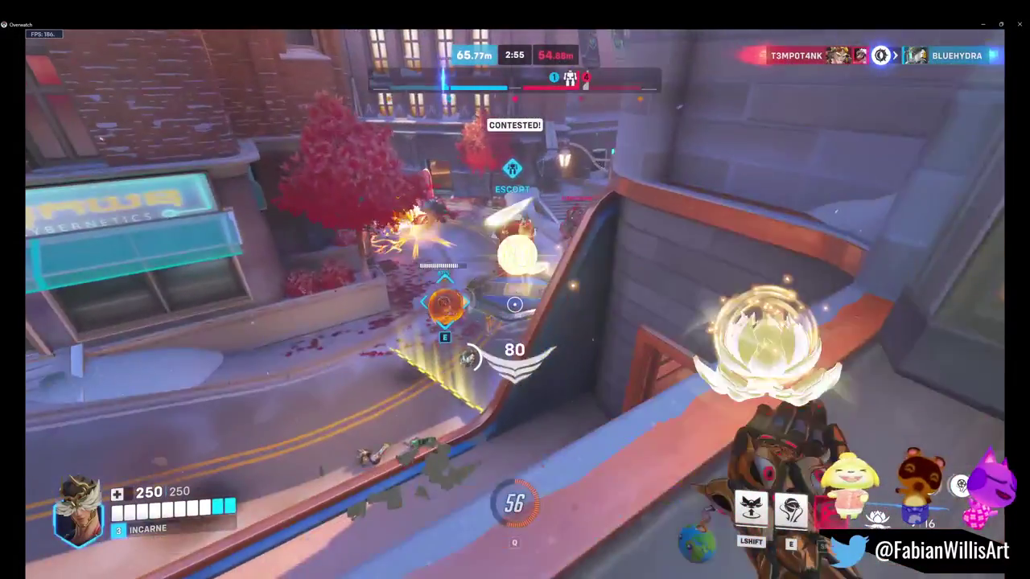
pyautogui.click(514, 304)
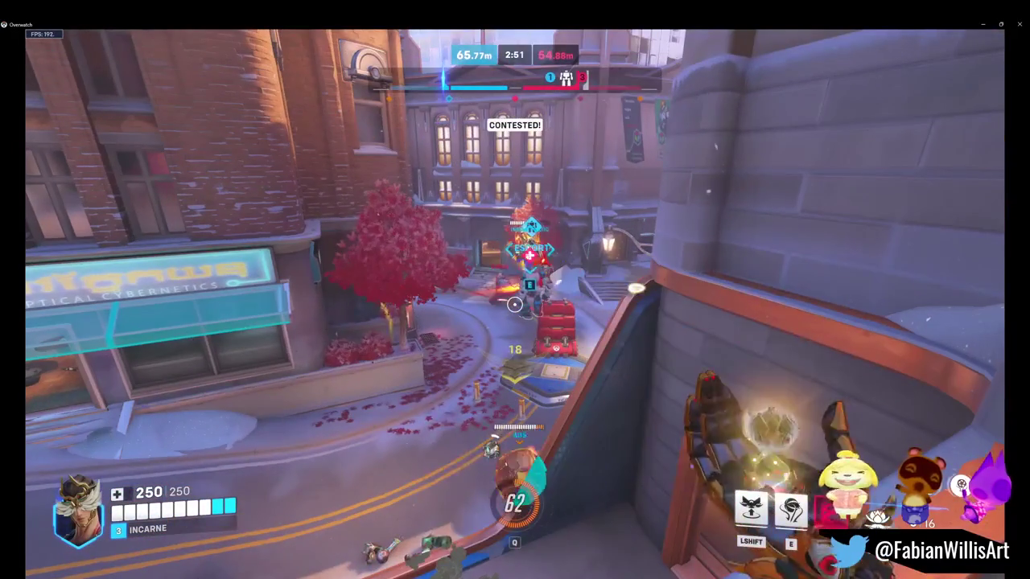
pyautogui.click(515, 304)
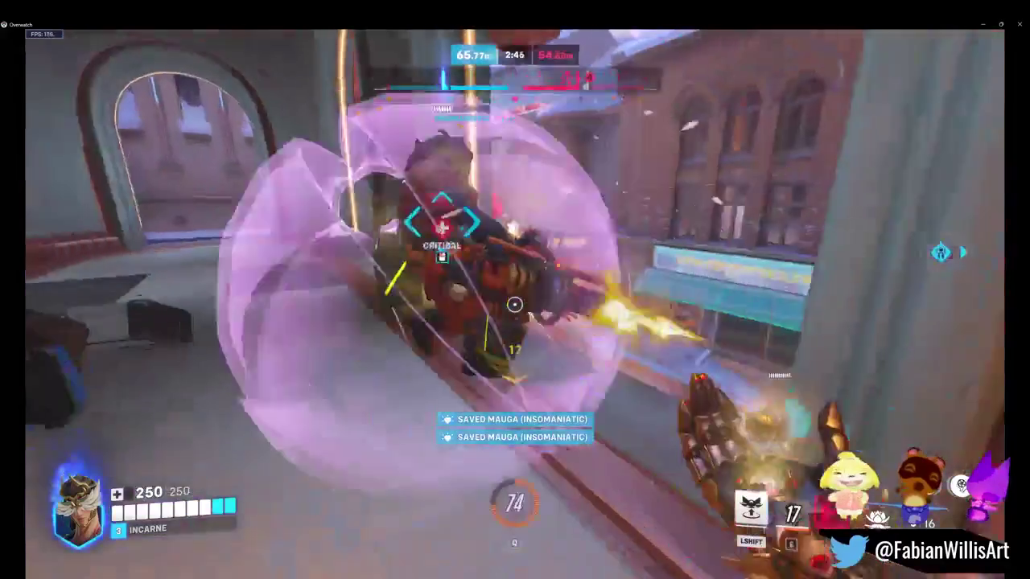
# Step: Keep Mauga and the allies in the arched hallway alive with healing blossoms
pyautogui.click(515, 304)
pyautogui.click(515, 304)
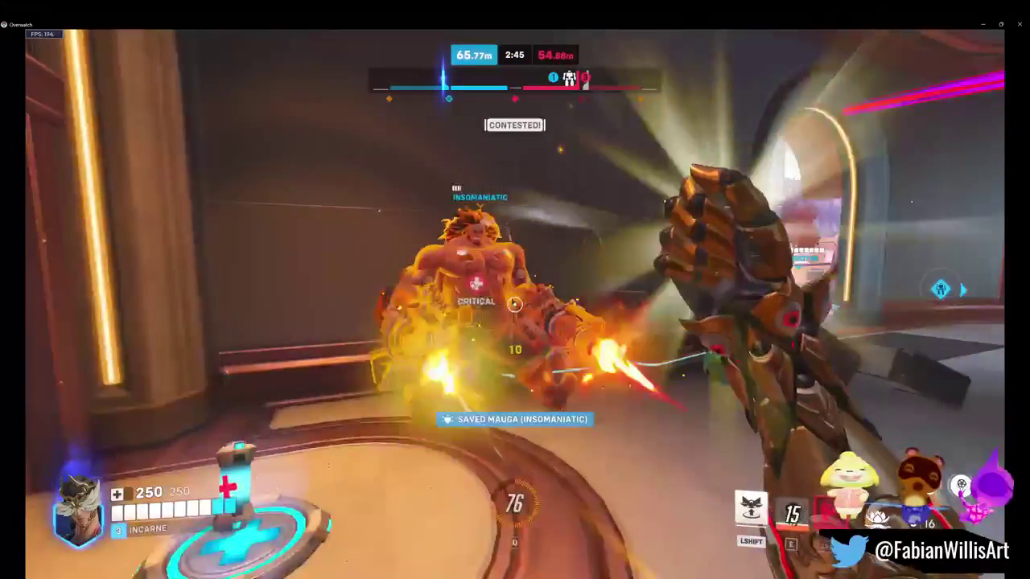
pyautogui.click(514, 304)
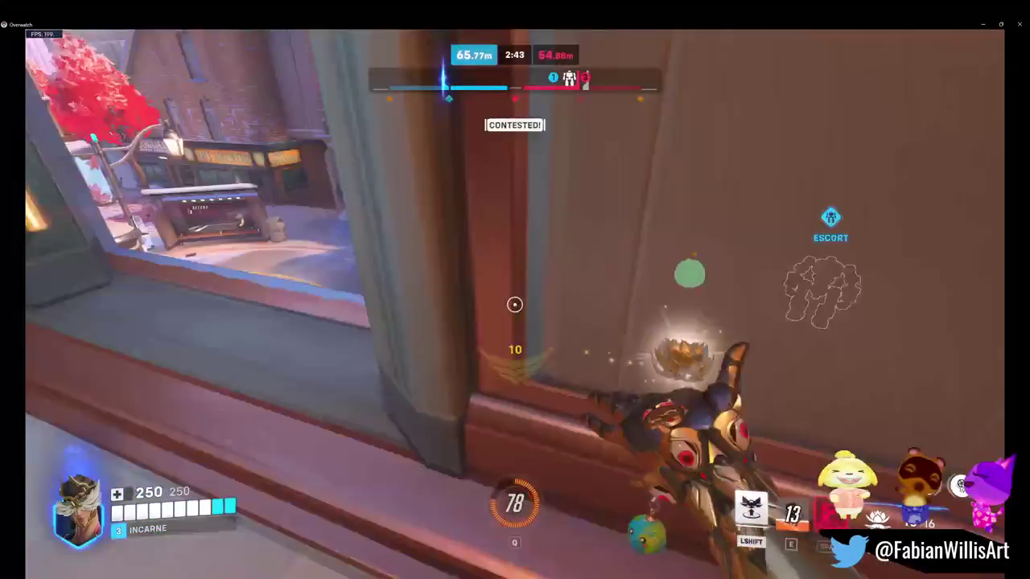
pyautogui.click(515, 304)
pyautogui.click(515, 304)
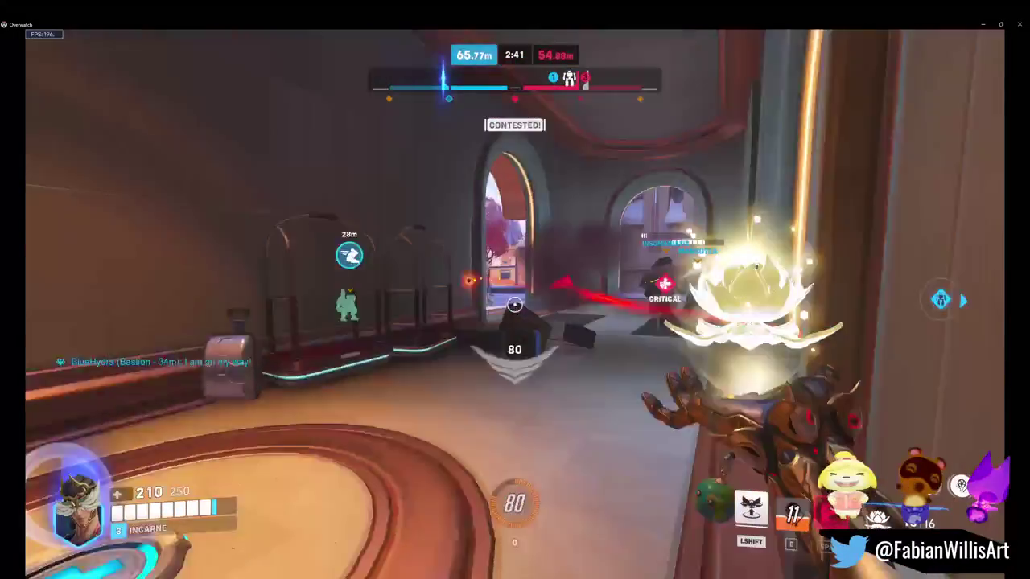
pyautogui.click(515, 304)
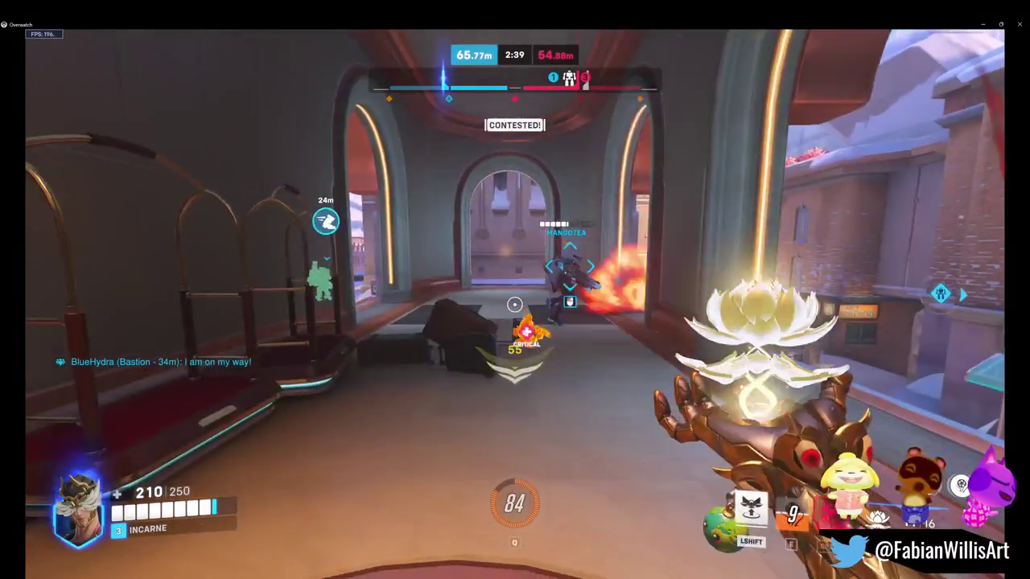
pyautogui.click(515, 304)
pyautogui.click(515, 304)
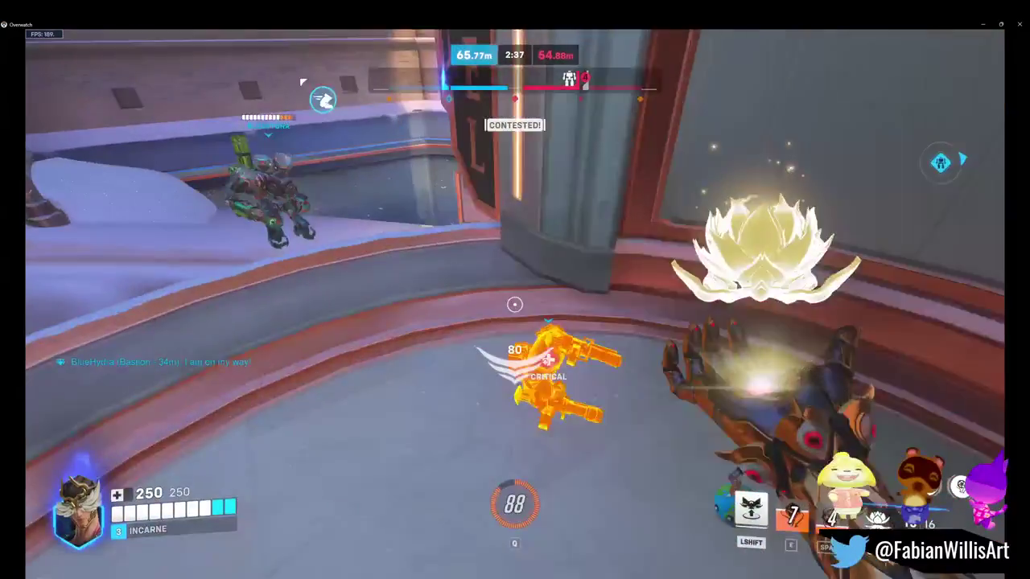
# Step: Raise a petal platform and heal allies contesting the payload from above
pyautogui.press('shift')
pyautogui.click(514, 304)
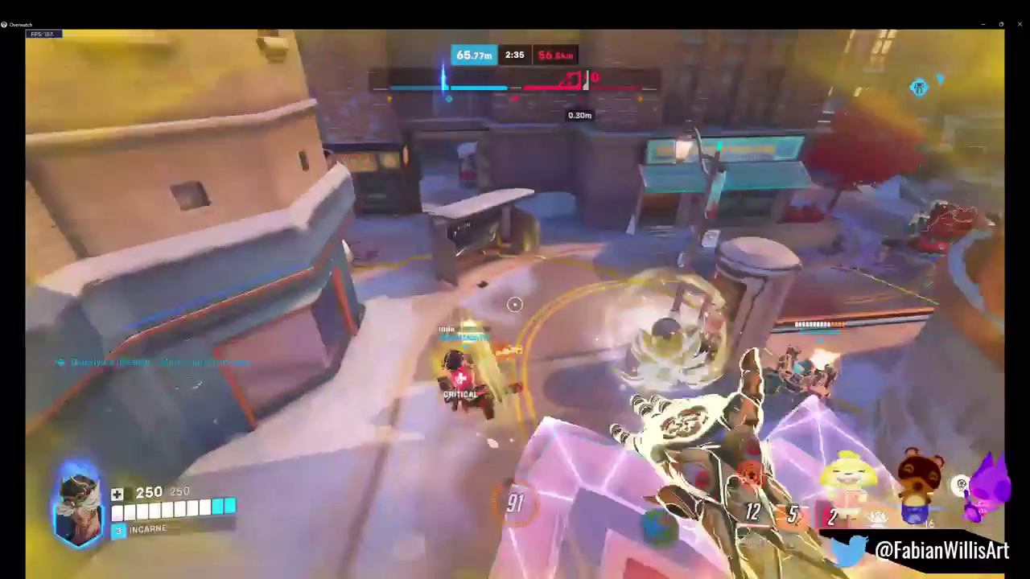
pyautogui.click(515, 304)
pyautogui.click(514, 304)
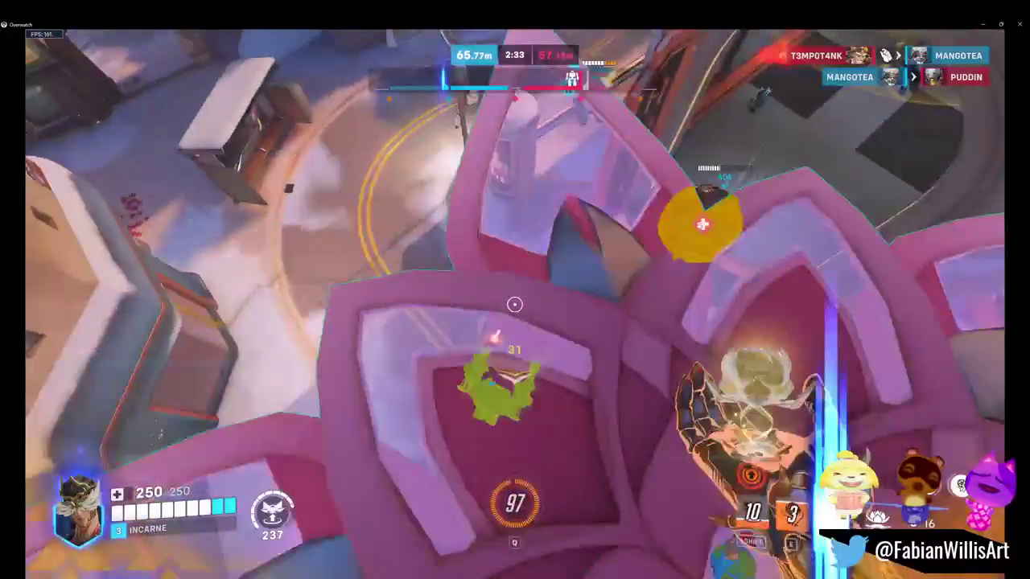
pyautogui.click(514, 304)
pyautogui.click(515, 304)
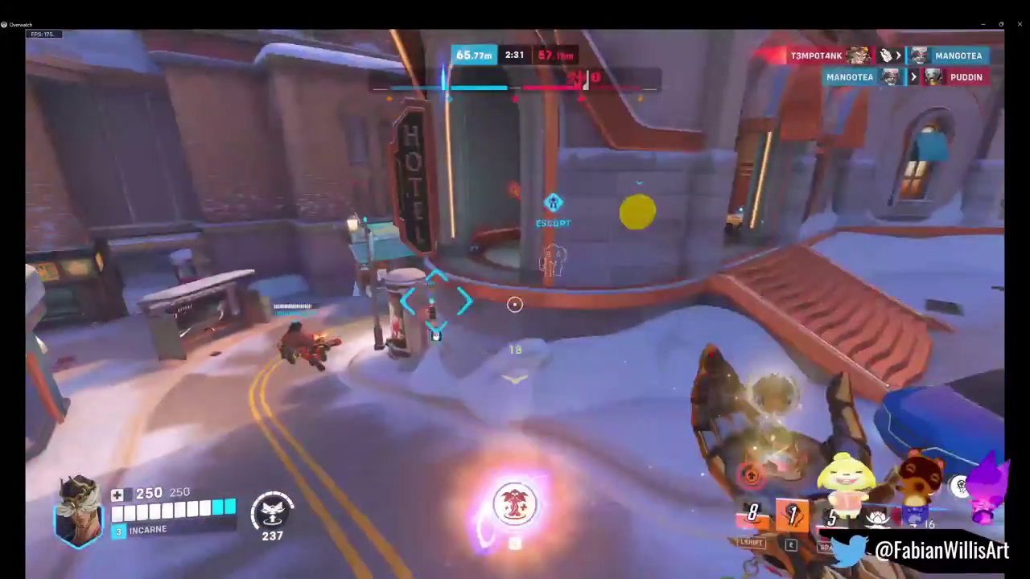
pyautogui.click(515, 304)
pyautogui.click(514, 304)
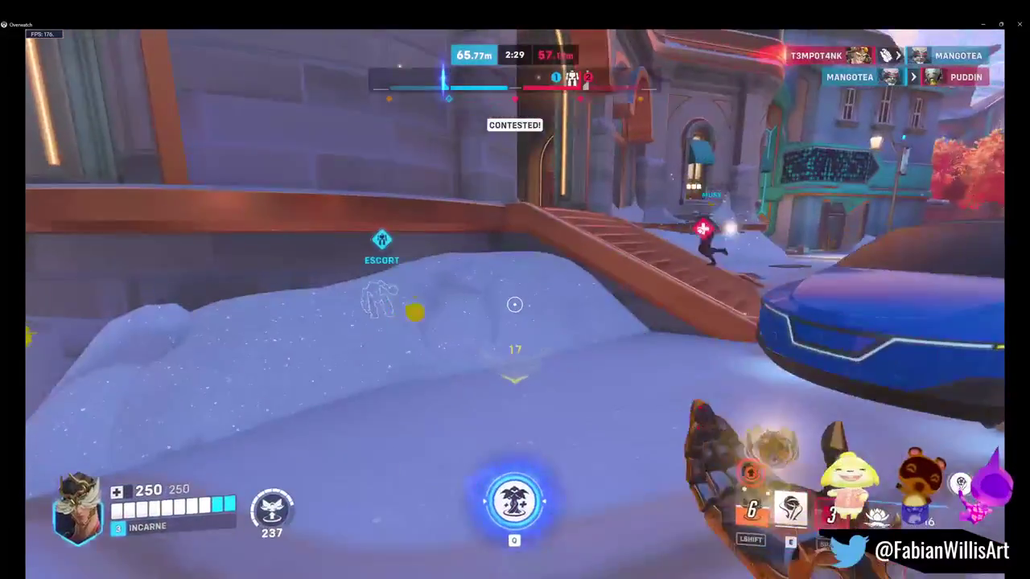
pyautogui.click(514, 304)
pyautogui.click(514, 304)
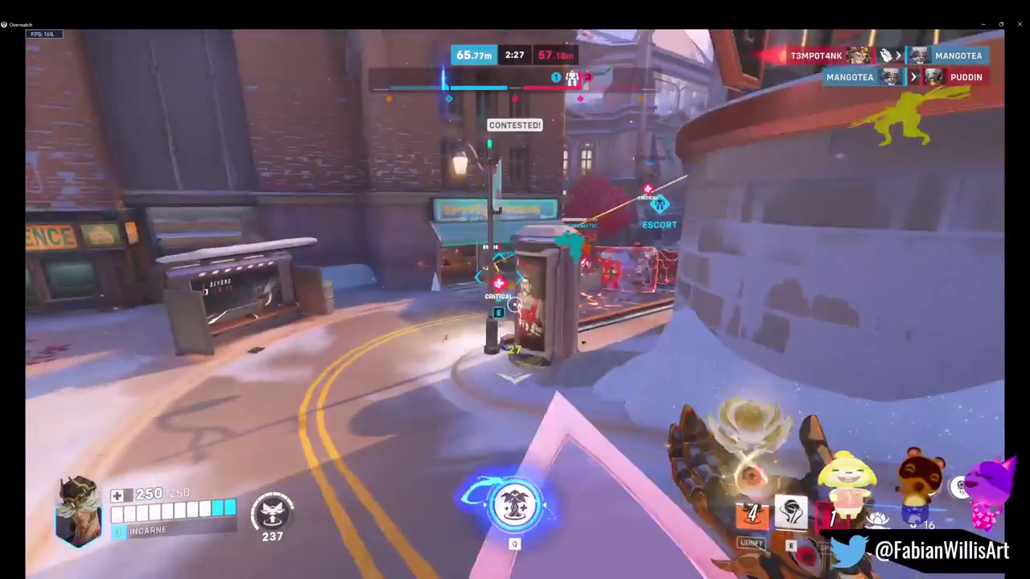
# Step: Finish healing teammates in the street, then fire thorns at enemies
pyautogui.click(515, 304)
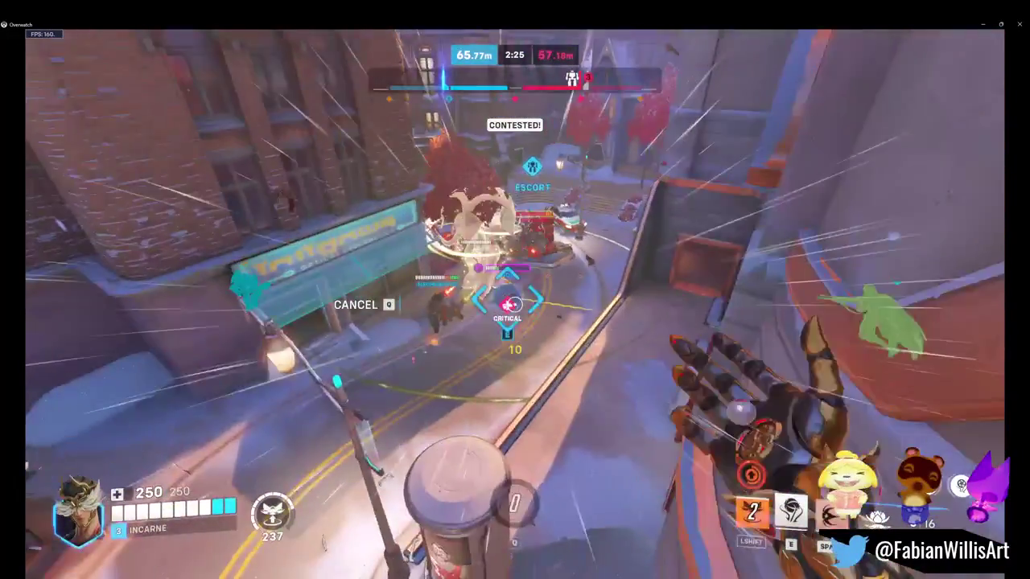
pyautogui.click(514, 304)
pyautogui.click(514, 304)
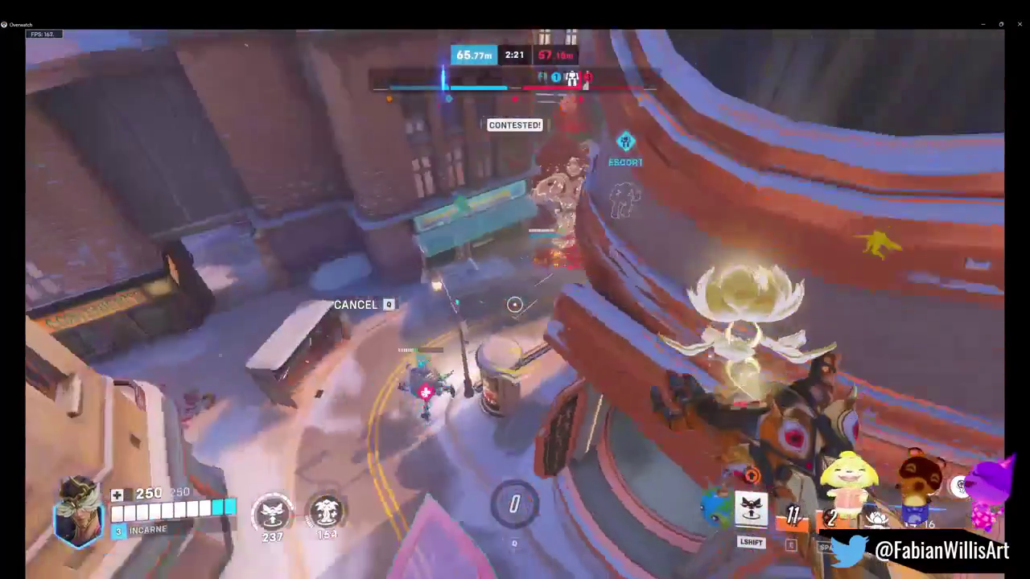
pyautogui.click(515, 304)
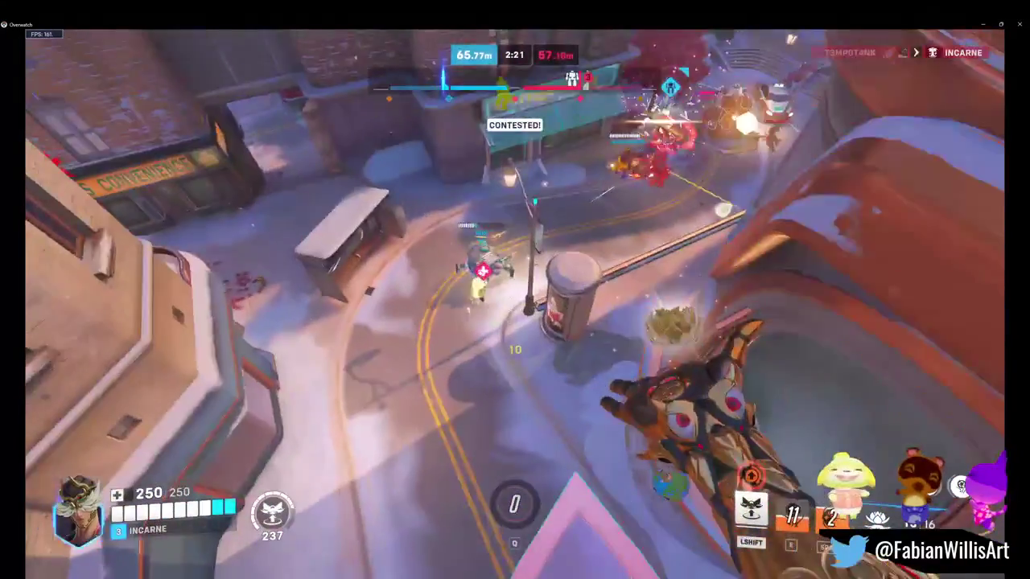
pyautogui.click(515, 304)
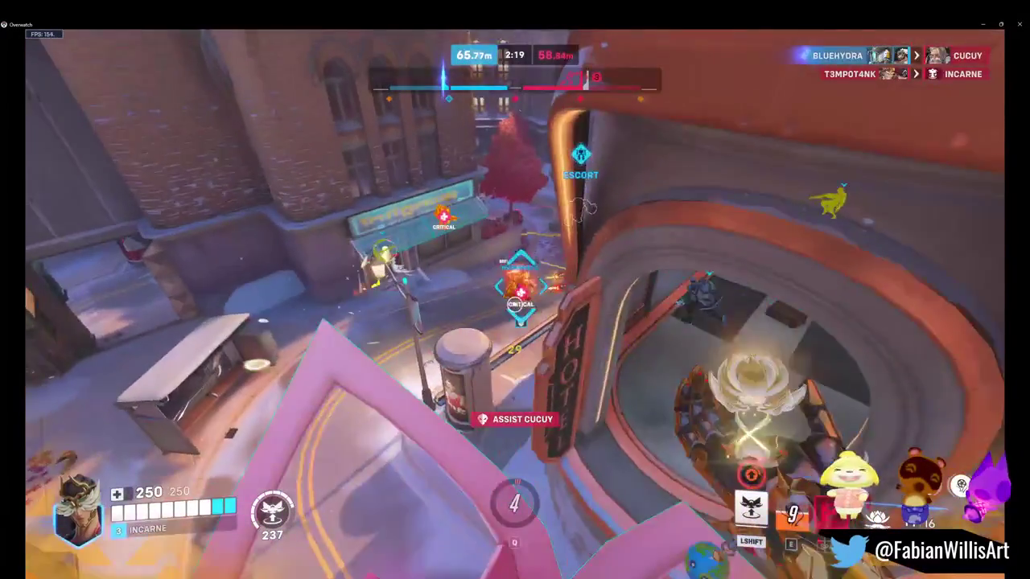
pyautogui.click(515, 304)
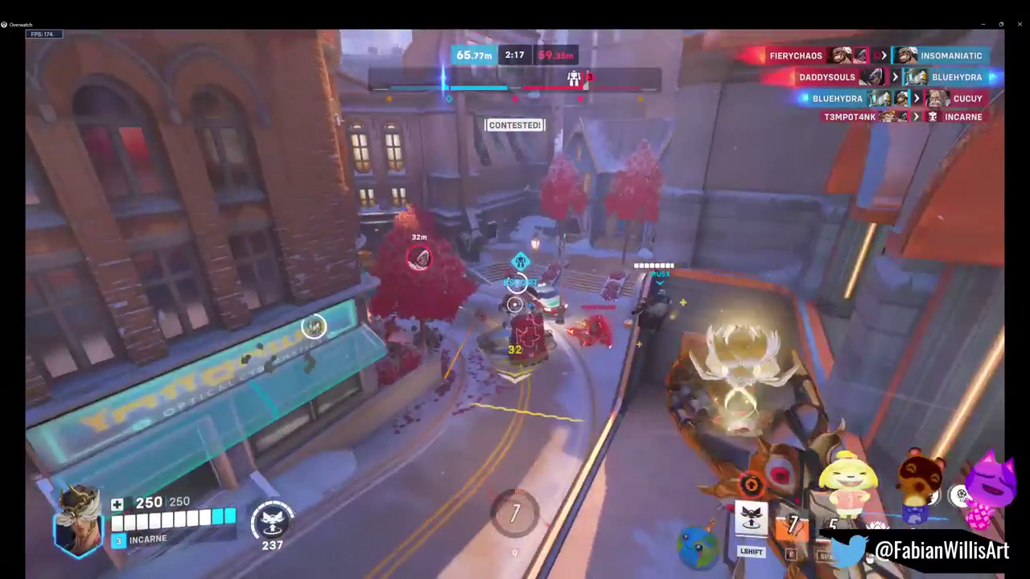
pyautogui.click(515, 305)
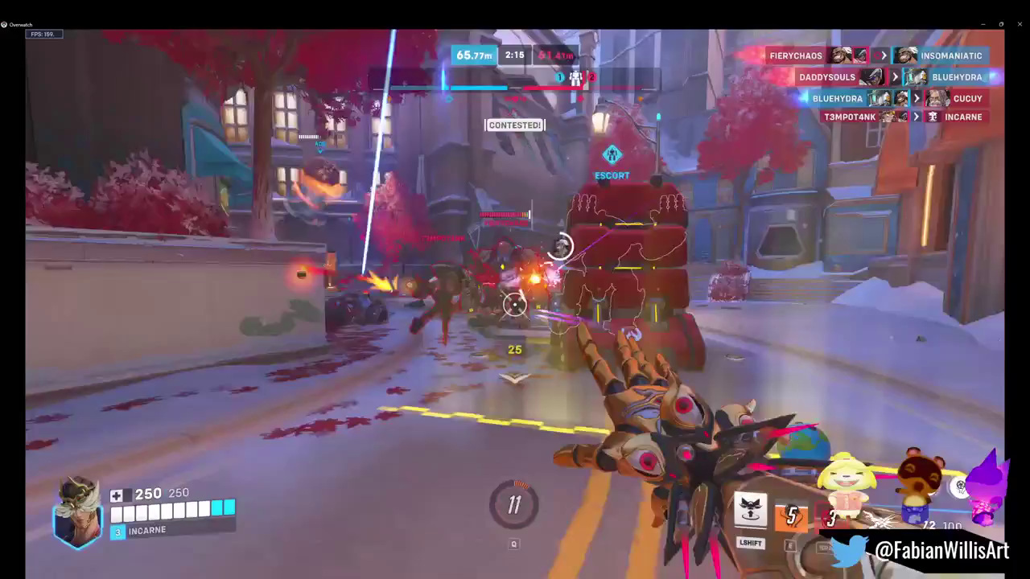
pyautogui.click(515, 304)
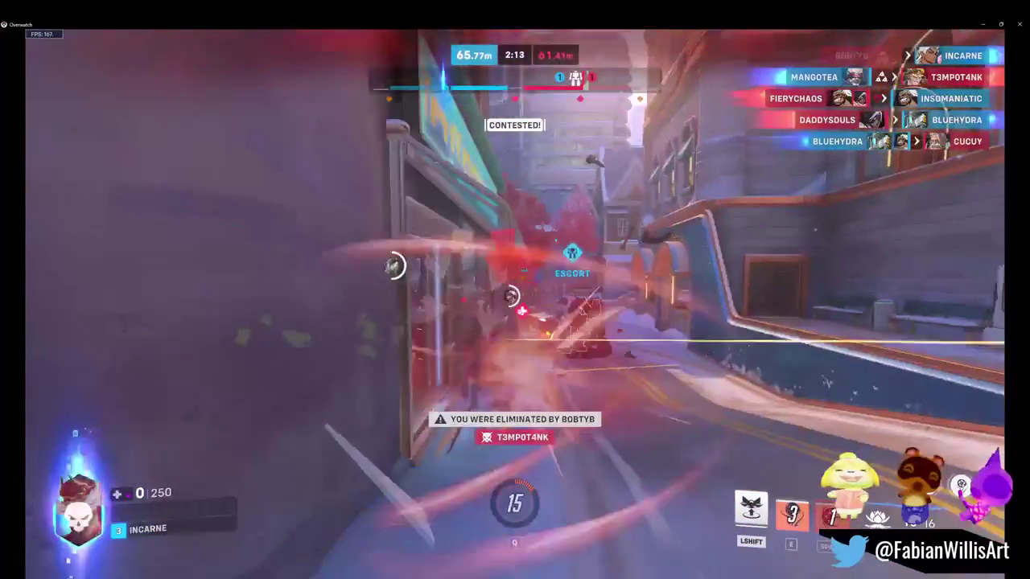
# Step: Check match stats while eliminated and switch the spectated teammate
pyautogui.press('Tab')
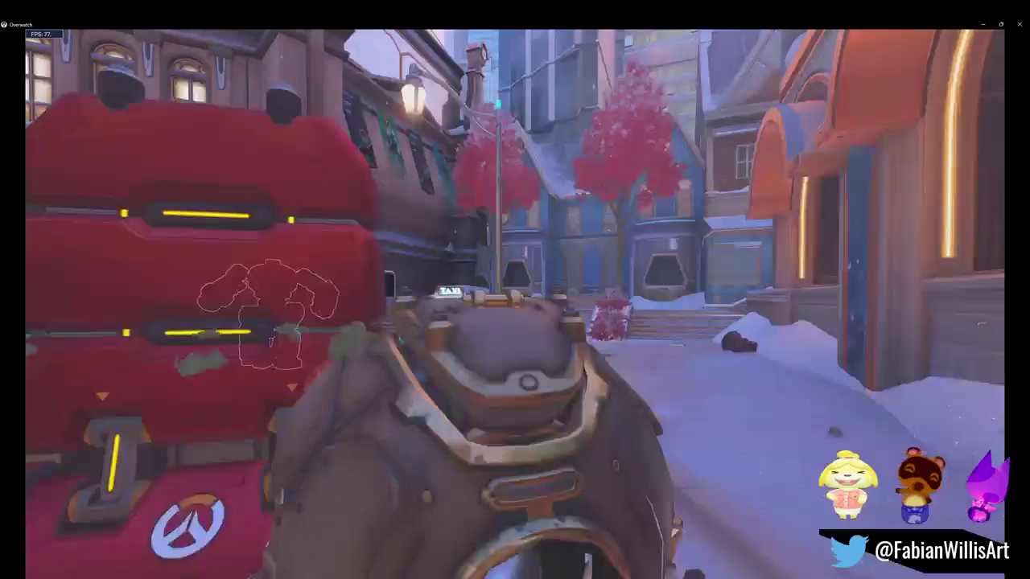
pyautogui.press('Tab')
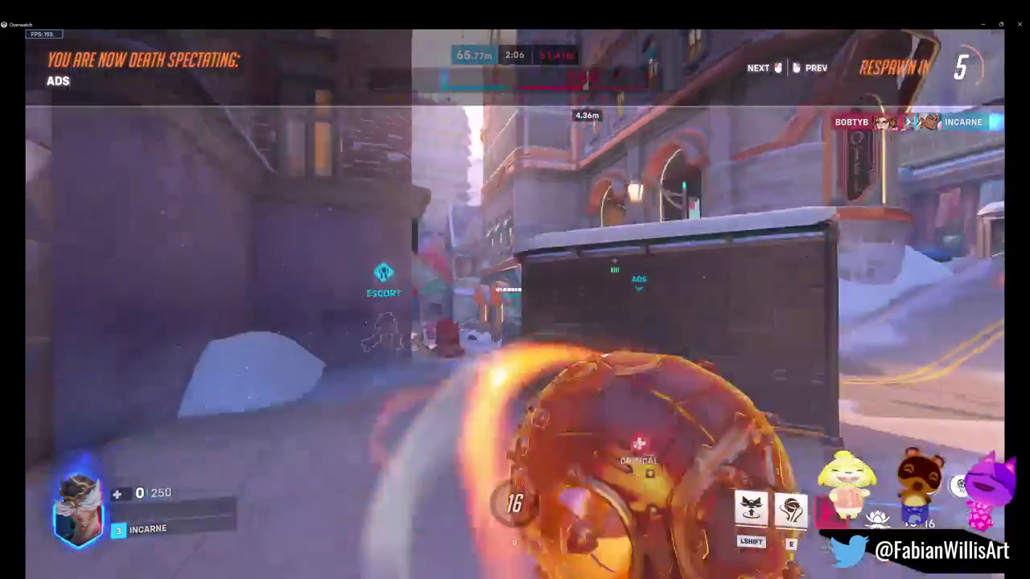
pyautogui.click(515, 290)
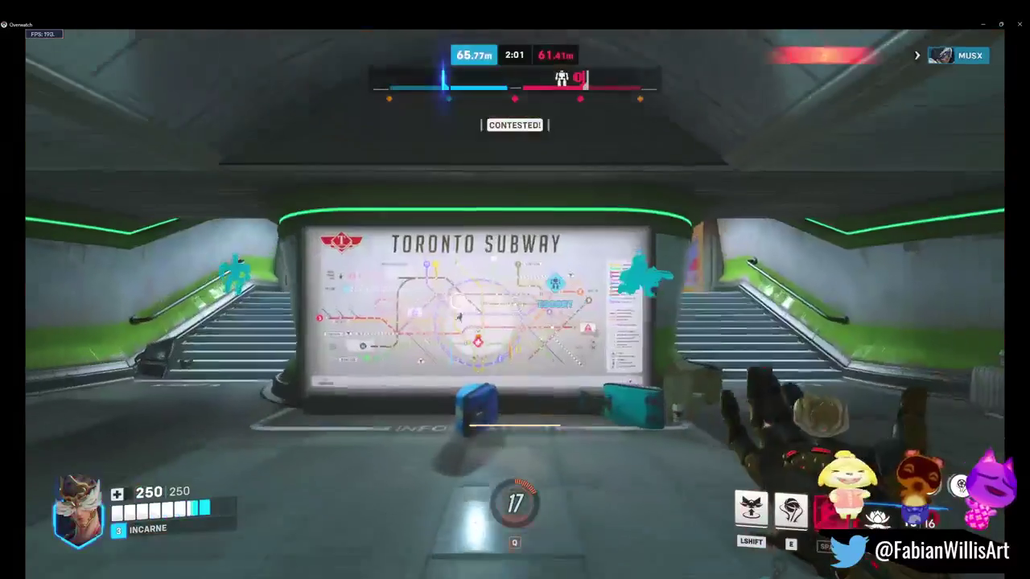
# Step: Return from spawn to the payload fight, pull a teammate out, and raise a petal platform
pyautogui.press('w')
pyautogui.press('w')
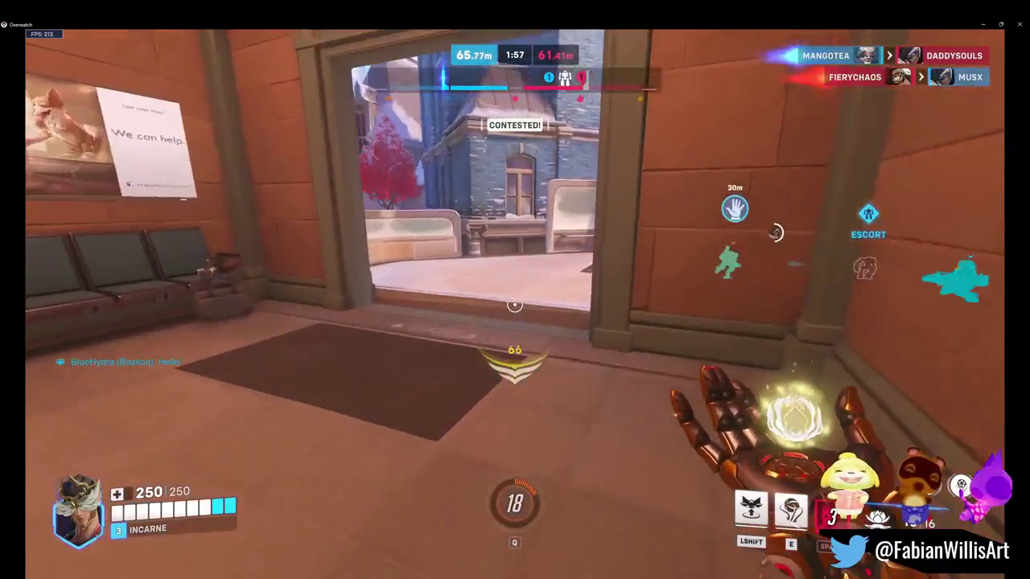
pyautogui.press('w')
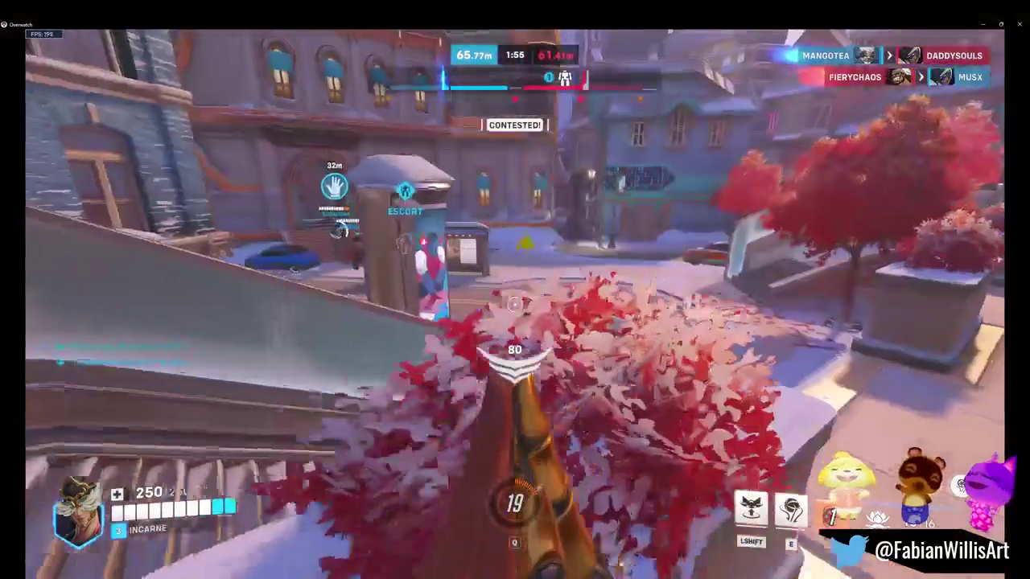
pyautogui.press('w')
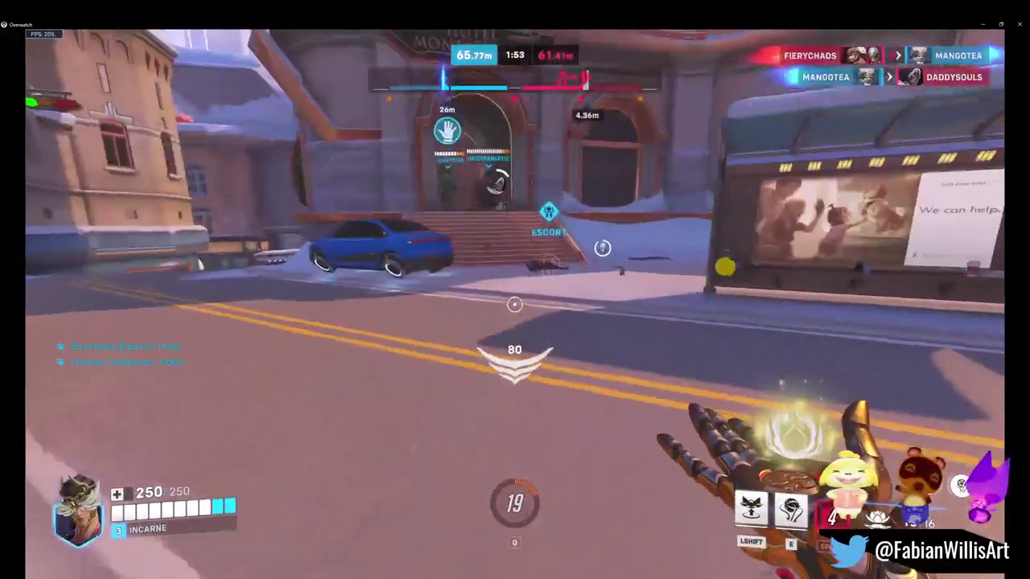
pyautogui.press('w')
pyautogui.press('w')
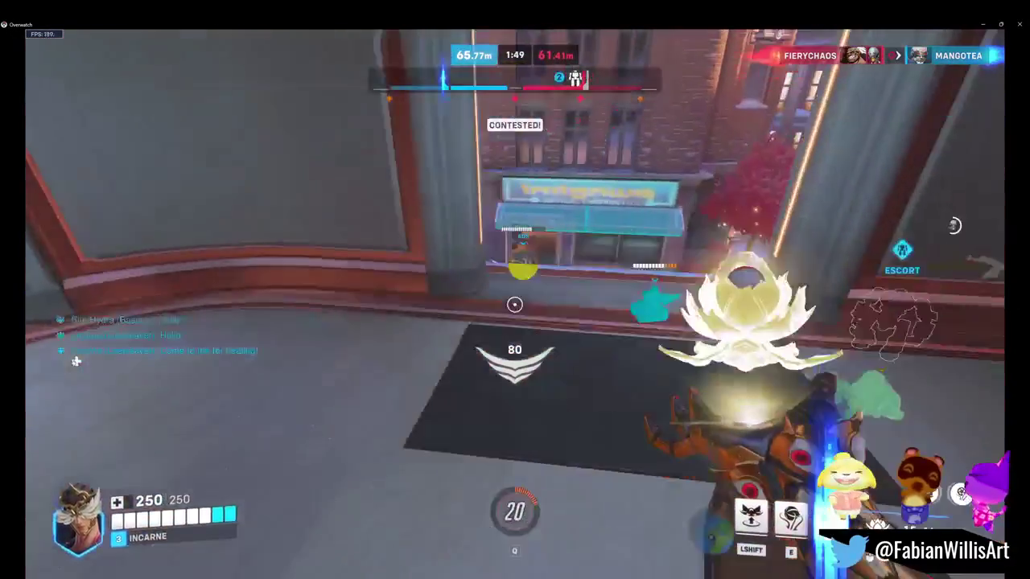
pyautogui.press('w')
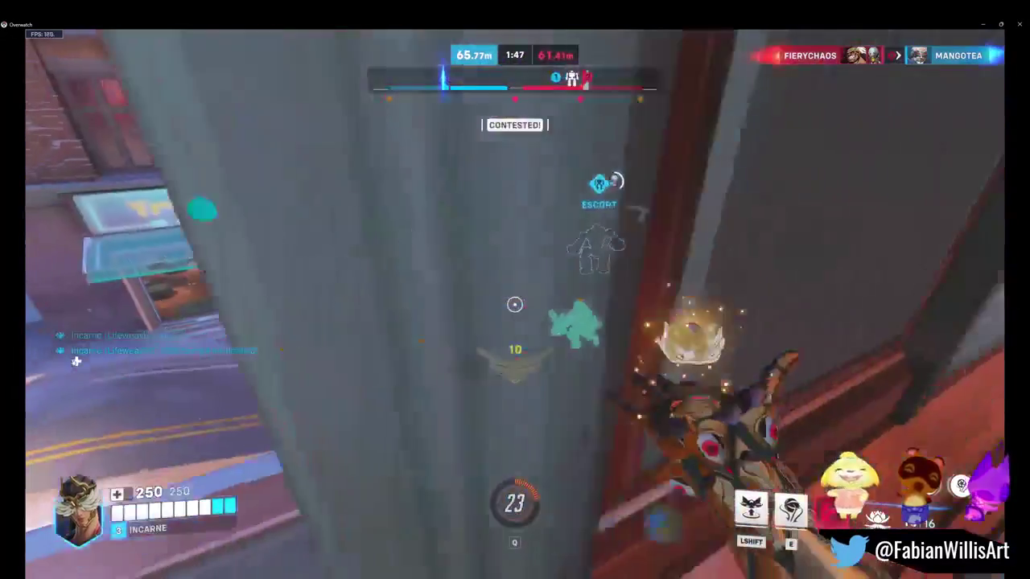
pyautogui.press('e')
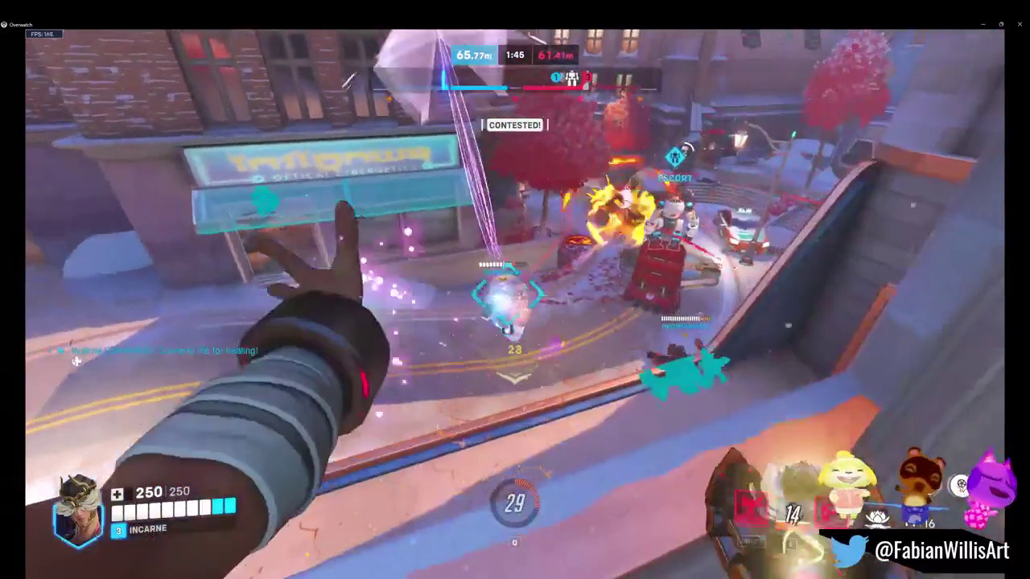
pyautogui.press('w')
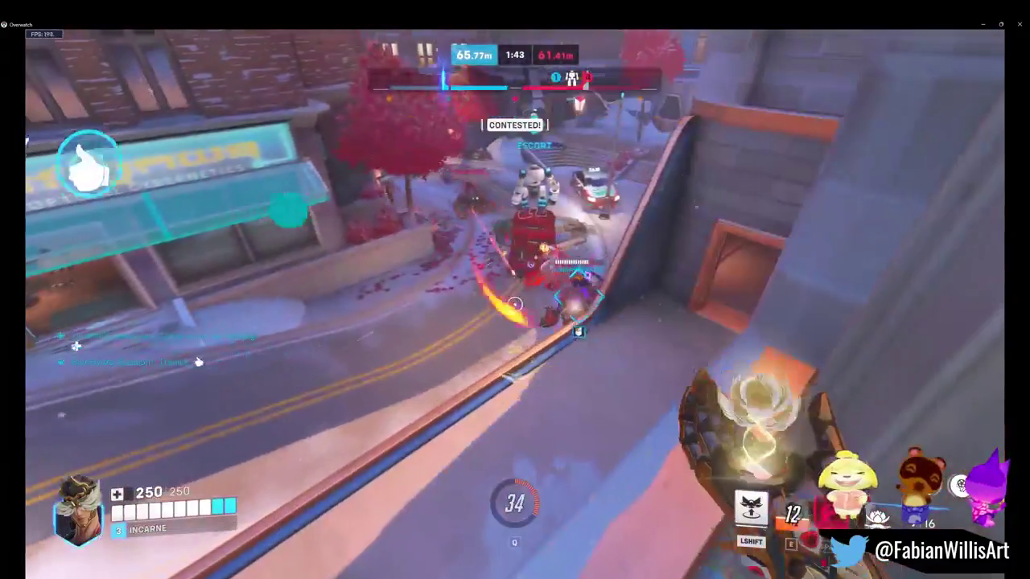
pyautogui.press('shift')
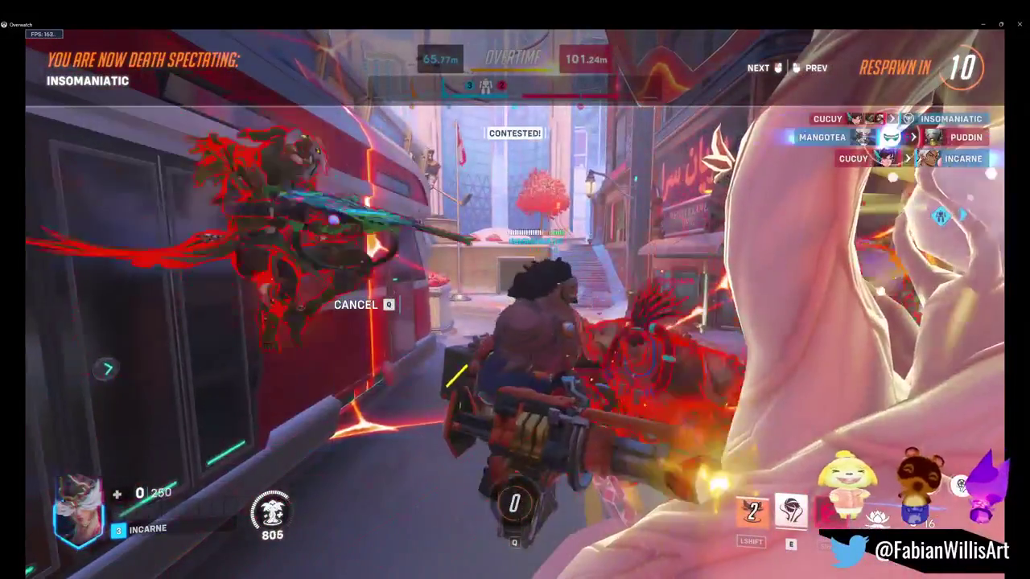
# Step: Check stats while respawning, then move out along the street toward the payload
pyautogui.press('Tab')
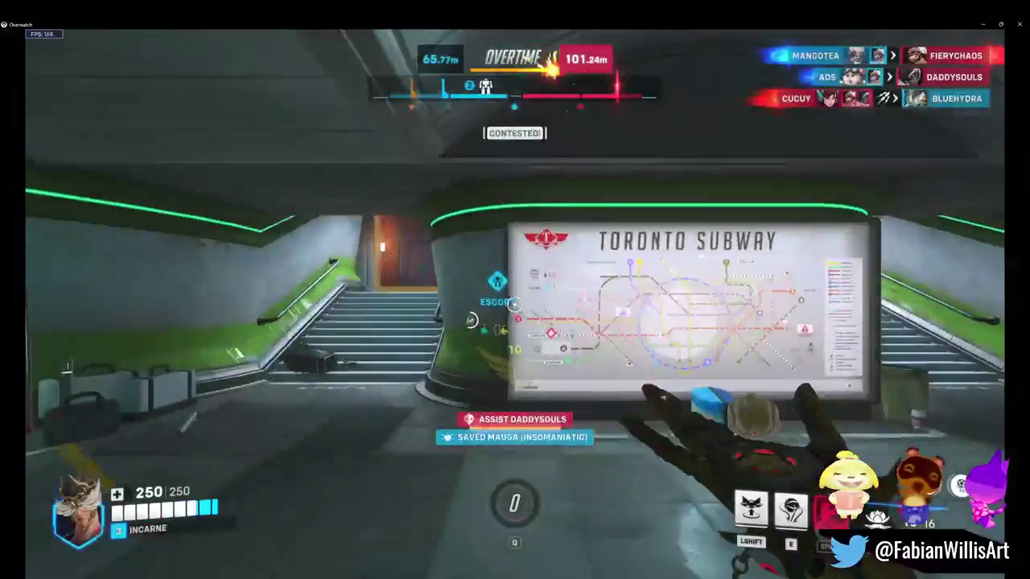
pyautogui.press('Tab')
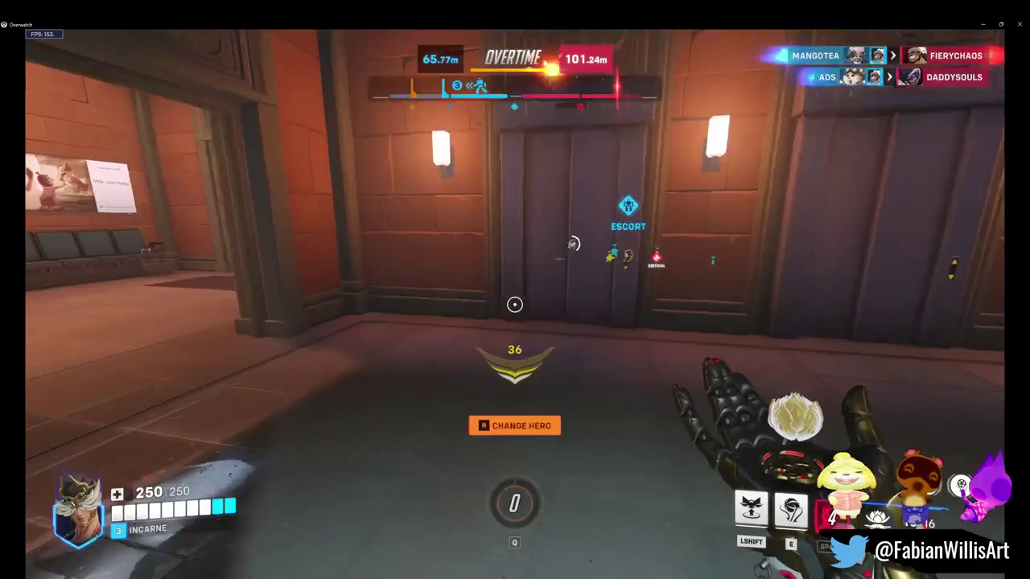
pyautogui.press('Tab')
pyautogui.press('Tab')
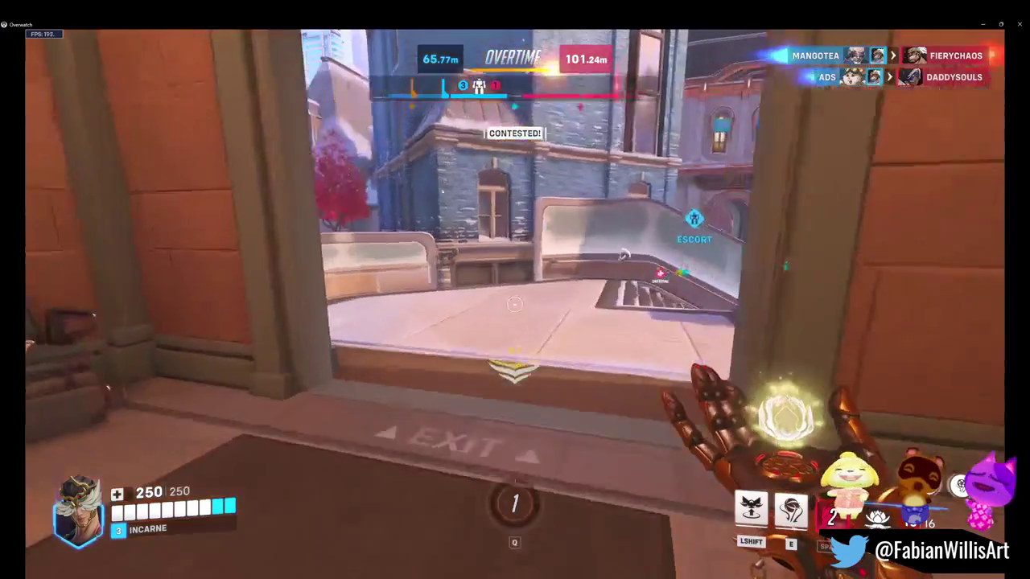
pyautogui.press('w')
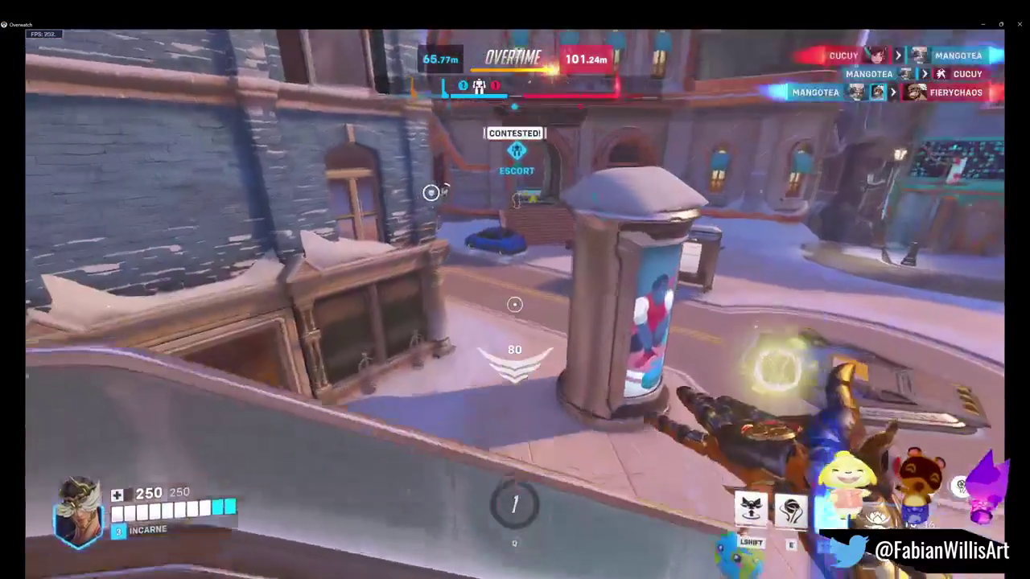
pyautogui.press('w')
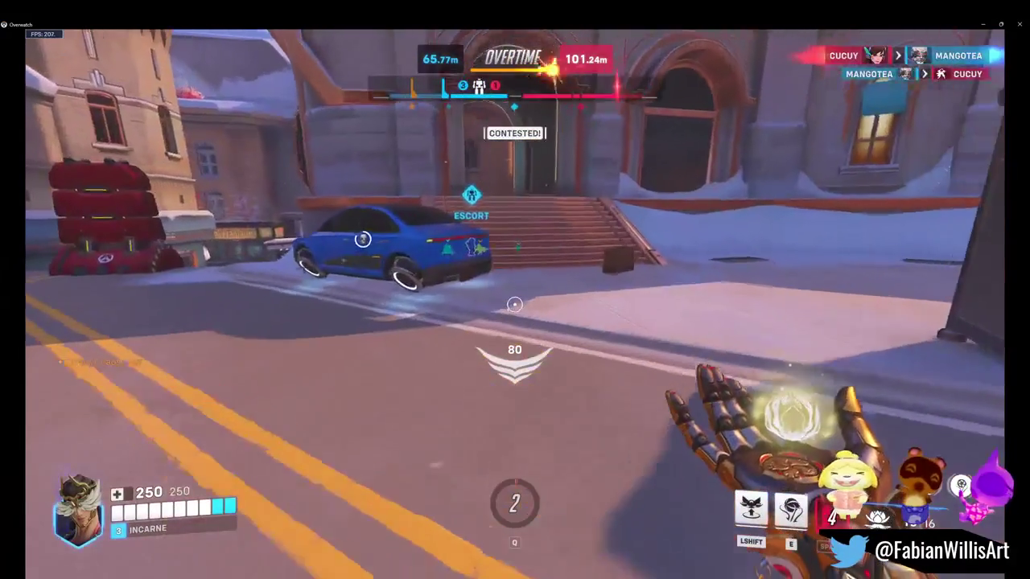
pyautogui.press('Tab')
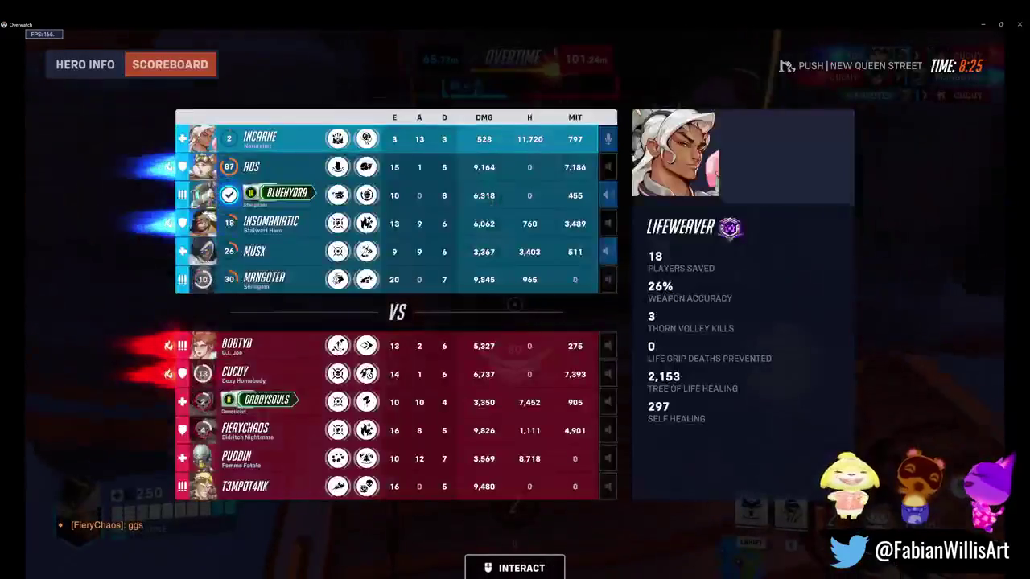
pyautogui.press('w')
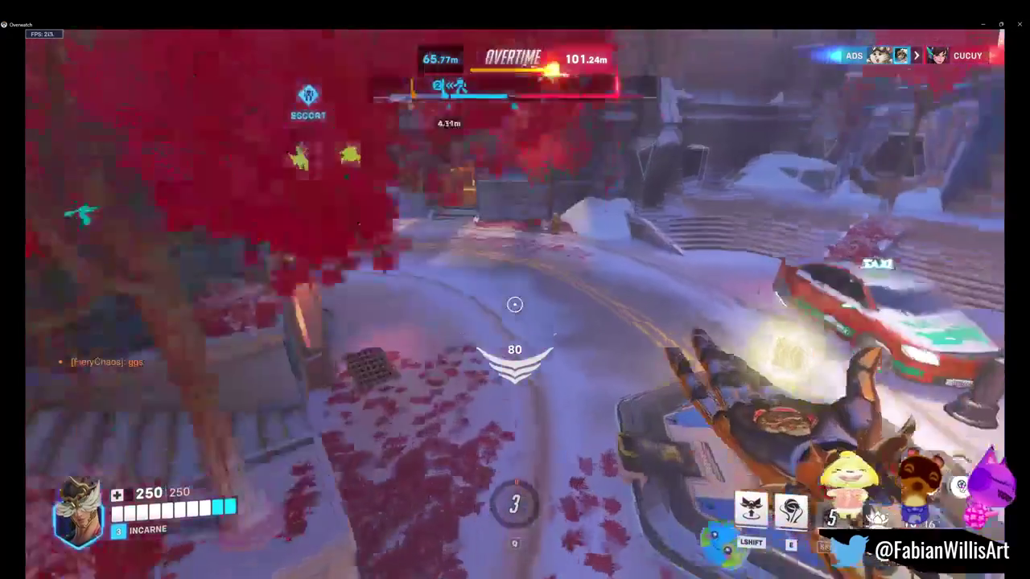
# Step: Cross the lobby onto the snowy street, climb the ledge, and fire at an enemy
pyautogui.press('w')
pyautogui.press('w')
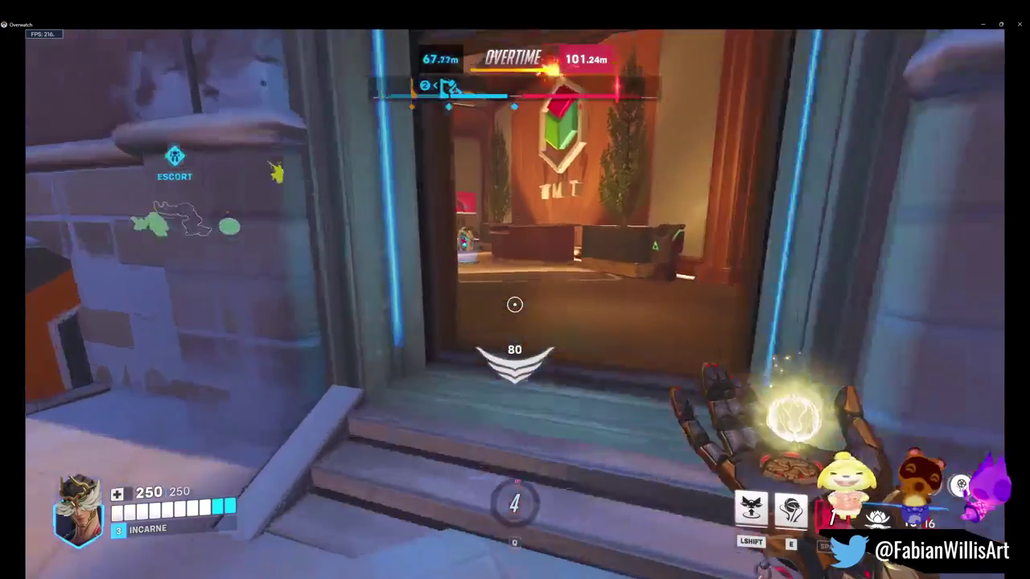
pyautogui.press('w')
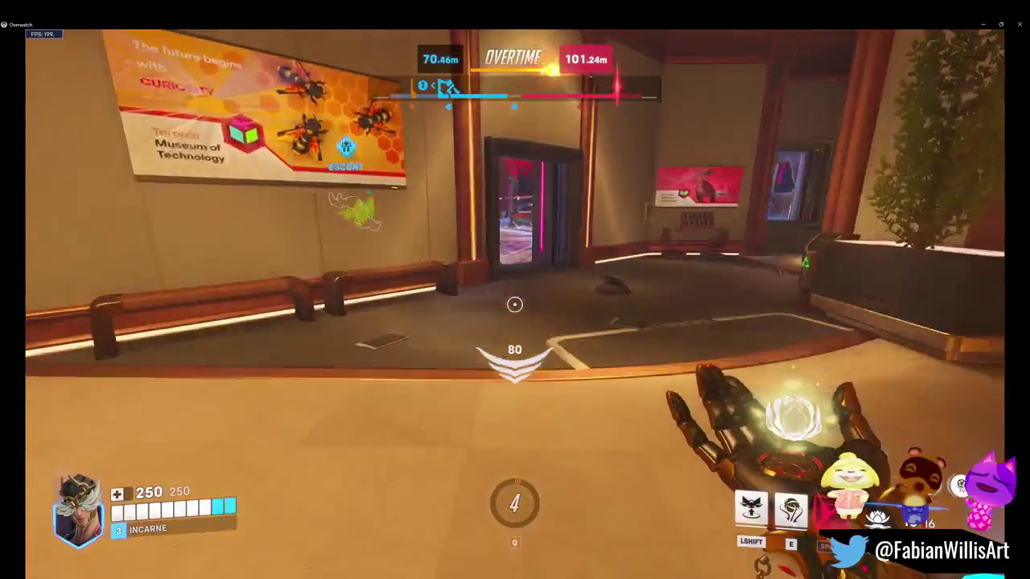
pyautogui.press('w')
pyautogui.press('w')
pyautogui.press('e')
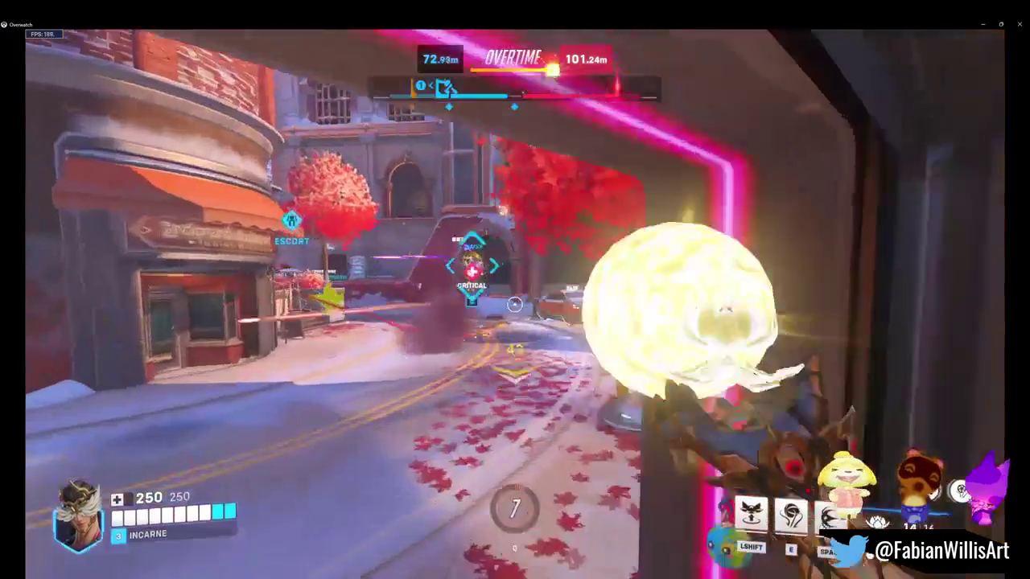
pyautogui.press('w')
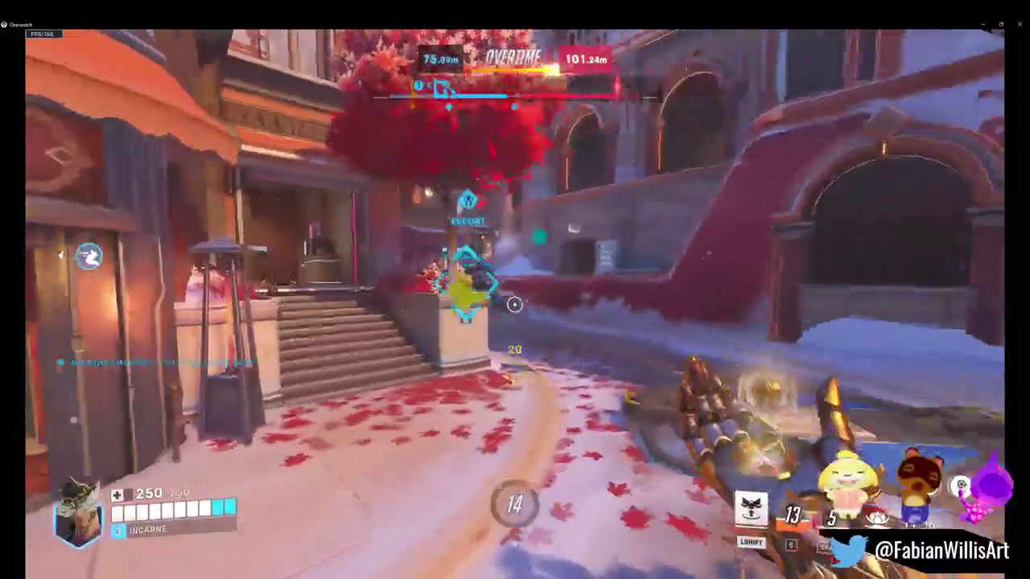
pyautogui.press('w')
pyautogui.press('space')
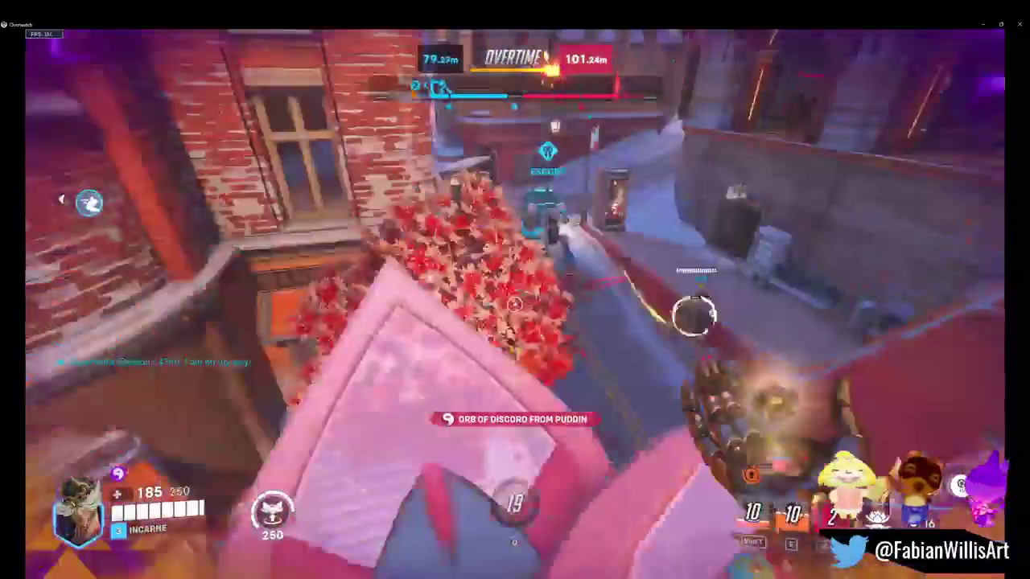
pyautogui.press('w')
pyautogui.click(515, 303)
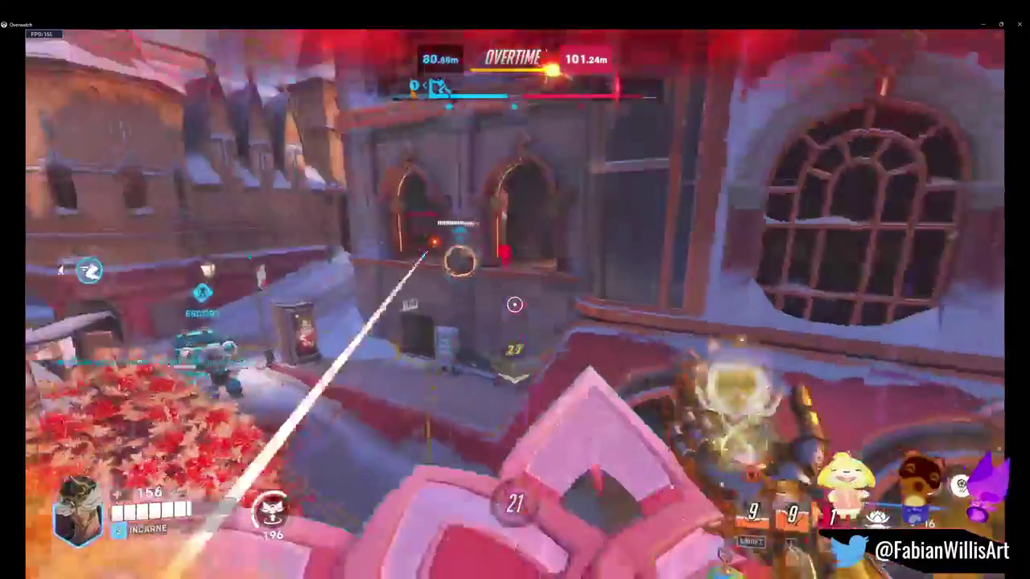
pyautogui.press('w')
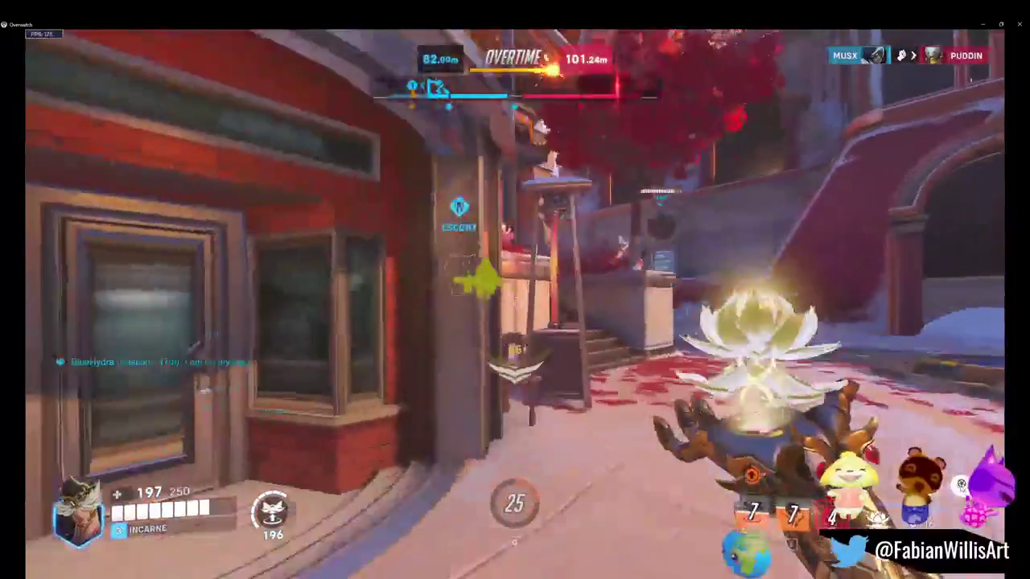
pyautogui.press('w')
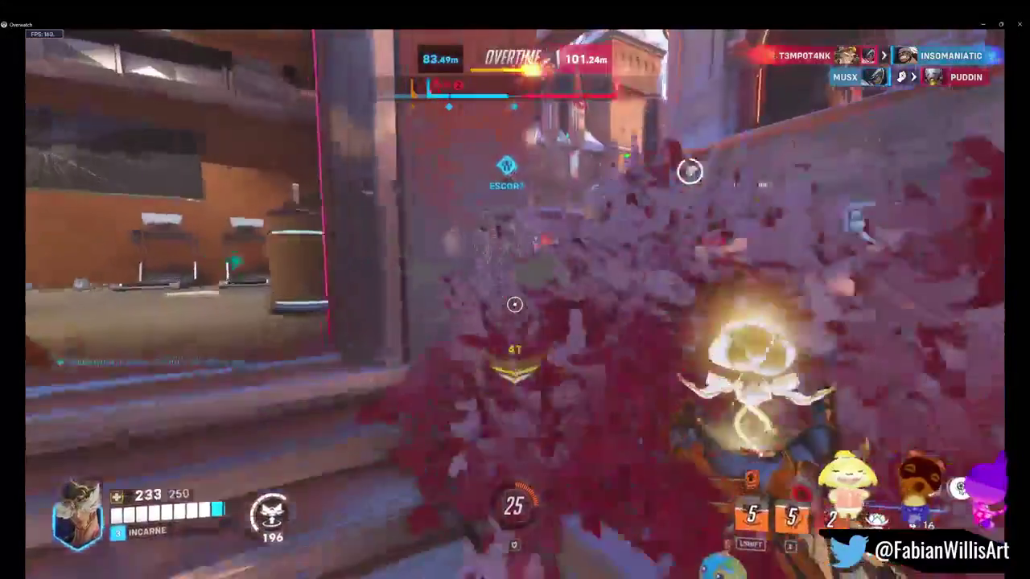
pyautogui.press('w')
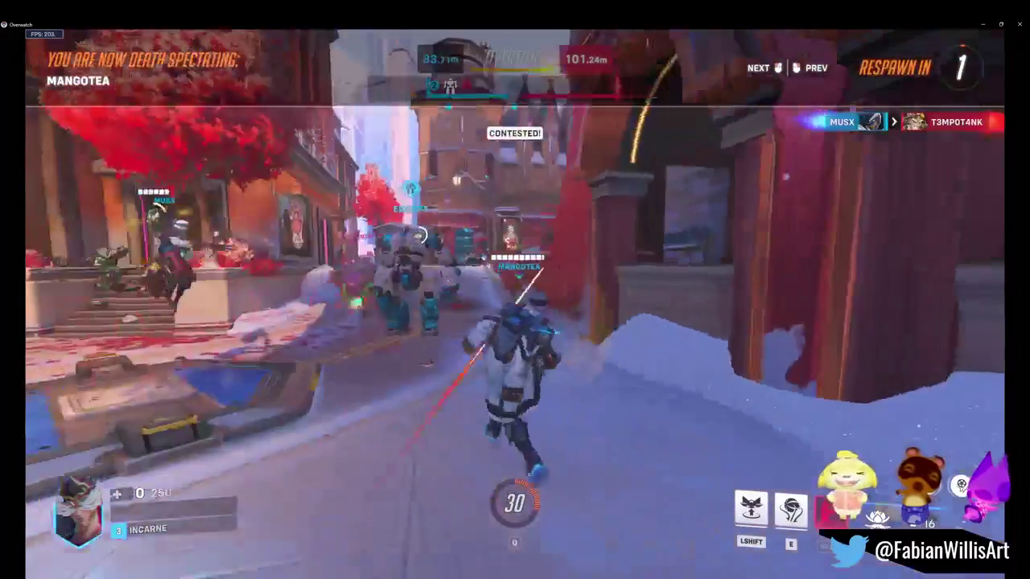
# Step: Leave the spawn toward the street and send 'gg' in match chat
pyautogui.press('w')
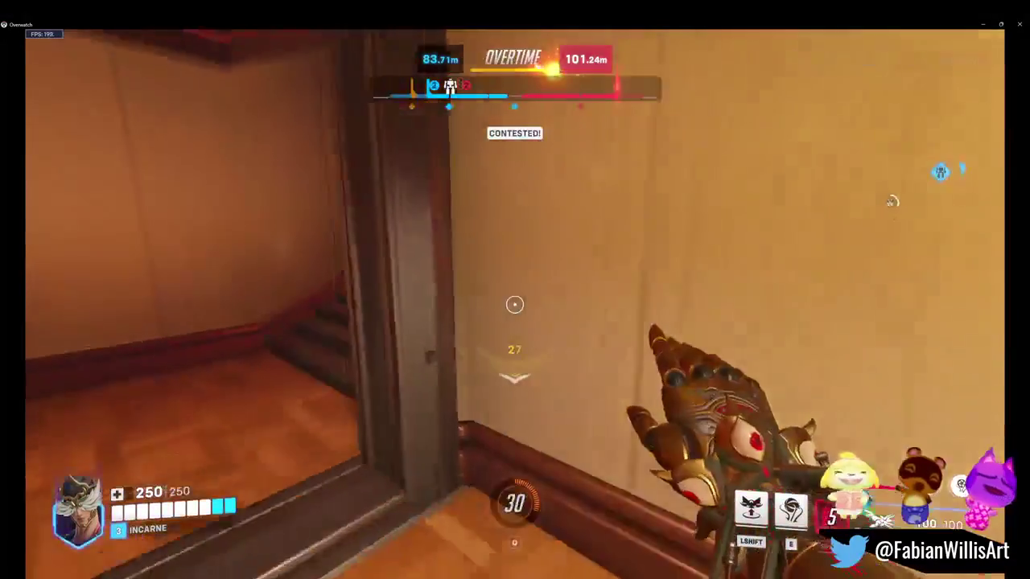
pyautogui.press('w')
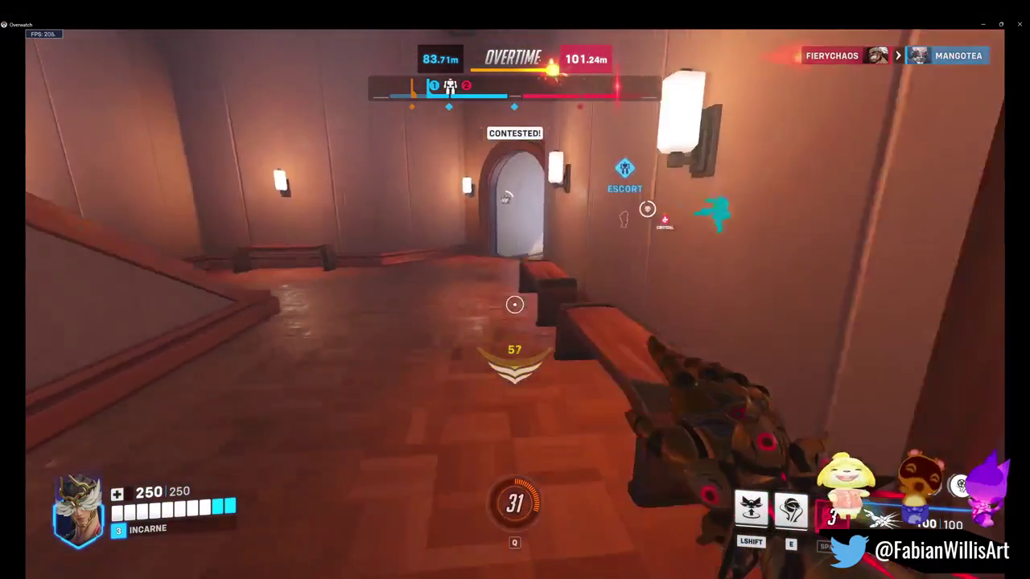
pyautogui.press('w')
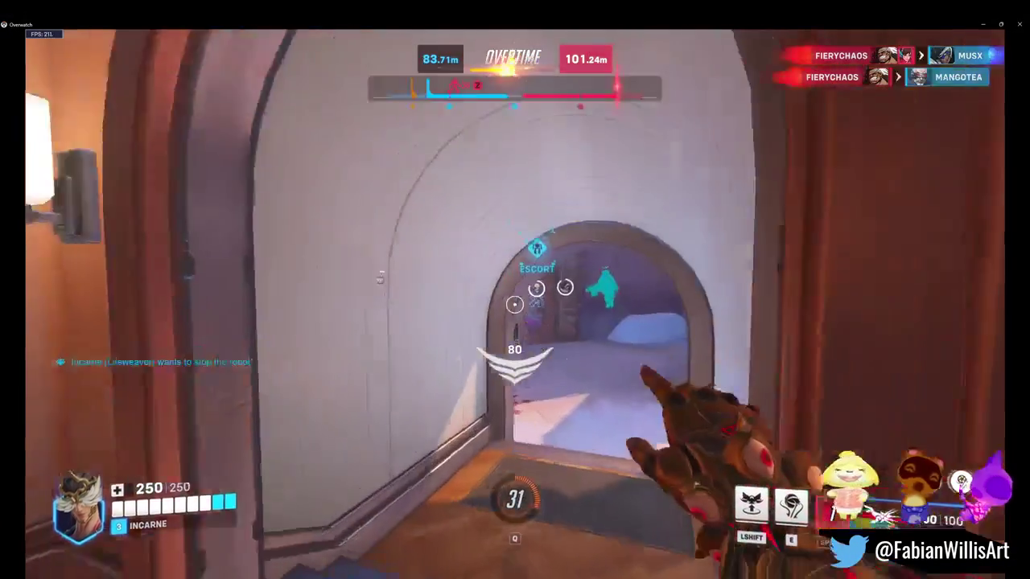
pyautogui.press('w')
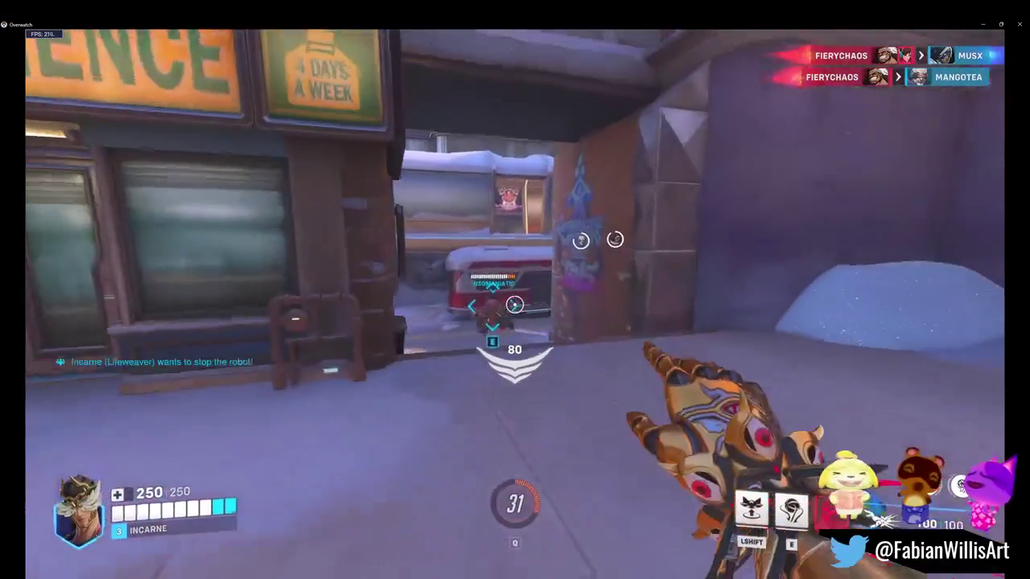
pyautogui.press('Return')
pyautogui.write('gg')
pyautogui.press('Return')
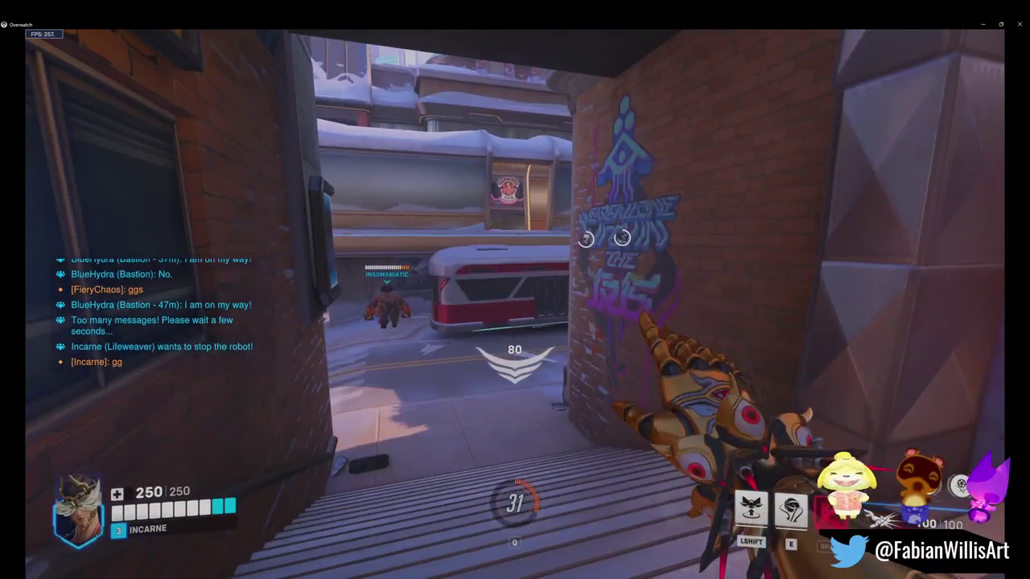
# Step: Toggle the final scoreboard during the Play of the Game, then bring up the in-game menu
pyautogui.press('Tab')
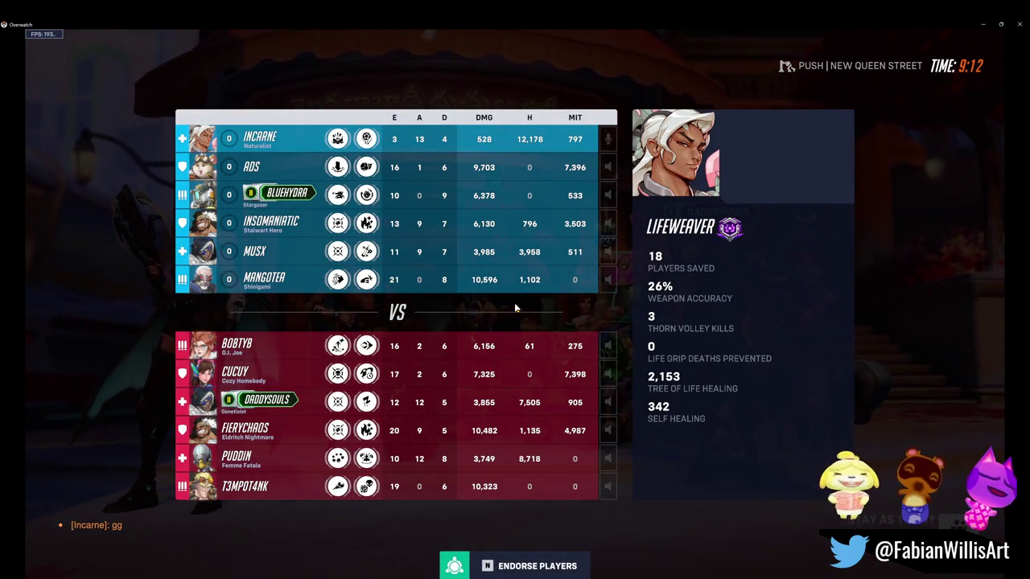
pyautogui.press('Tab')
pyautogui.press('Tab')
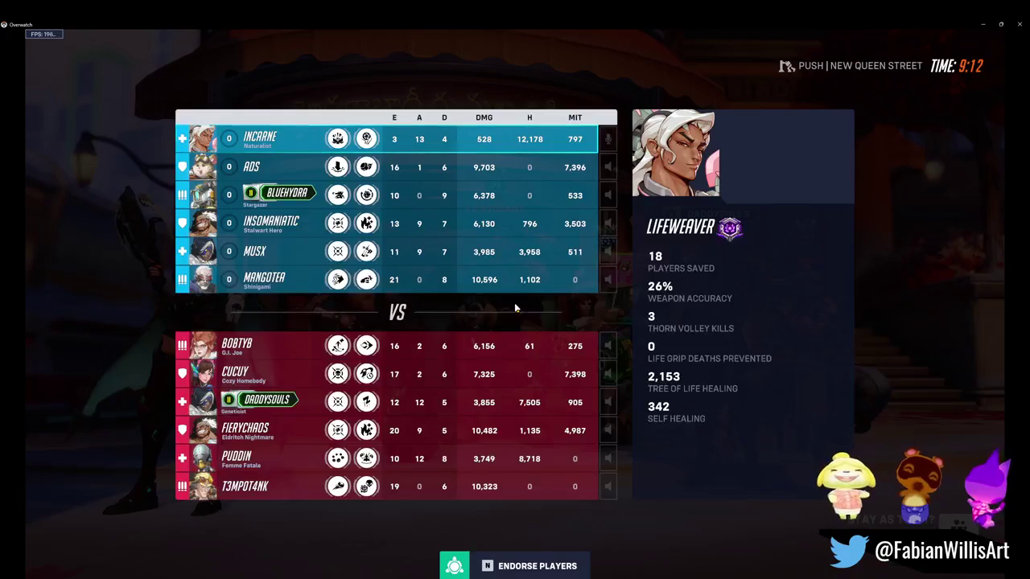
pyautogui.press('Tab')
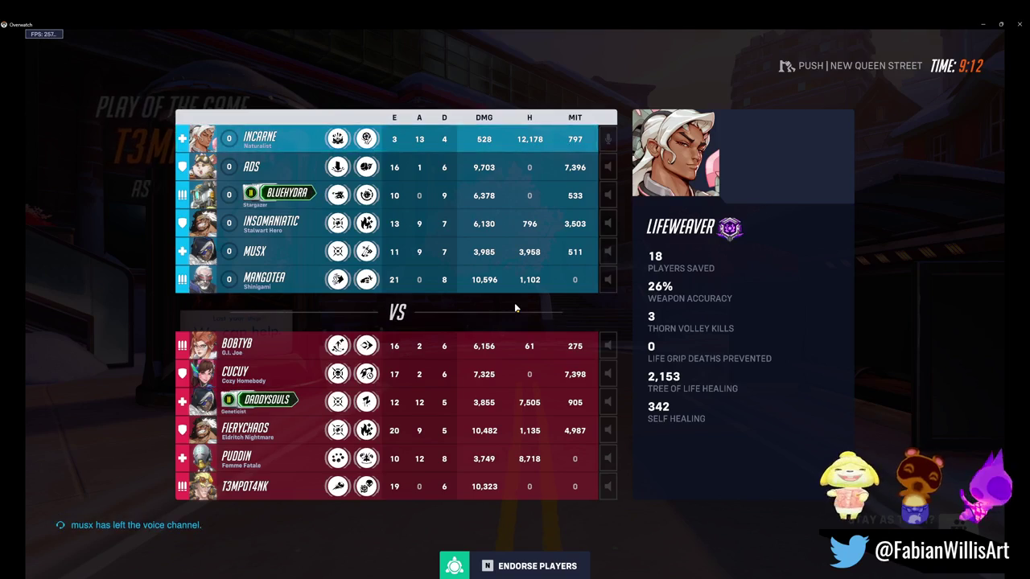
pyautogui.press('Tab')
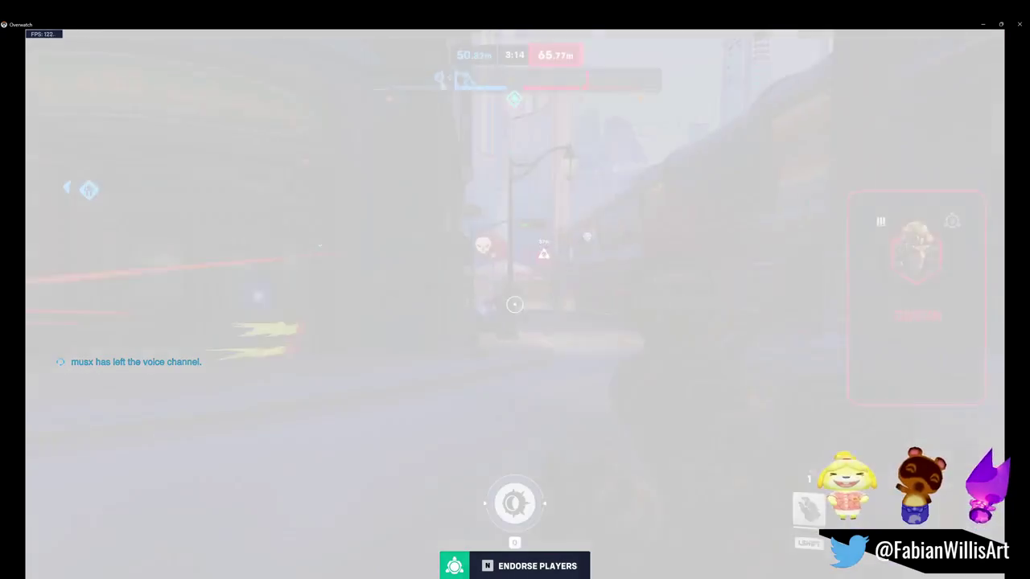
pyautogui.press('Escape')
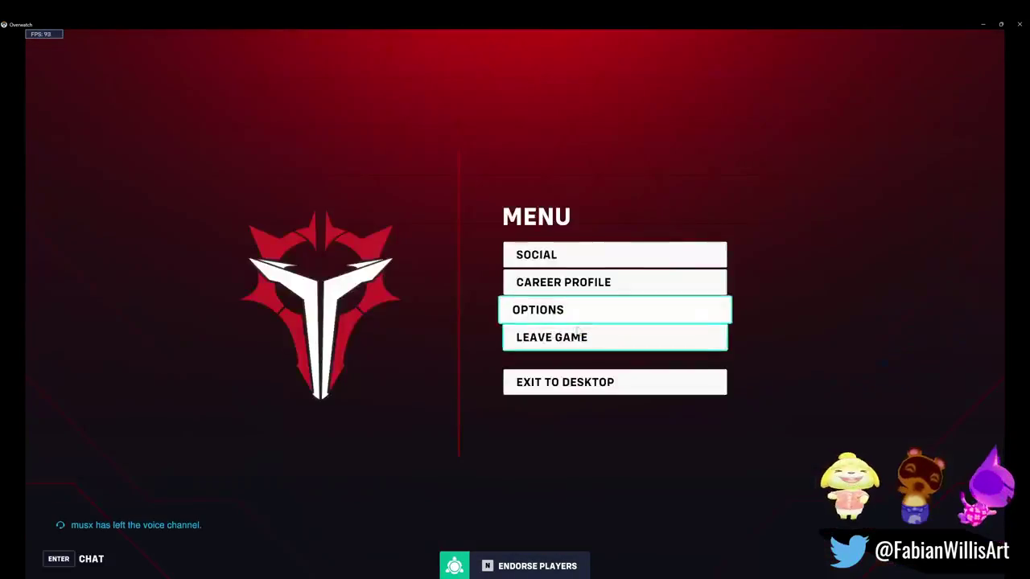
# Step: Leave the finished match, skip the Lifeweaver summary, and requeue for Unranked 6v6 Quick Play
pyautogui.click(578, 344)
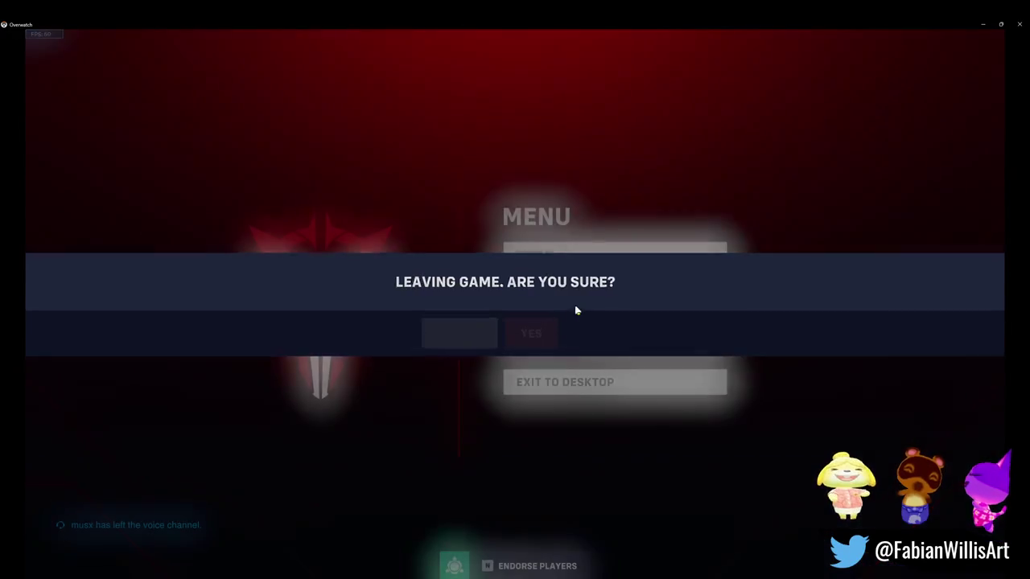
pyautogui.click(543, 326)
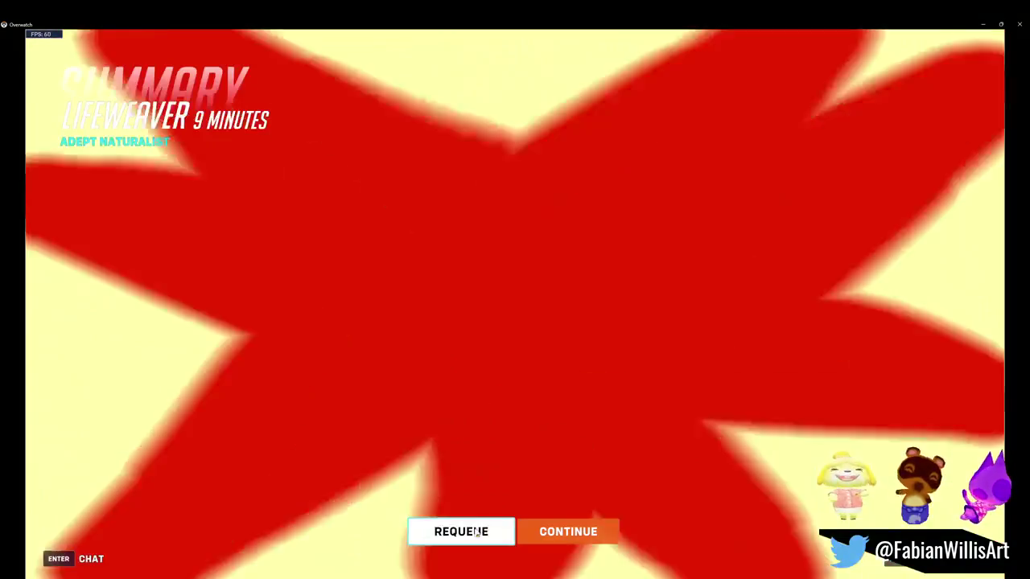
pyautogui.click(477, 532)
pyautogui.click(568, 531)
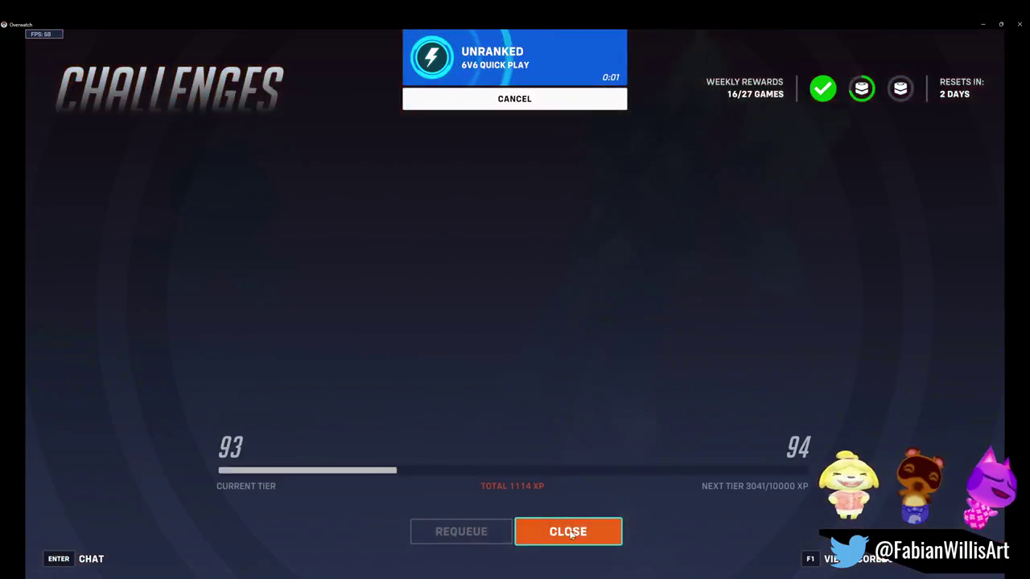
pyautogui.click(570, 533)
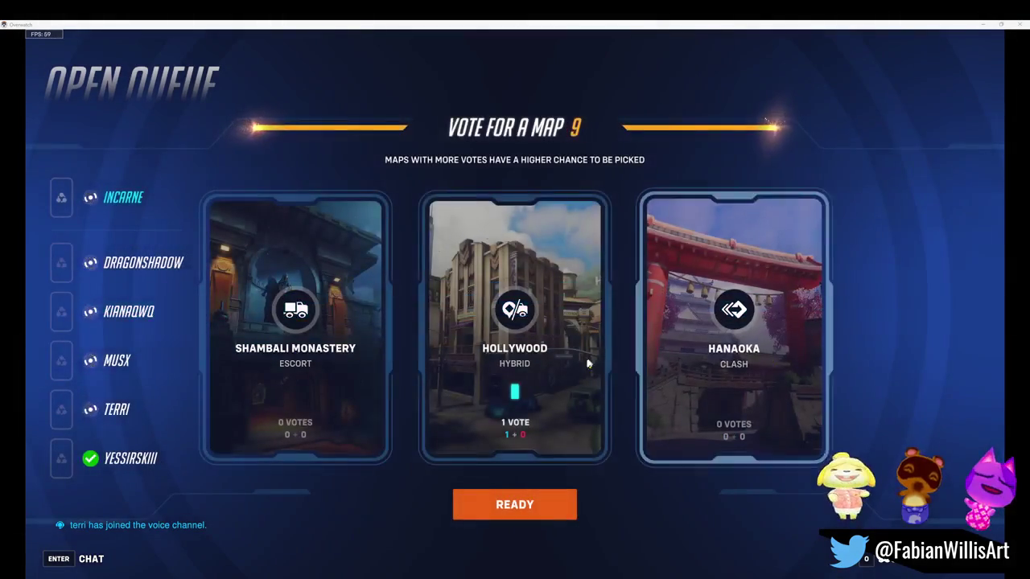
# Step: Vote for the Hollywood map and mark ready
pyautogui.click(579, 362)
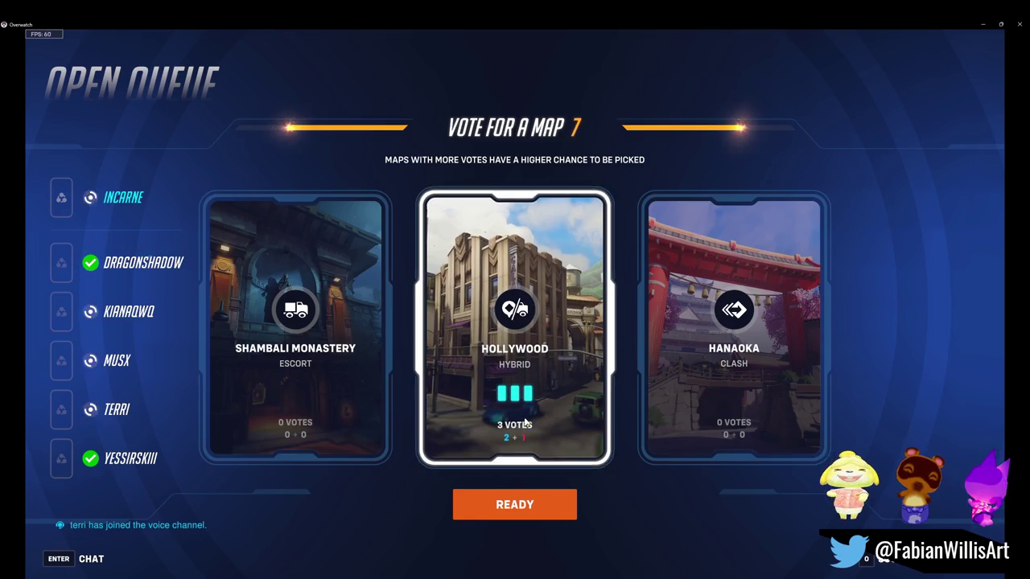
pyautogui.click(511, 514)
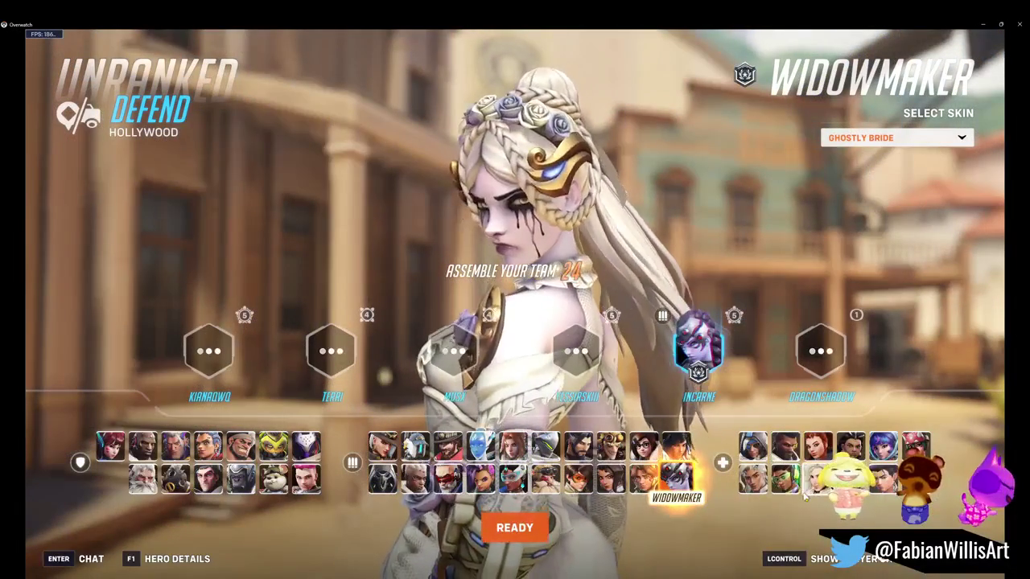
# Step: Swap from Widowmaker to Lifeweaver for the Hollywood defense
pyautogui.click(754, 486)
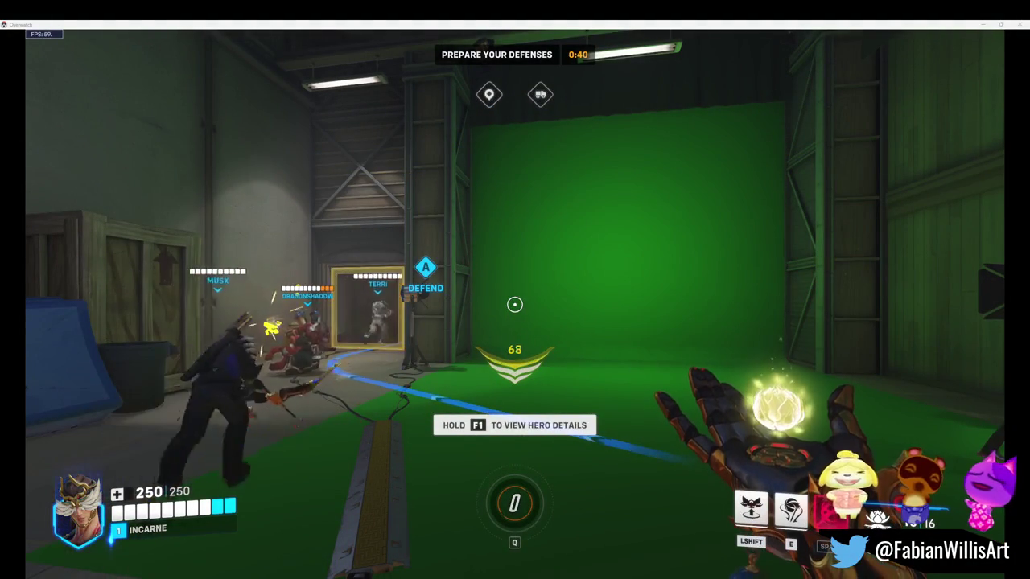
# Step: Leave spawn, drop a petal platform in the alley, and advance toward objective A
pyautogui.press('w')
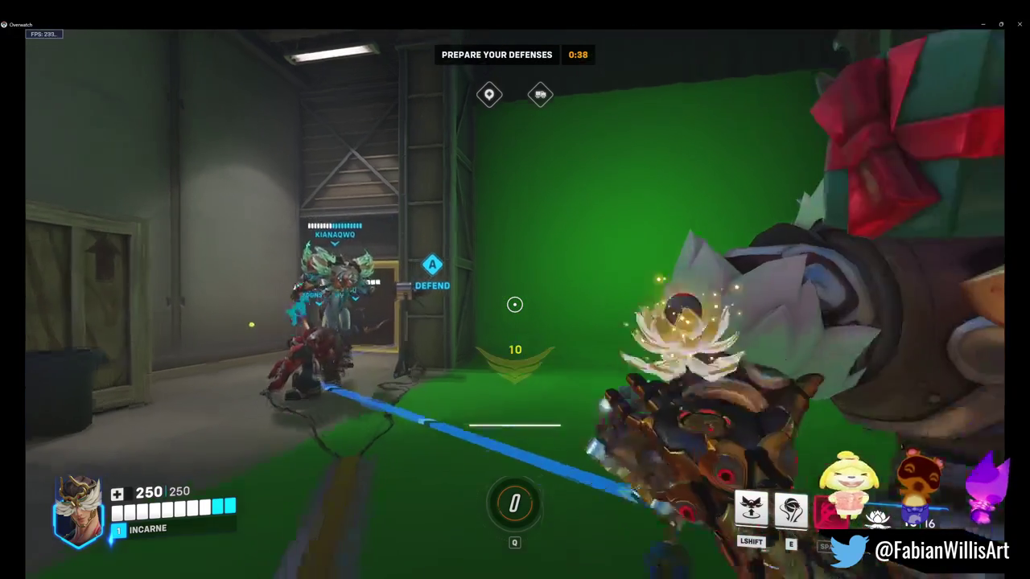
pyautogui.press('w')
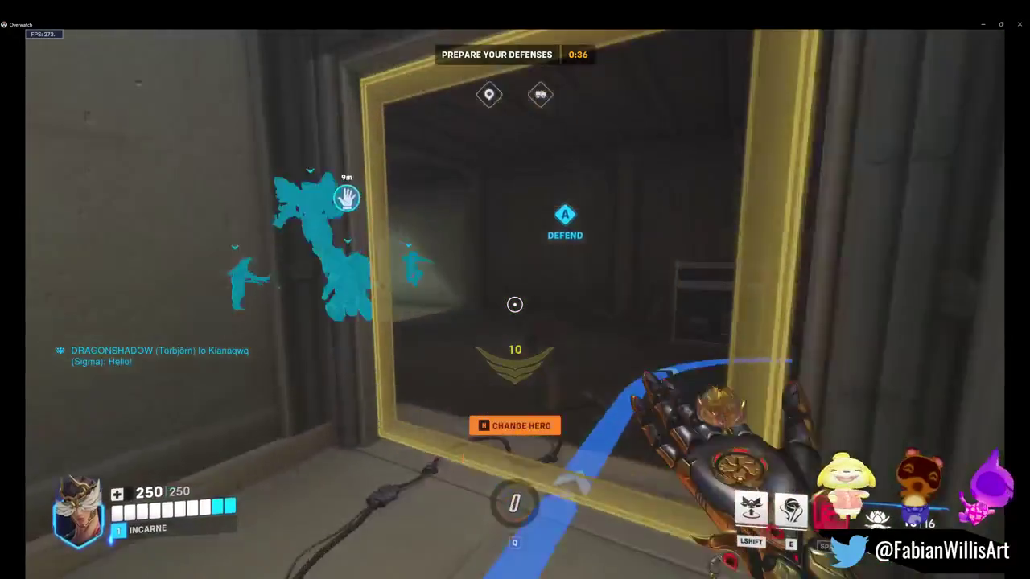
pyautogui.press('w')
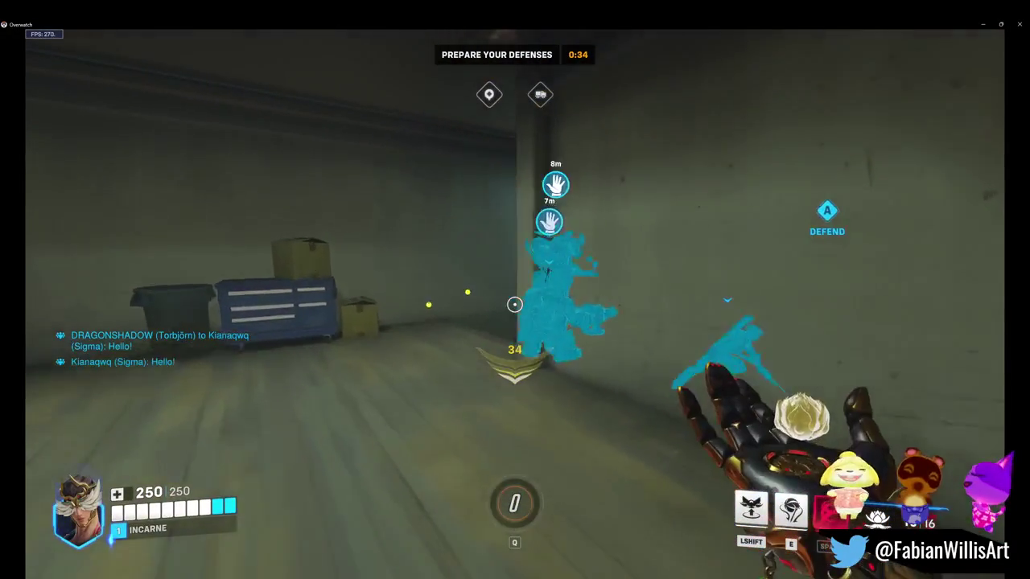
pyautogui.press('w')
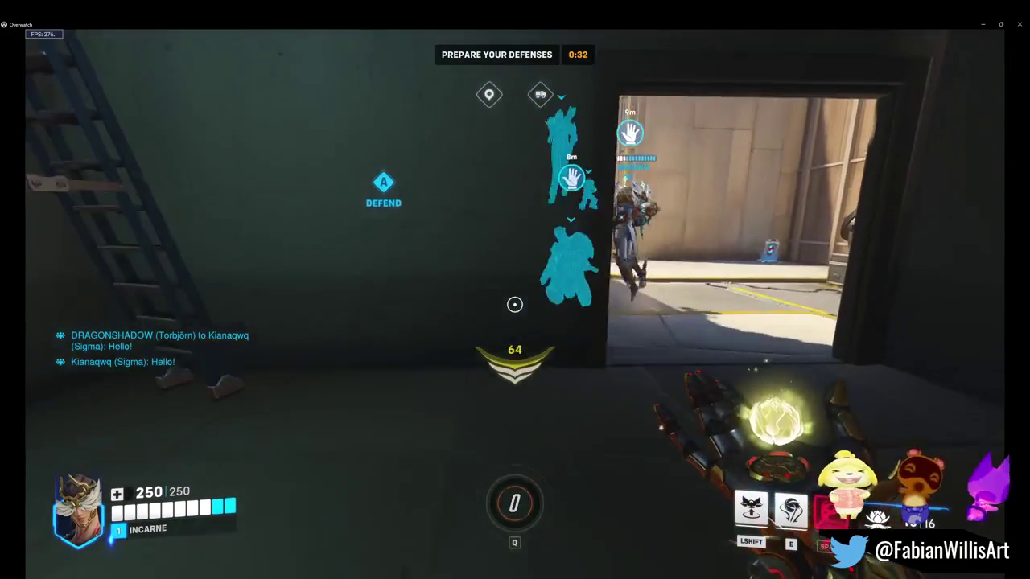
pyautogui.press('w')
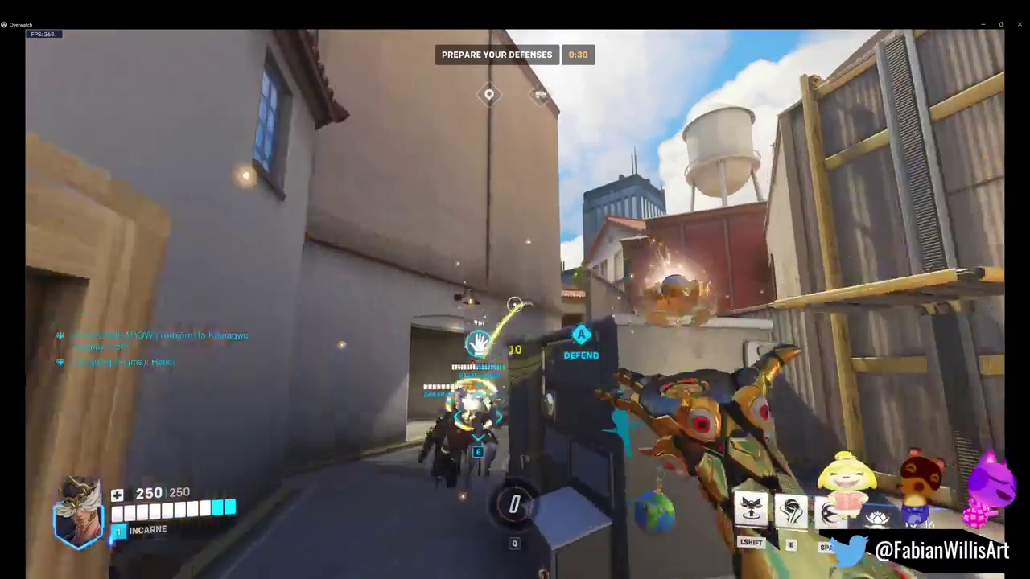
pyautogui.press('w')
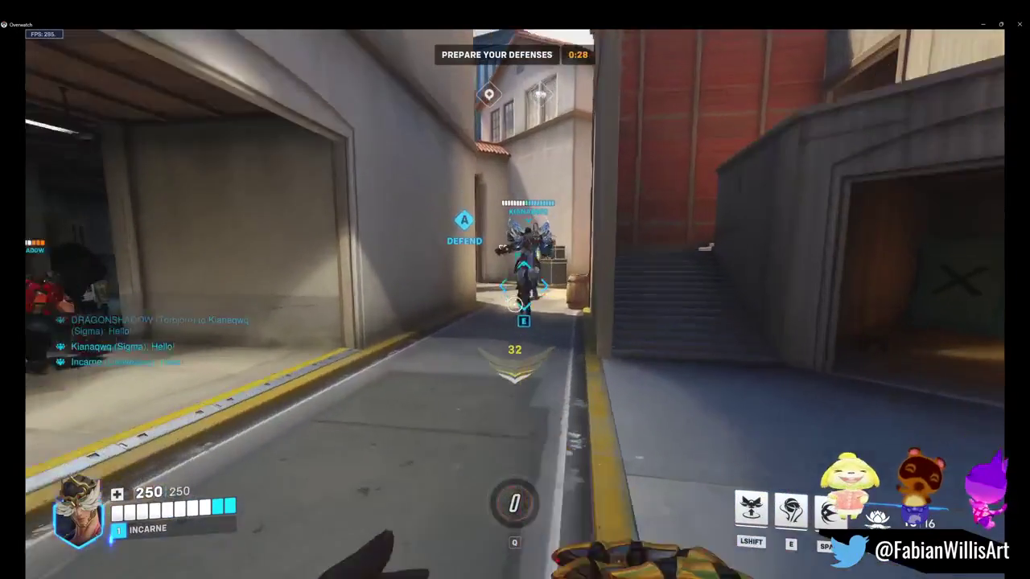
pyautogui.press('shift')
pyautogui.press('w')
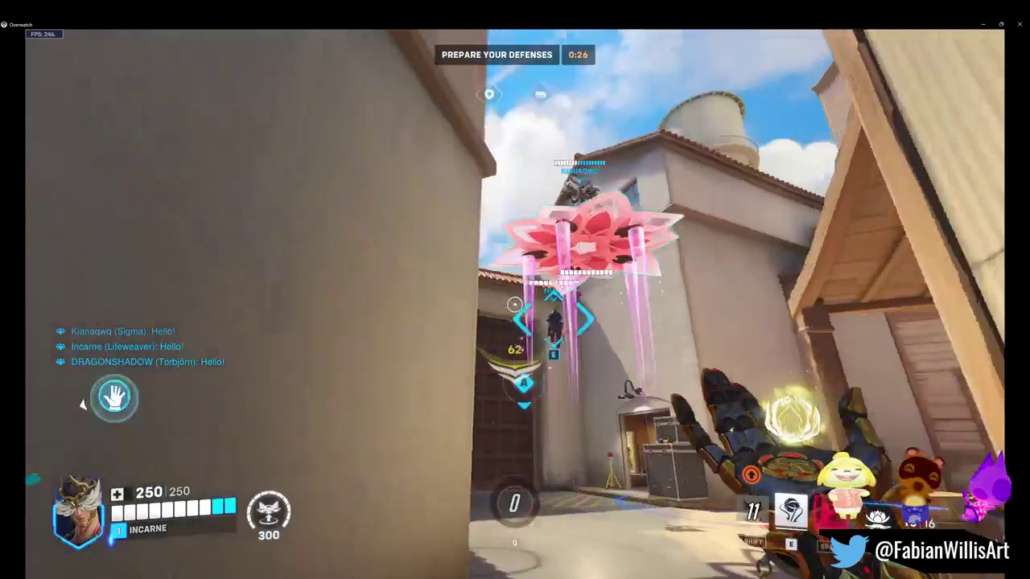
pyautogui.press('w')
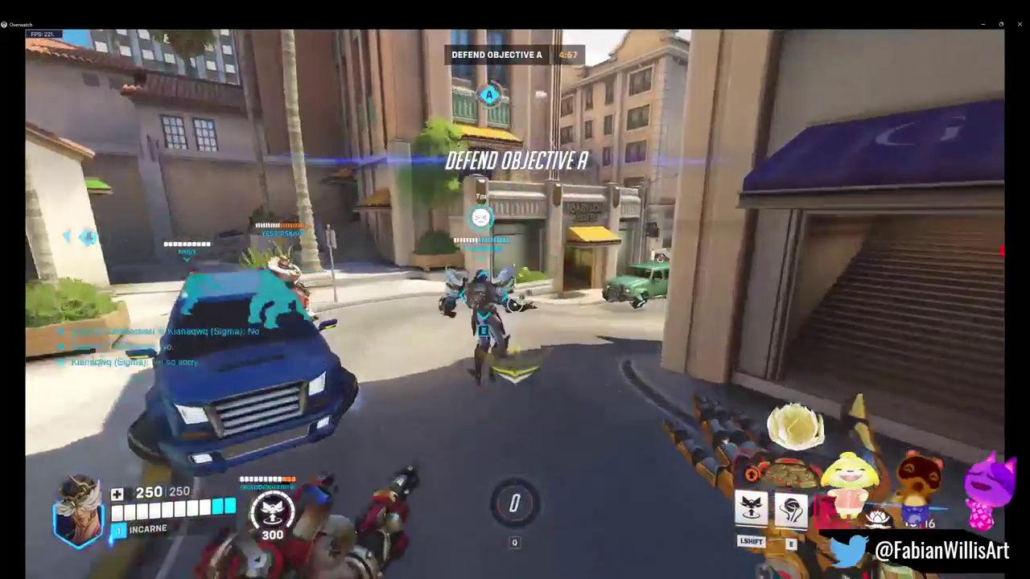
pyautogui.press('e')
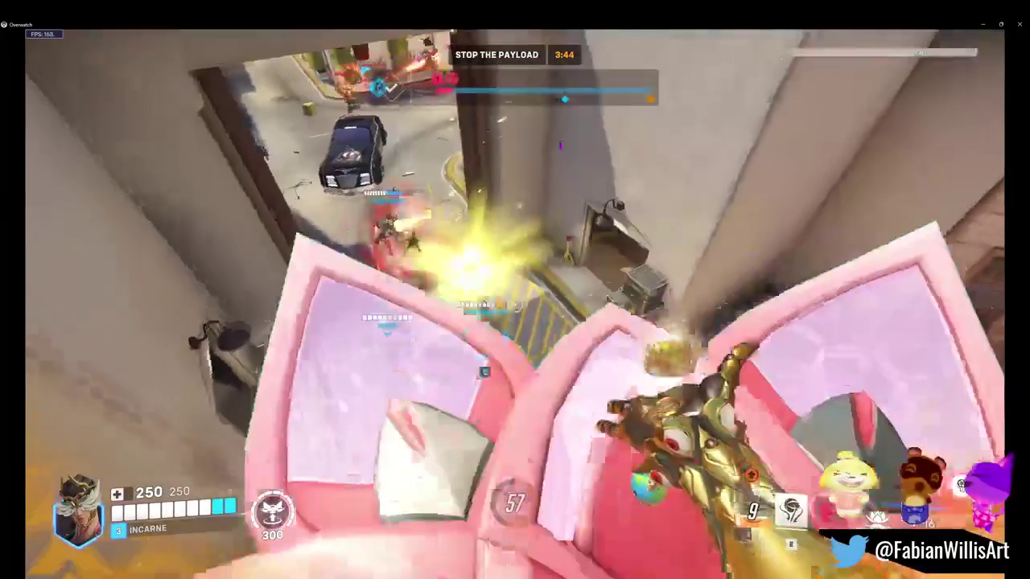
# Step: Heal allies near the payload with charged blossoms and Life Grip Sigma to safety
pyautogui.click(514, 290)
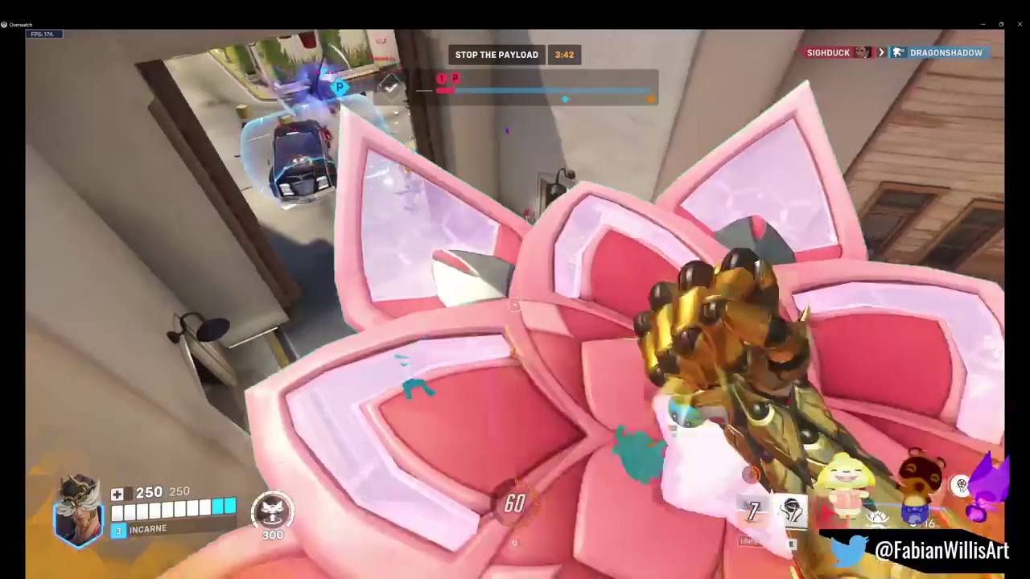
pyautogui.click(515, 304)
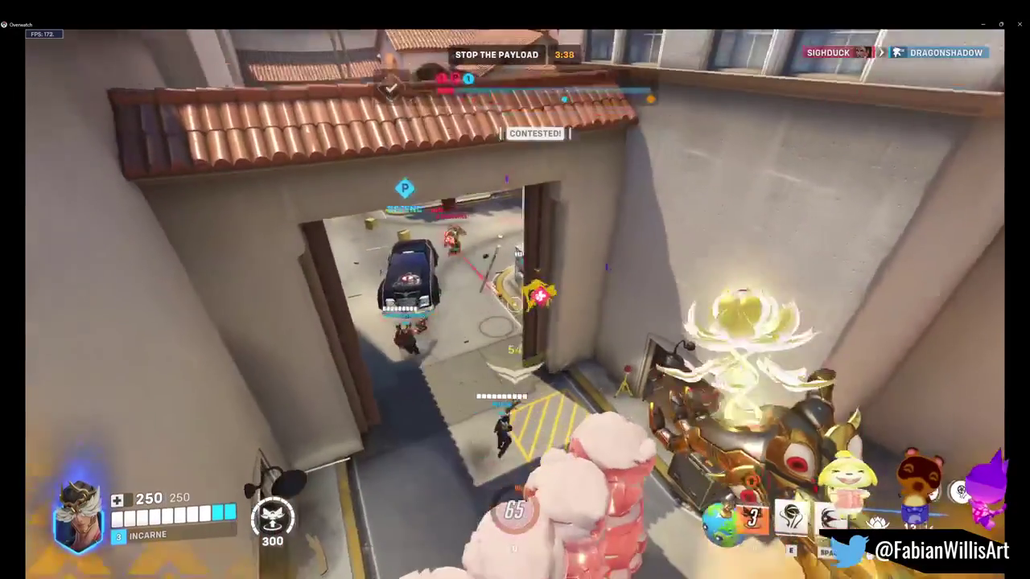
pyautogui.press('e')
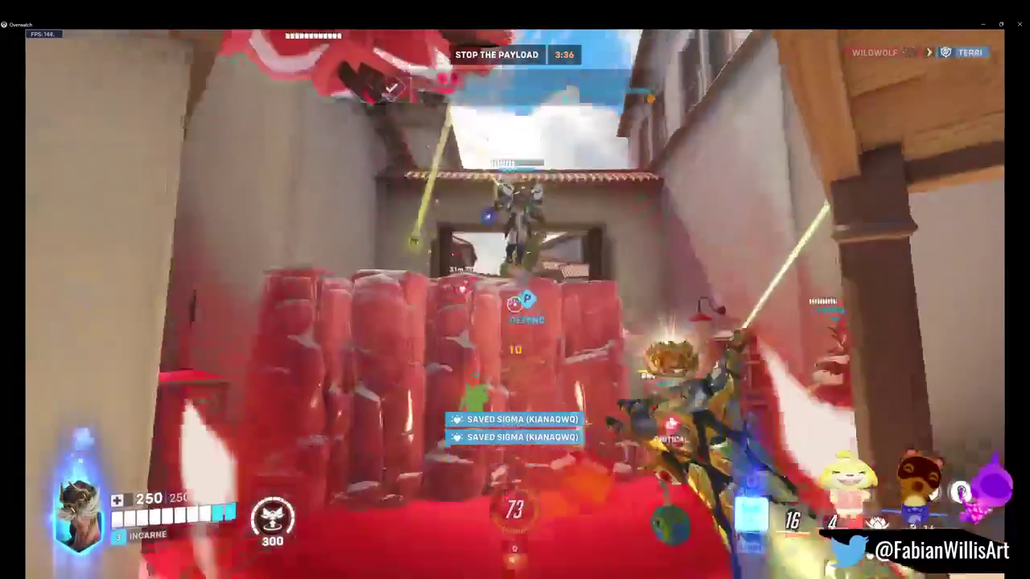
pyautogui.click(515, 290)
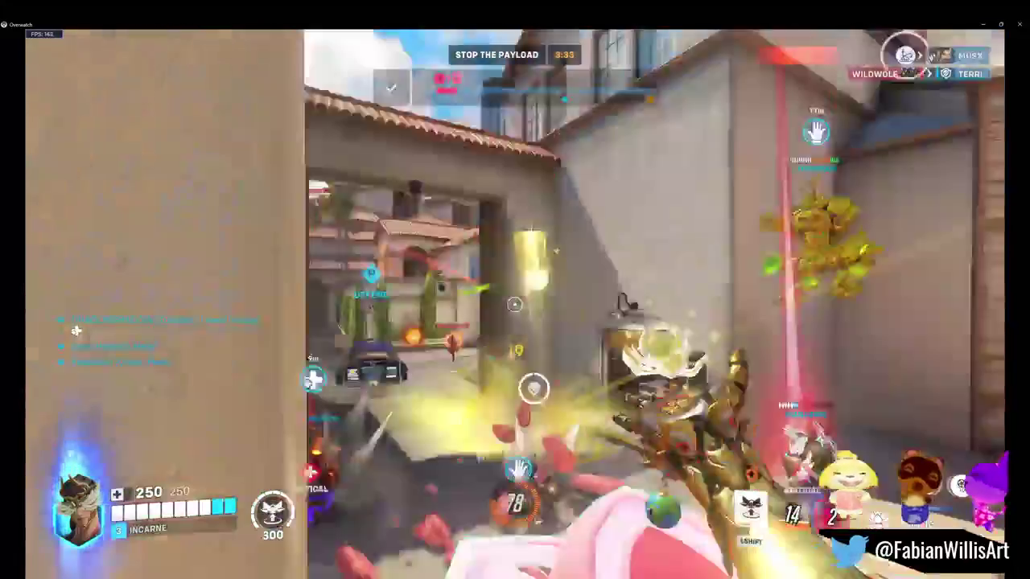
pyautogui.click(515, 290)
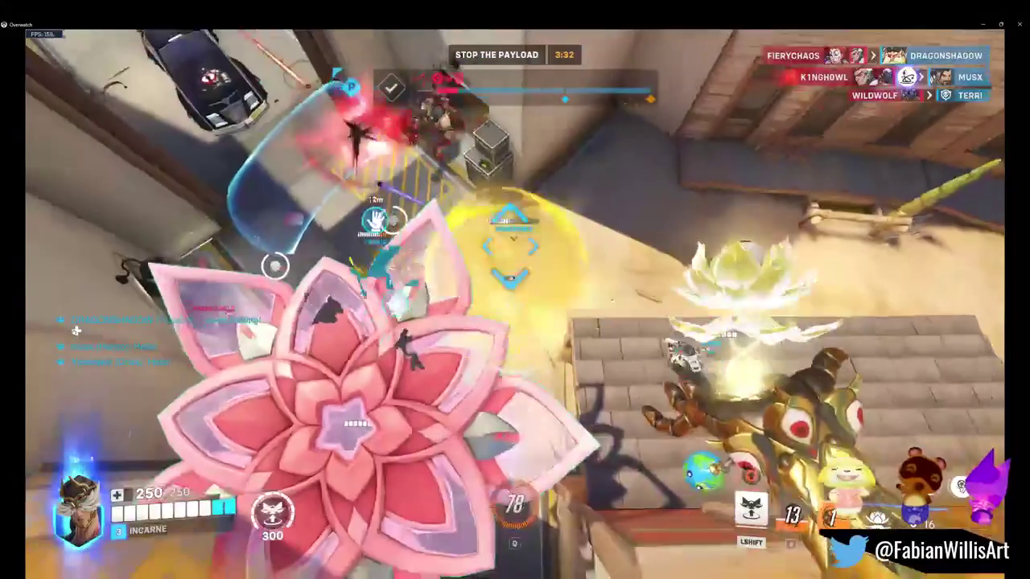
pyautogui.click(514, 290)
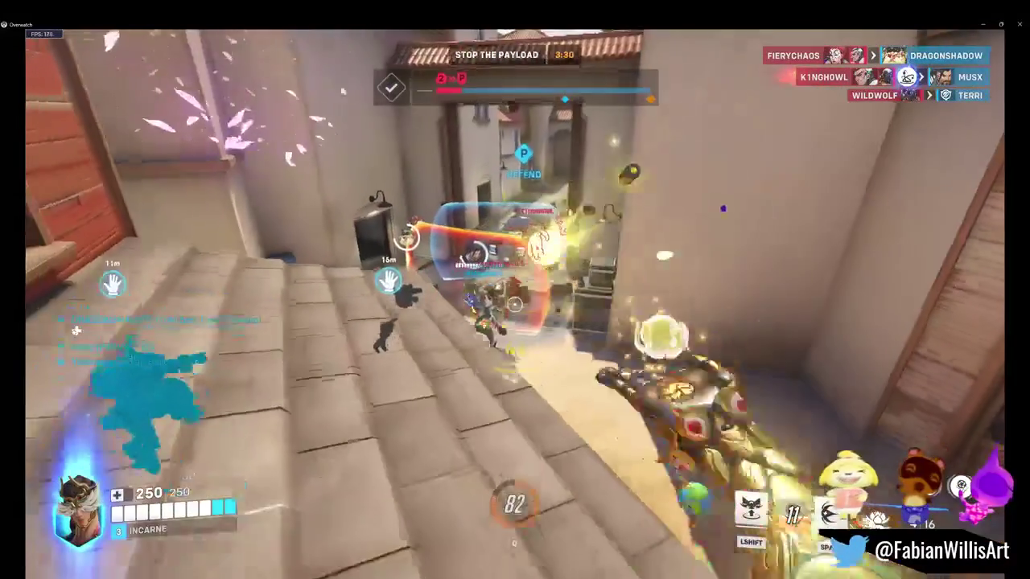
pyautogui.click(515, 289)
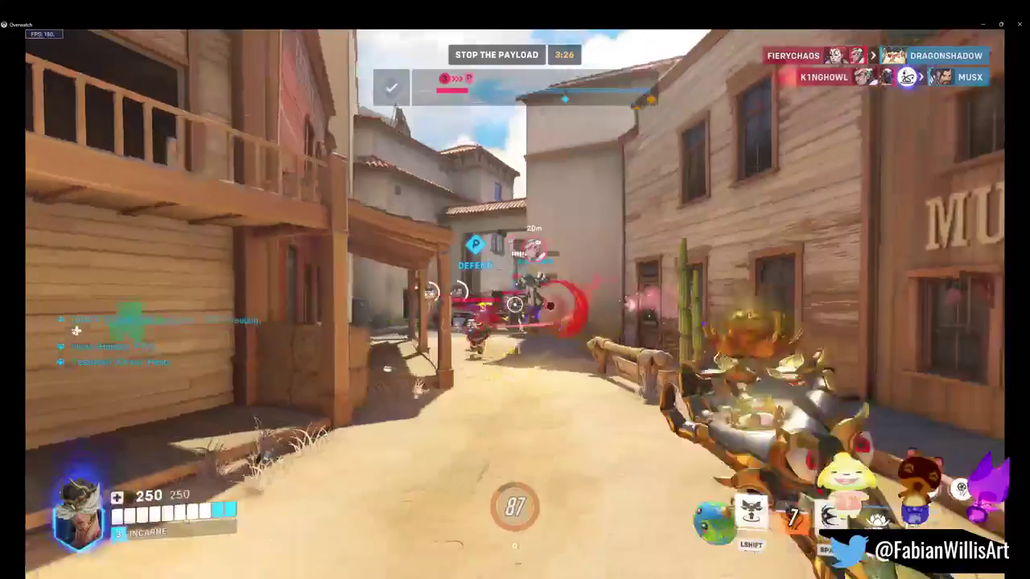
# Step: Place a petal platform on the street and keep healing rooftop and street allies with blossoms
pyautogui.press('shift')
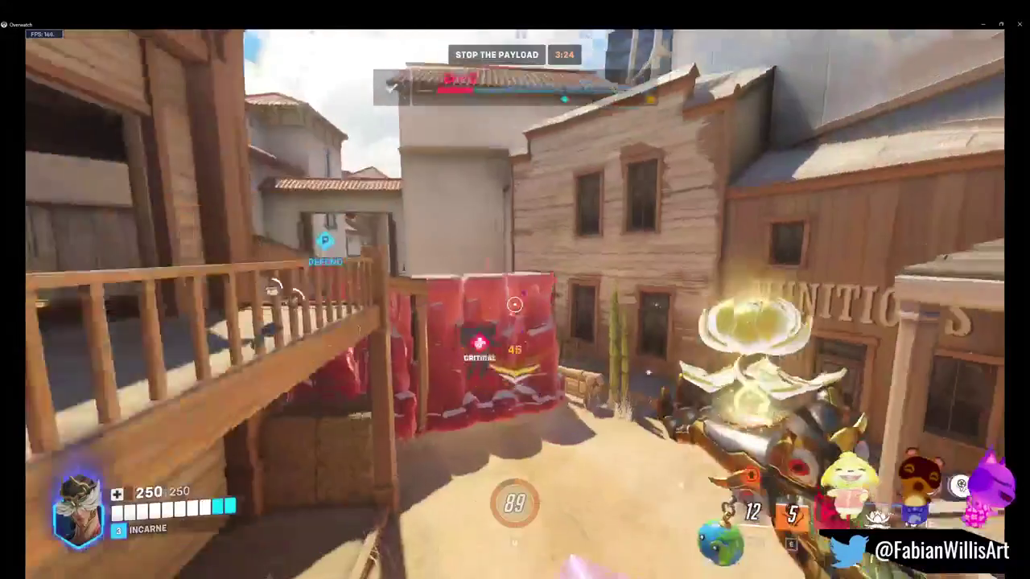
pyautogui.click(515, 304)
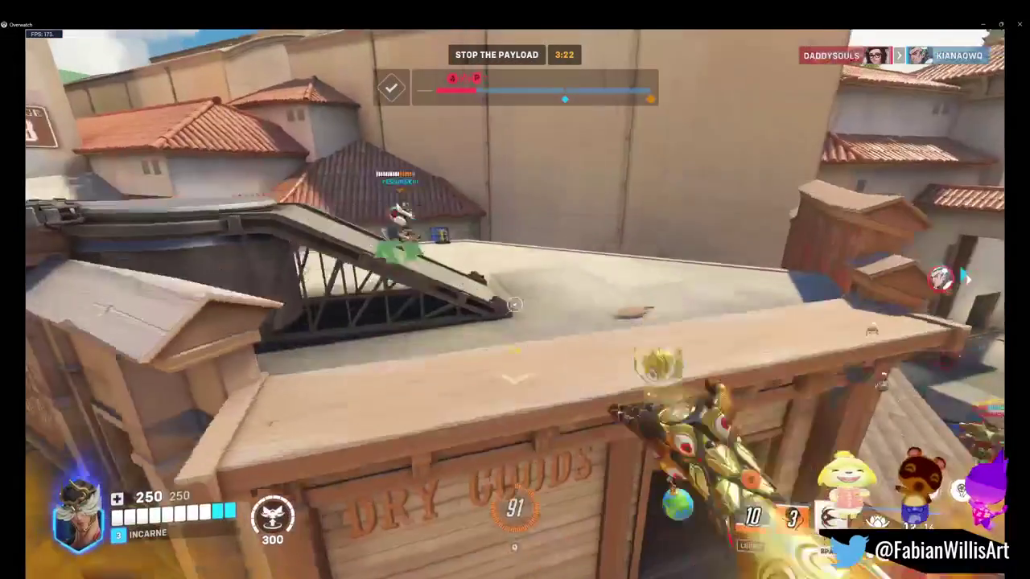
pyautogui.click(514, 304)
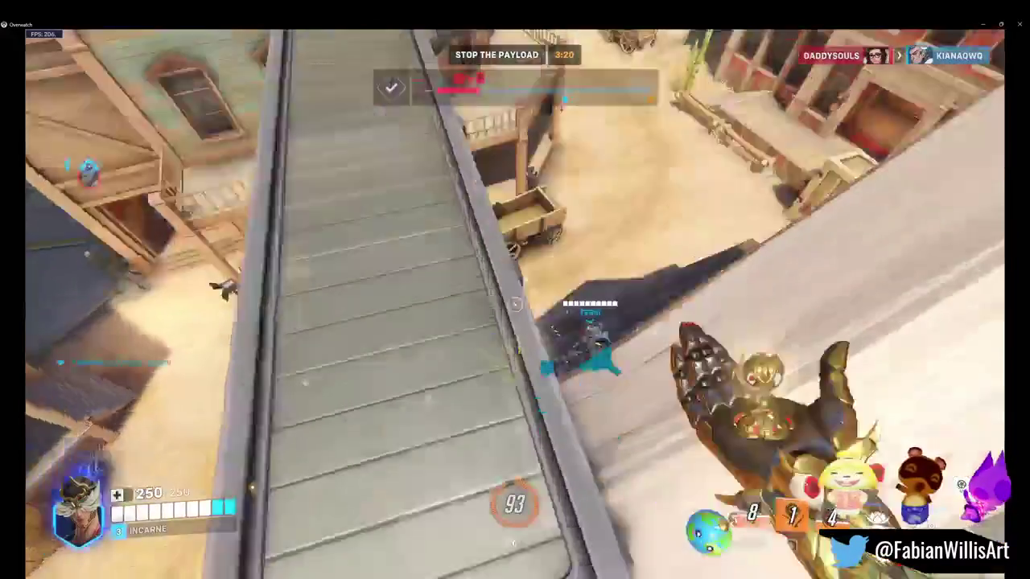
pyautogui.click(515, 304)
pyautogui.click(515, 304)
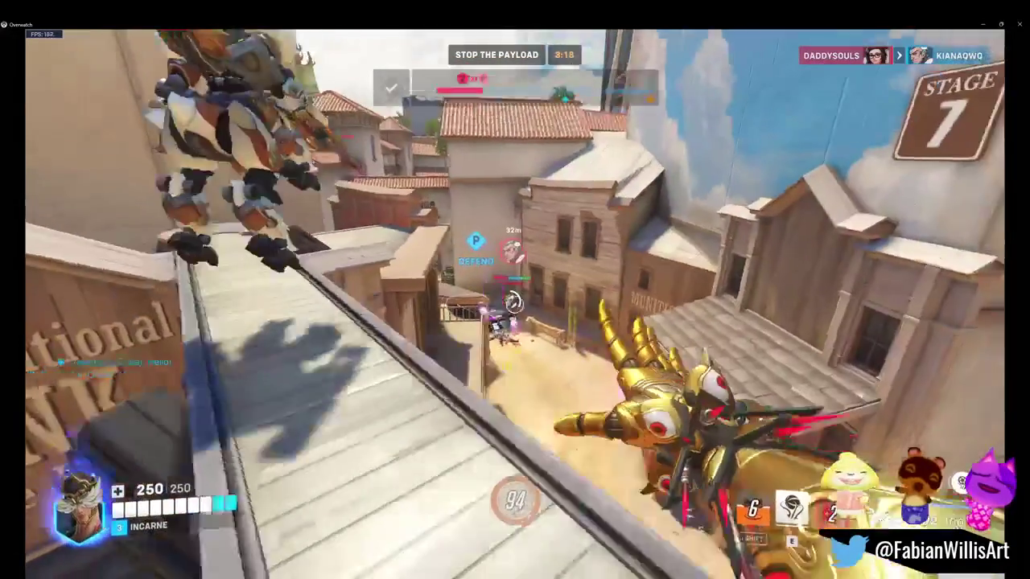
pyautogui.click(515, 304)
pyautogui.click(514, 304)
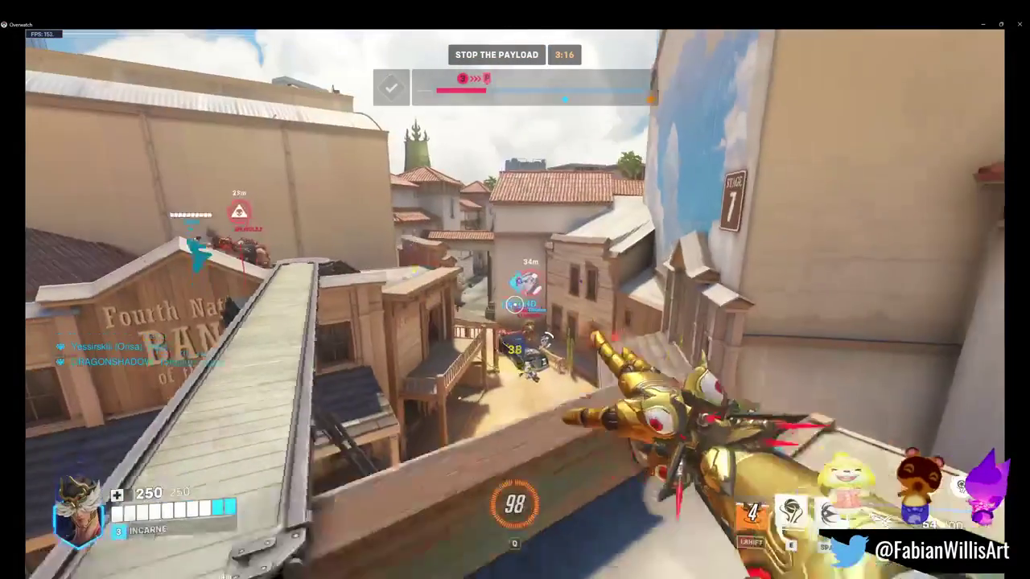
pyautogui.click(515, 304)
# Step: Life Grip an ally and land a critical thorn hit, then dash and rise onto the County Jail roof
pyautogui.rightClick(515, 304)
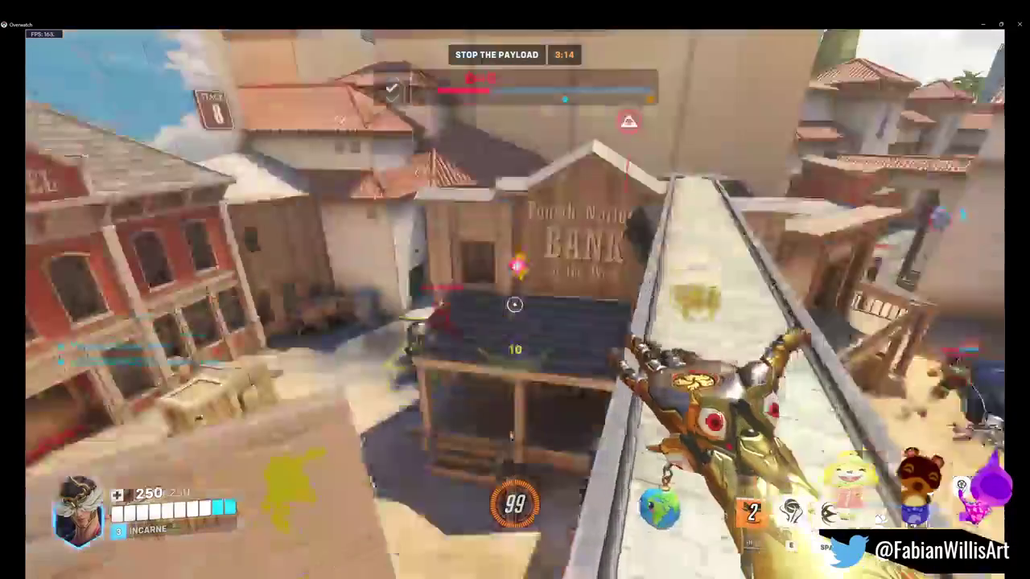
pyautogui.press('e')
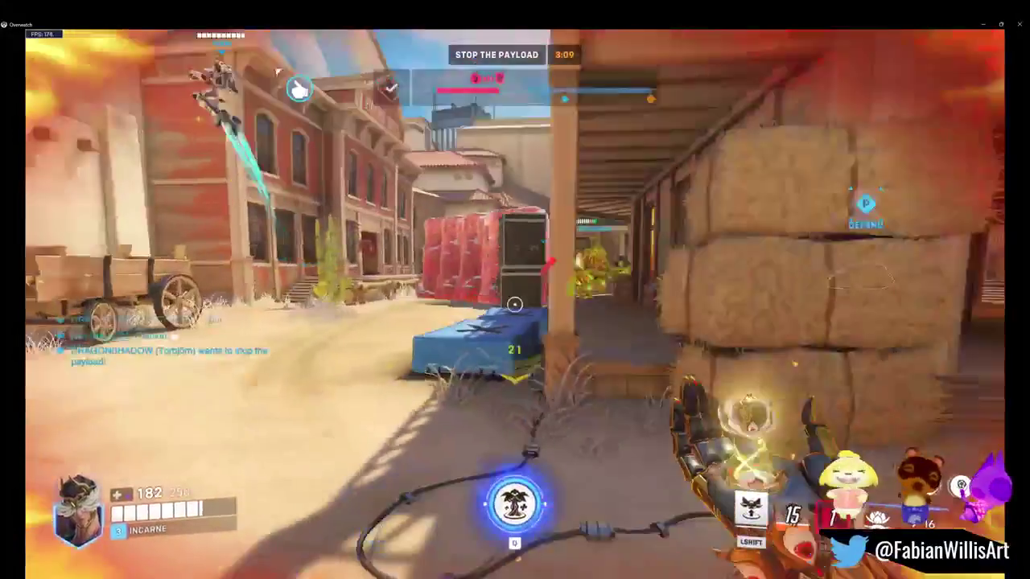
pyautogui.click(515, 304)
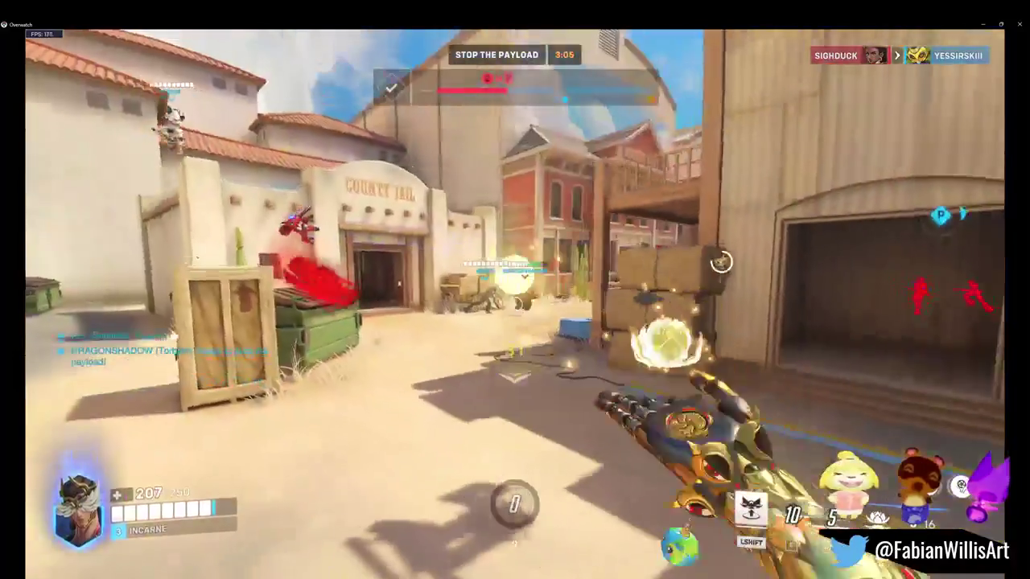
pyautogui.click(514, 305)
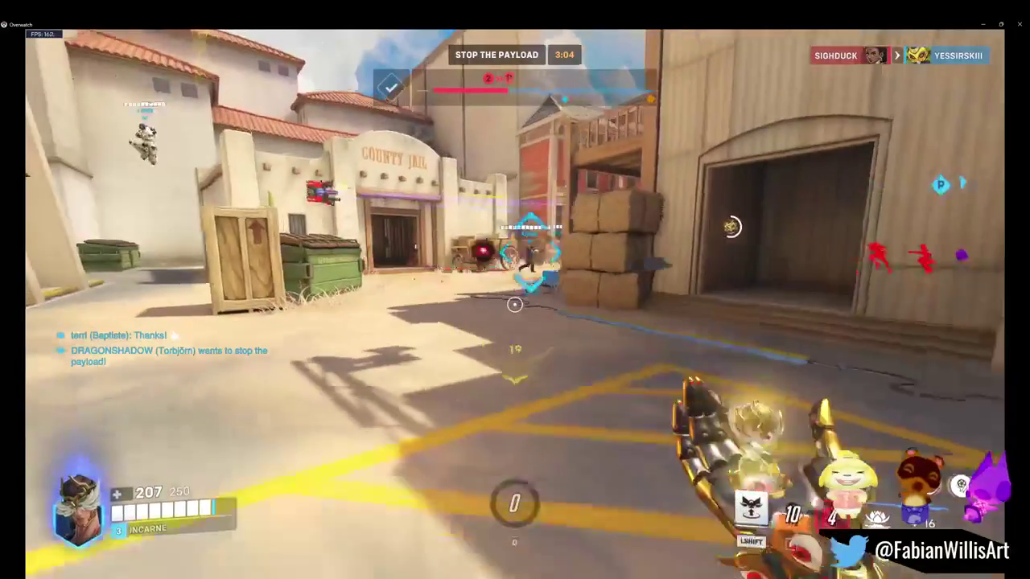
pyautogui.press('space')
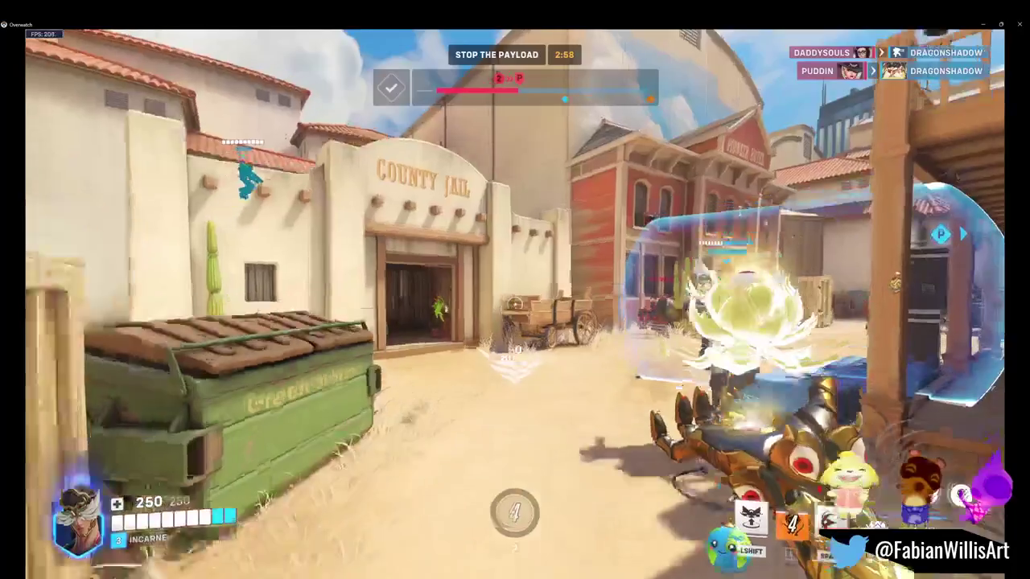
pyautogui.press('shift')
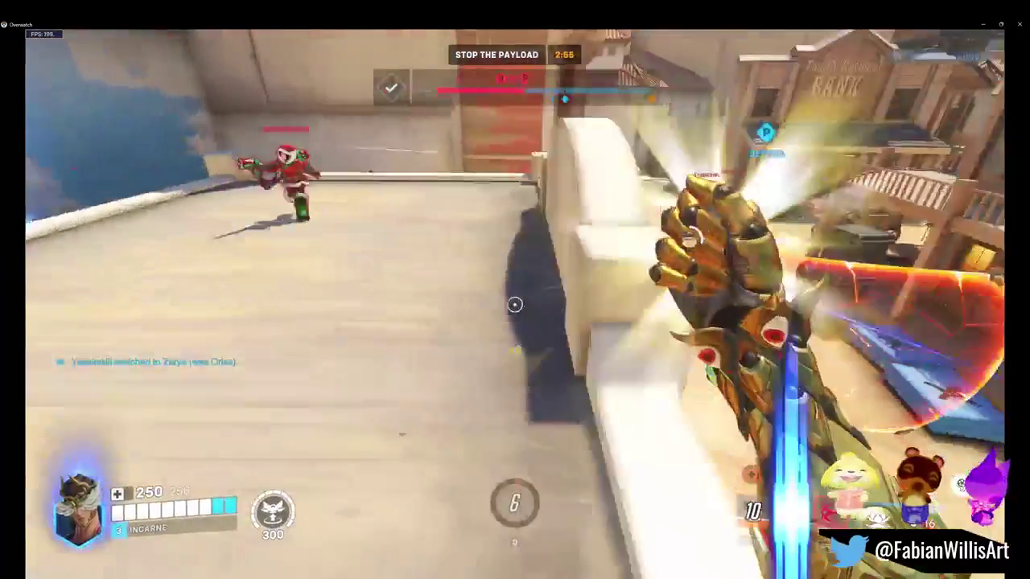
# Step: Heal courtyard teammates from the roof, dash to self-heal, and Life Grip Sigma to safety
pyautogui.click(515, 304)
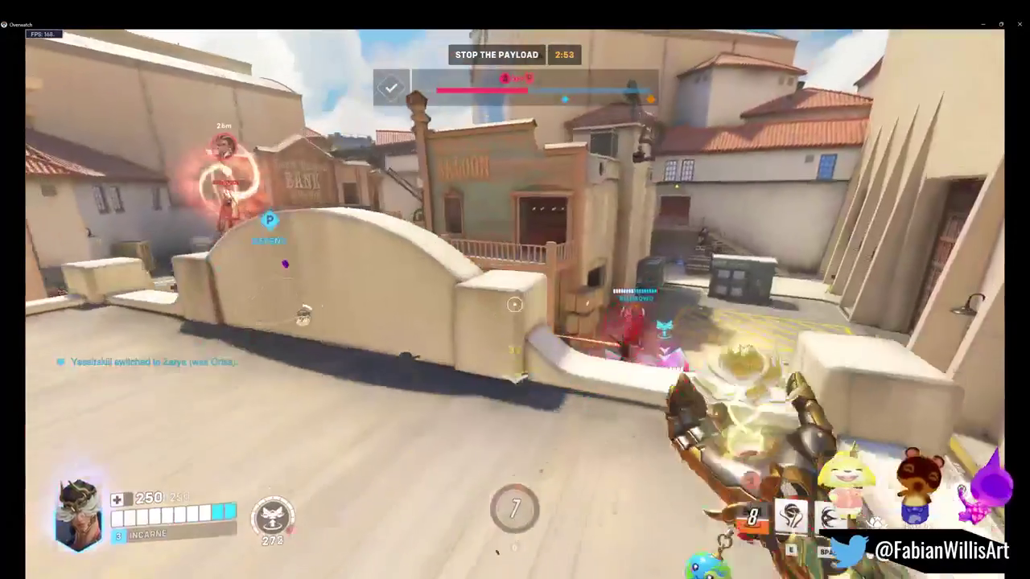
pyautogui.click(515, 304)
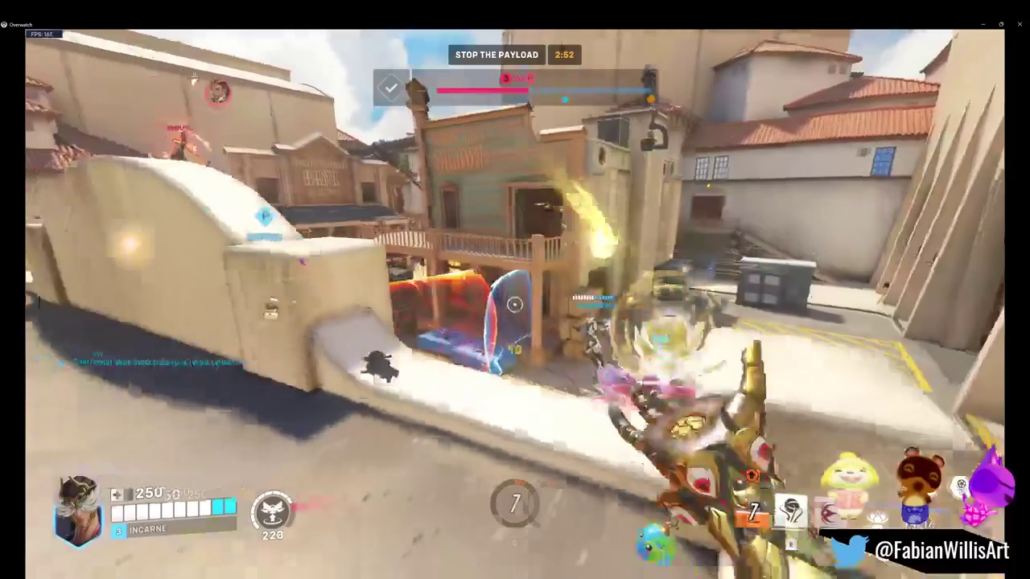
pyautogui.click(515, 304)
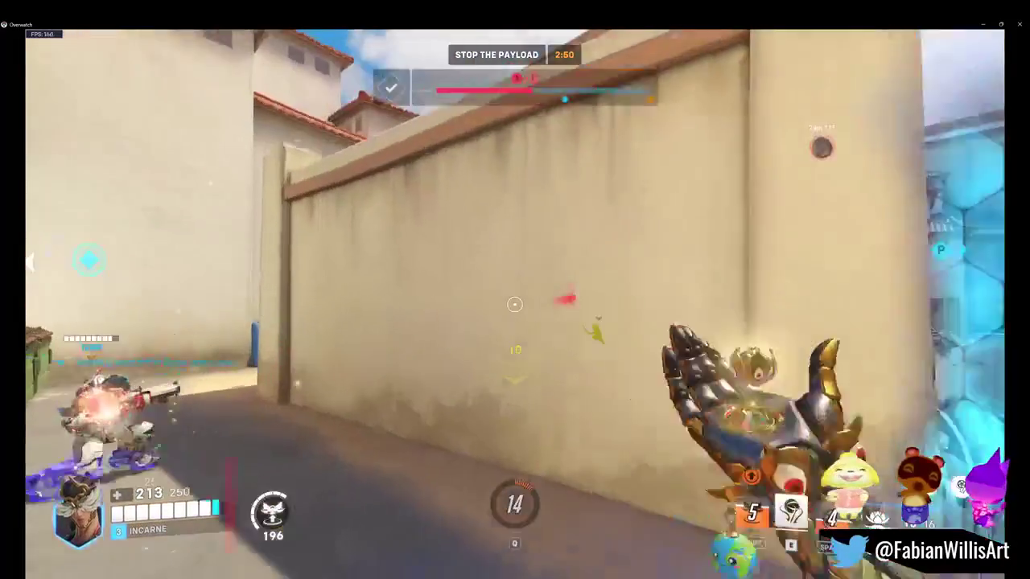
pyautogui.click(515, 304)
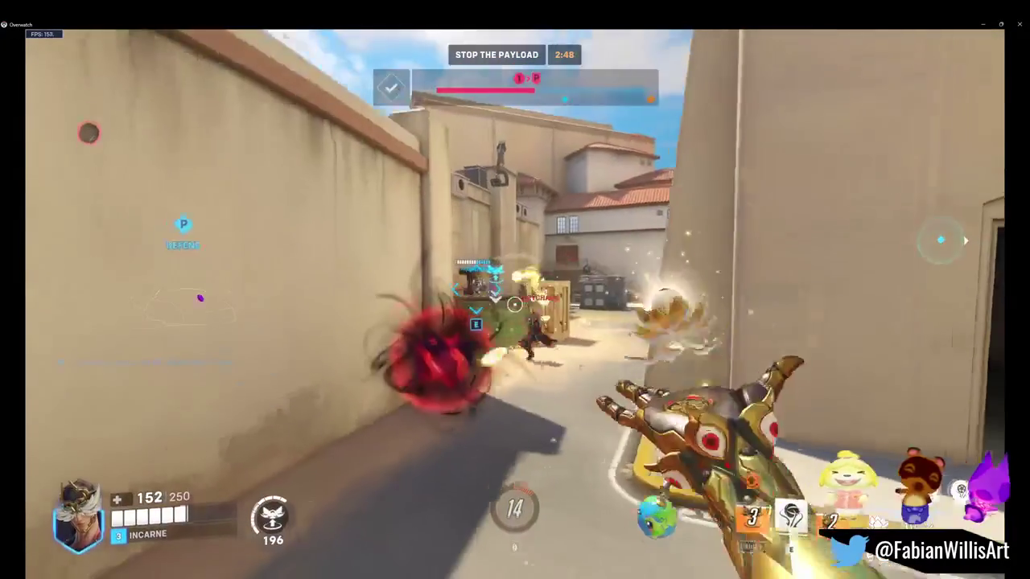
pyautogui.click(515, 305)
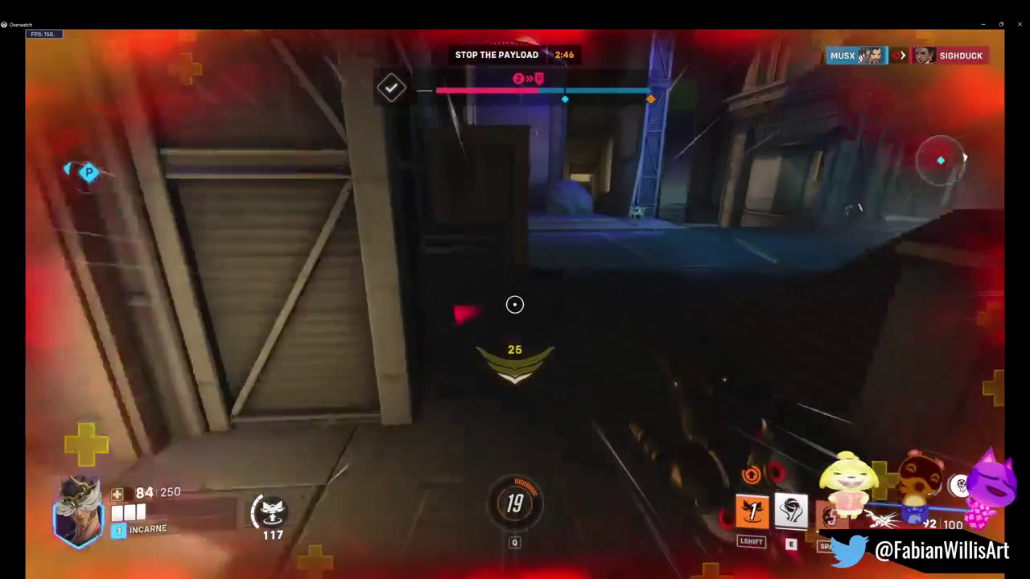
pyautogui.press('space')
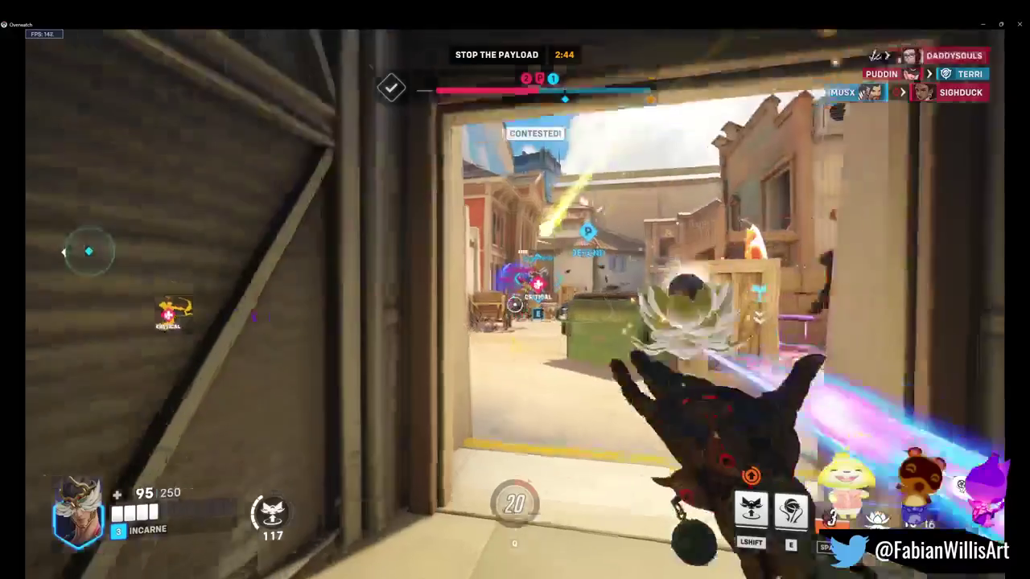
pyautogui.press('e')
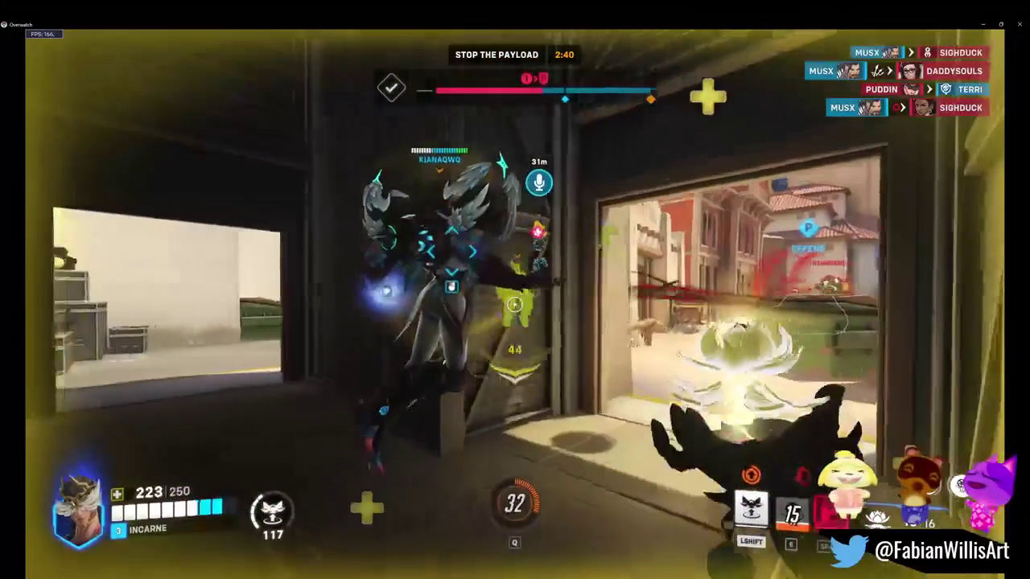
pyautogui.press('shift')
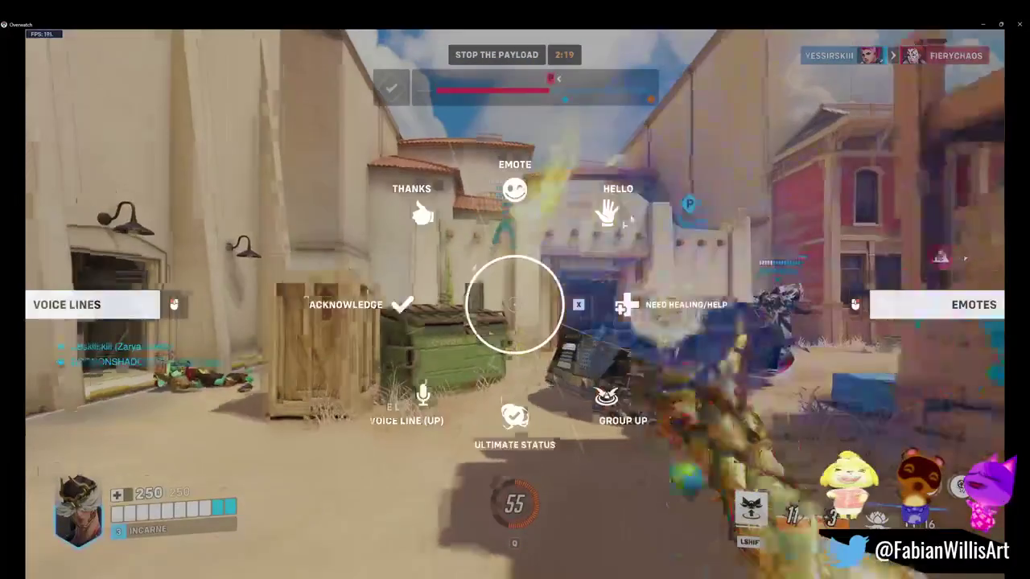
pyautogui.click(629, 217)
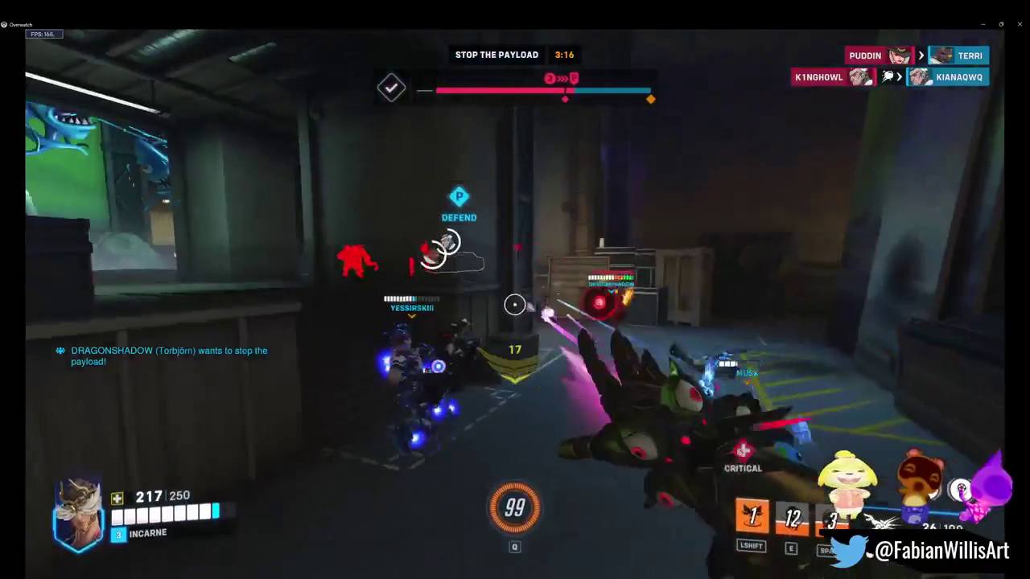
# Step: Plant Lifeweaver's Tree of Life in front of the team near the payload
pyautogui.click(515, 304)
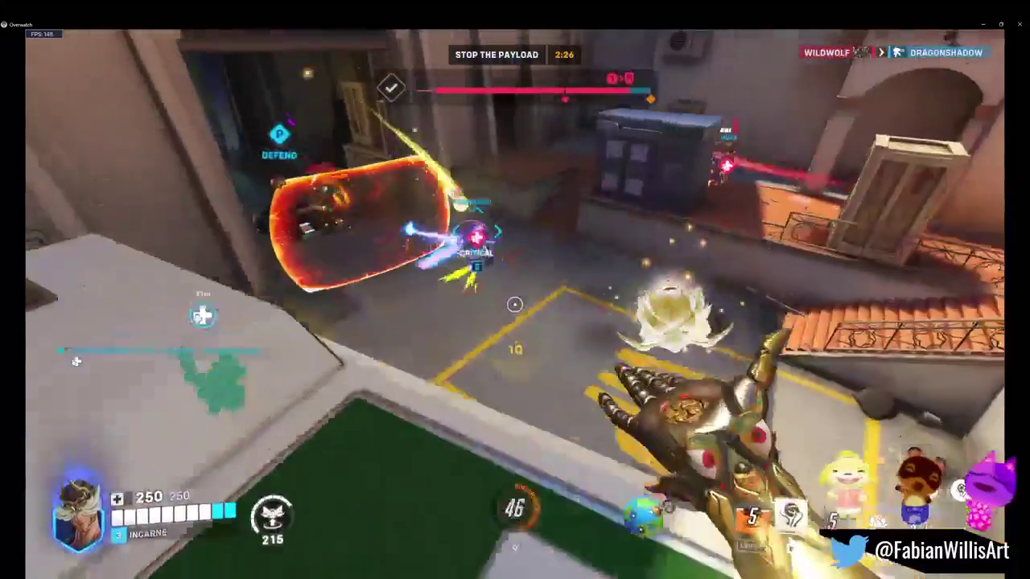
# Step: Life Grip Zarya, fire thorns at the payload enemies, raise a petal platform, and grip Zarya again
pyautogui.press('e')
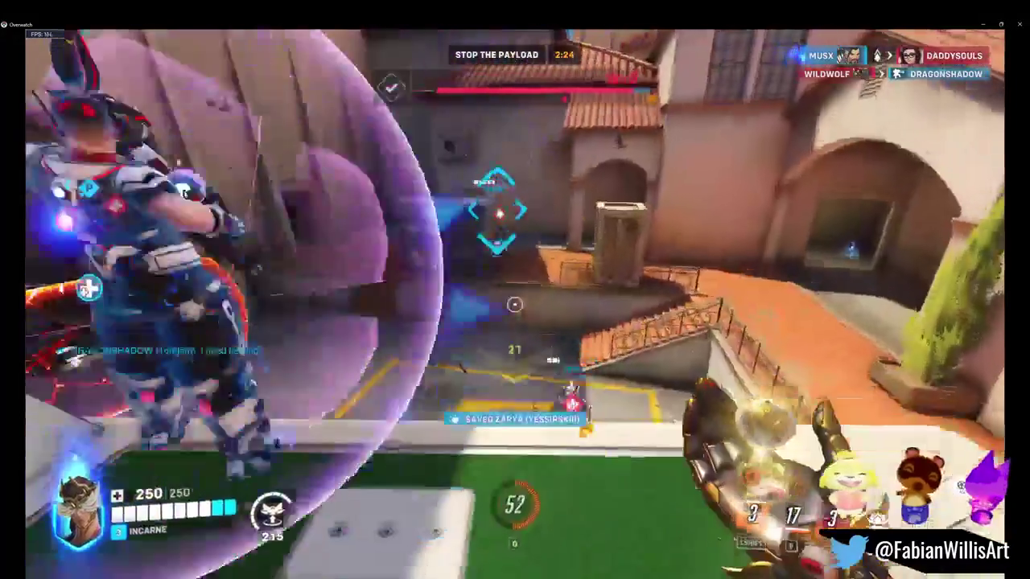
pyautogui.rightClick(515, 304)
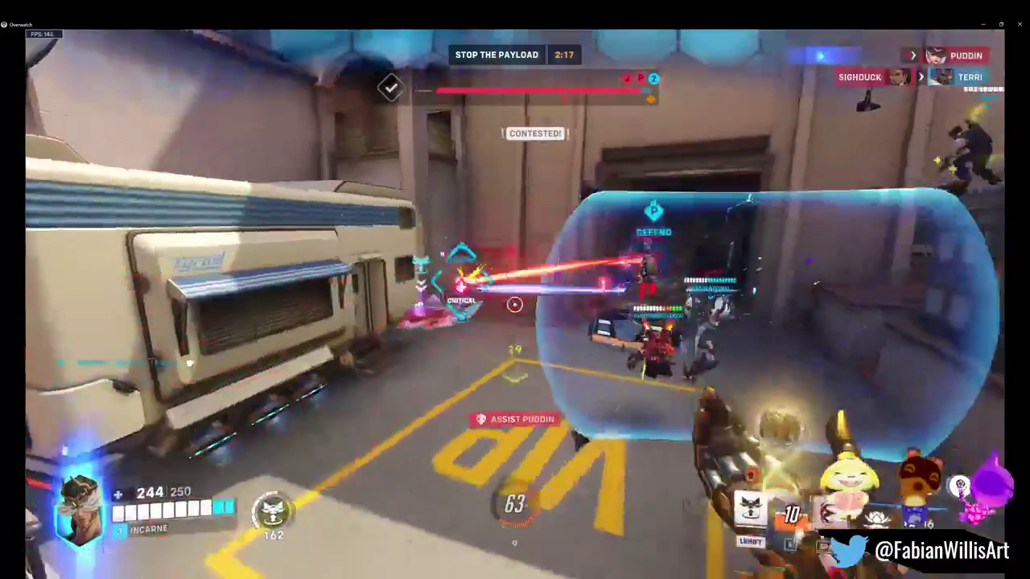
pyautogui.click(514, 304)
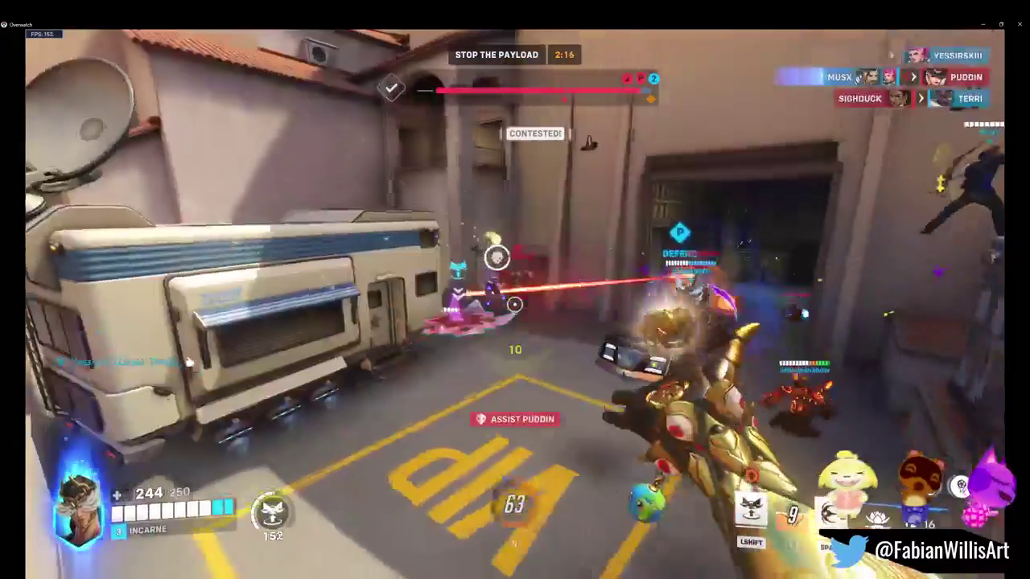
pyautogui.click(515, 304)
pyautogui.click(515, 304)
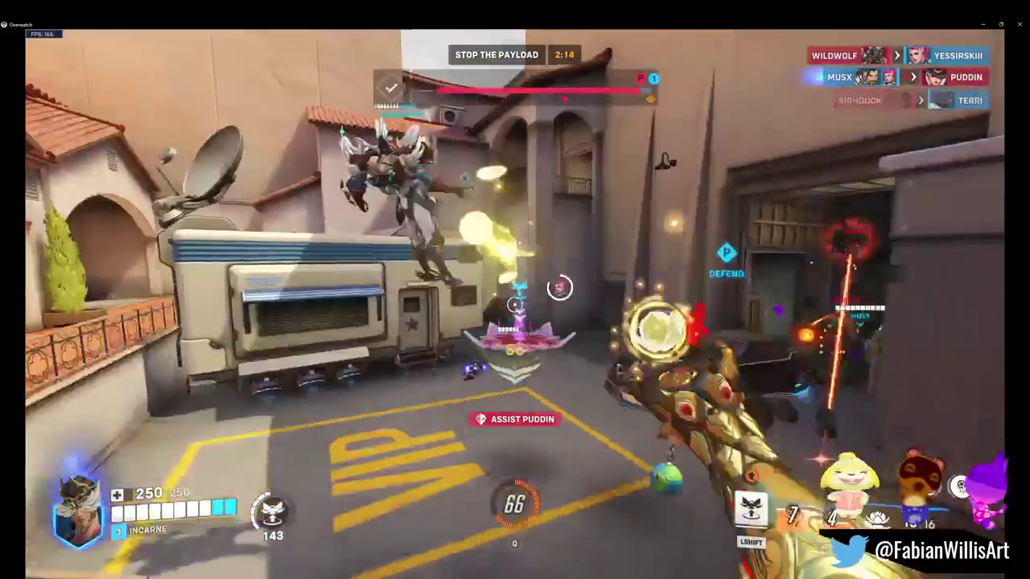
pyautogui.click(515, 305)
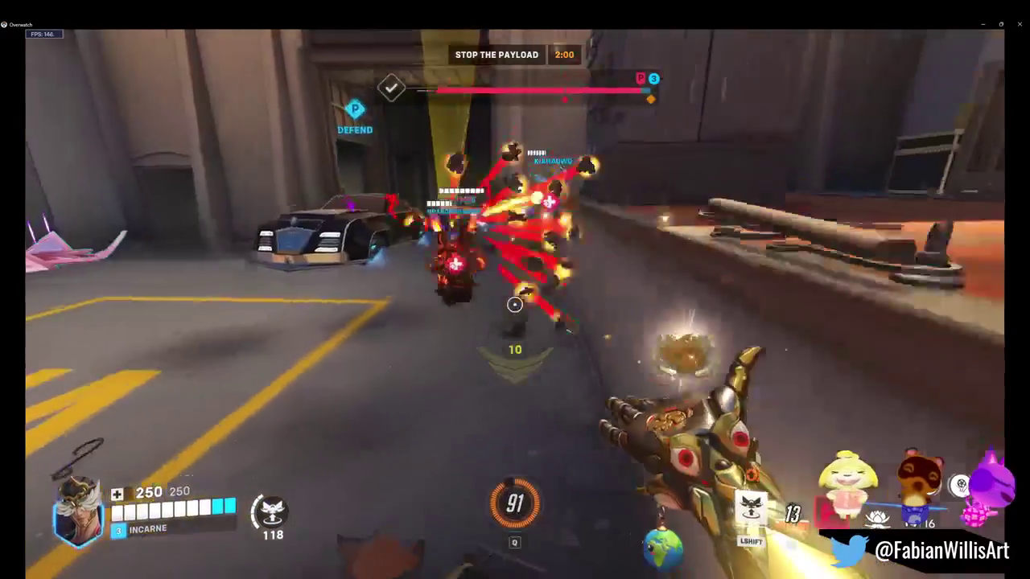
pyautogui.press('e')
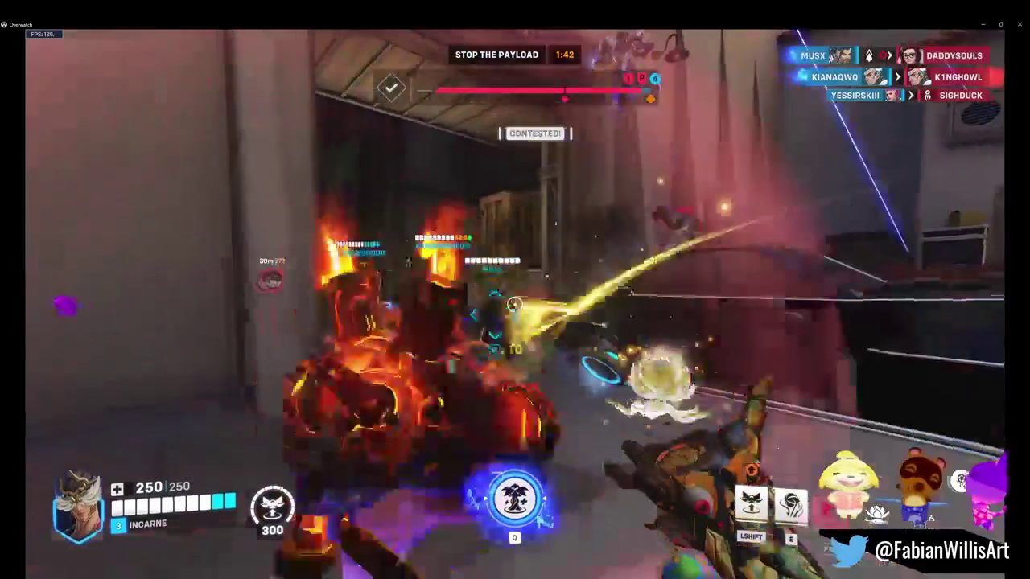
pyautogui.press('e')
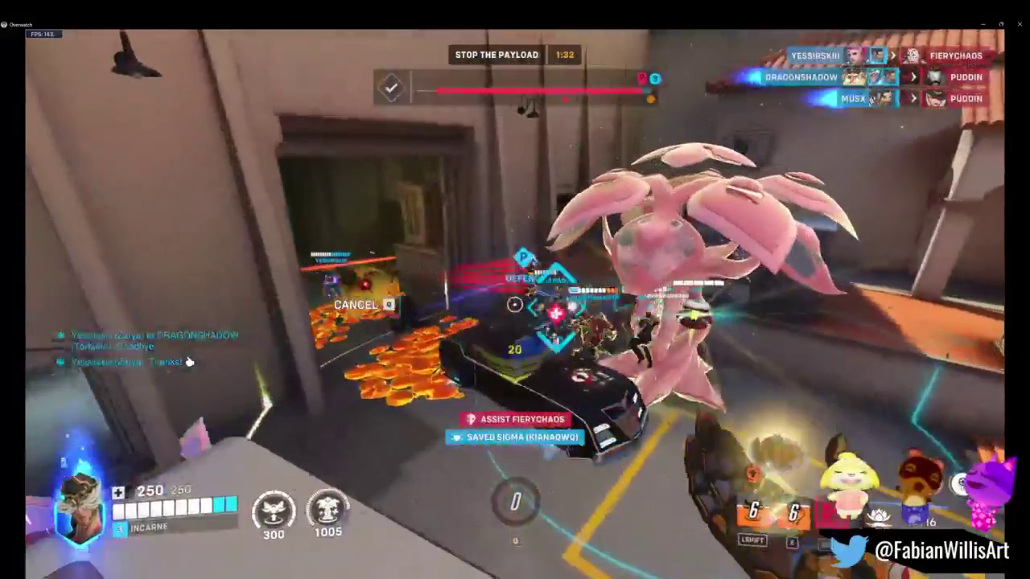
# Step: Check the scoreboard, raise a petal platform, and grip a teammate while holding the payload
pyautogui.press('Tab')
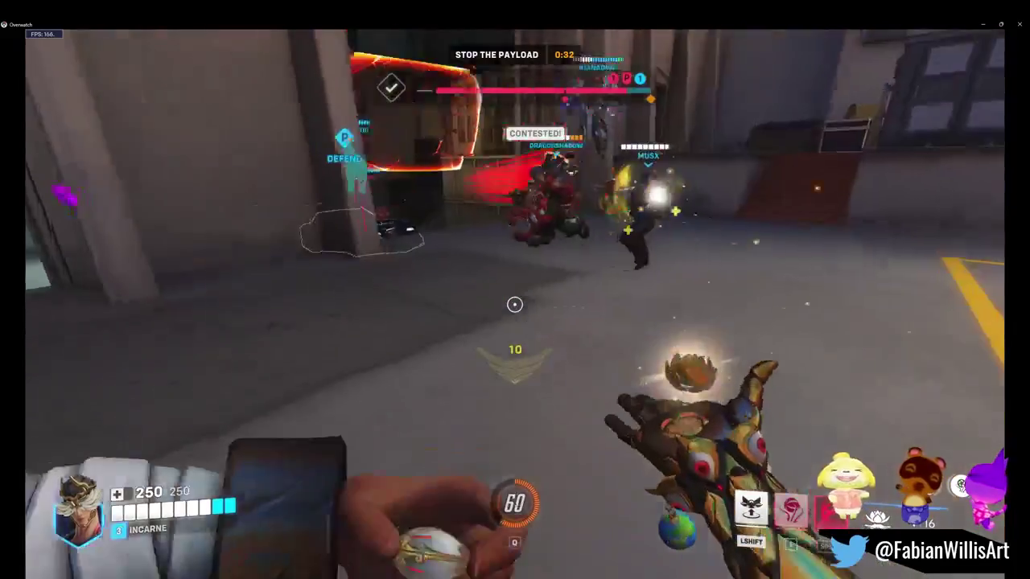
pyautogui.press('shift')
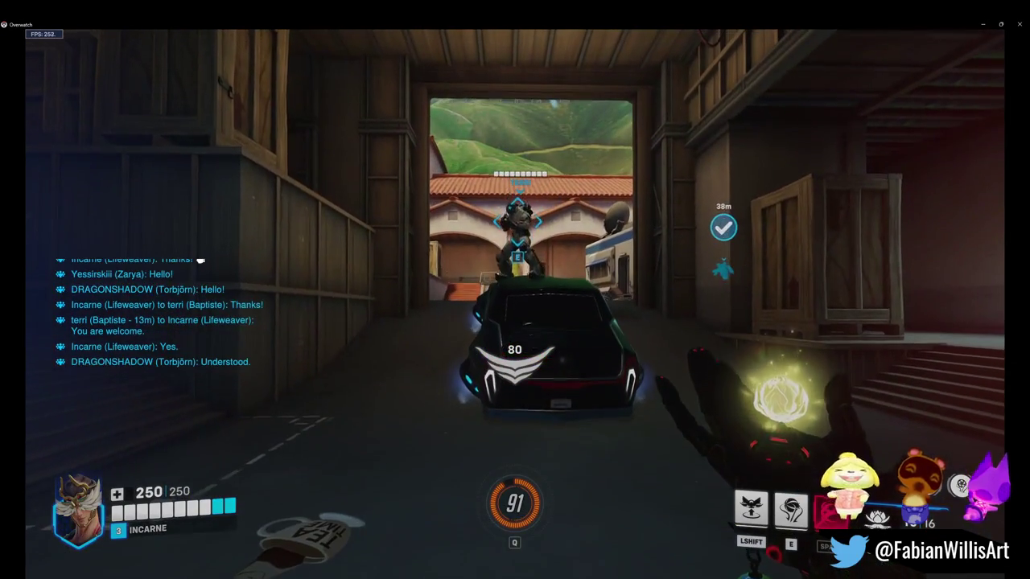
pyautogui.press('e')
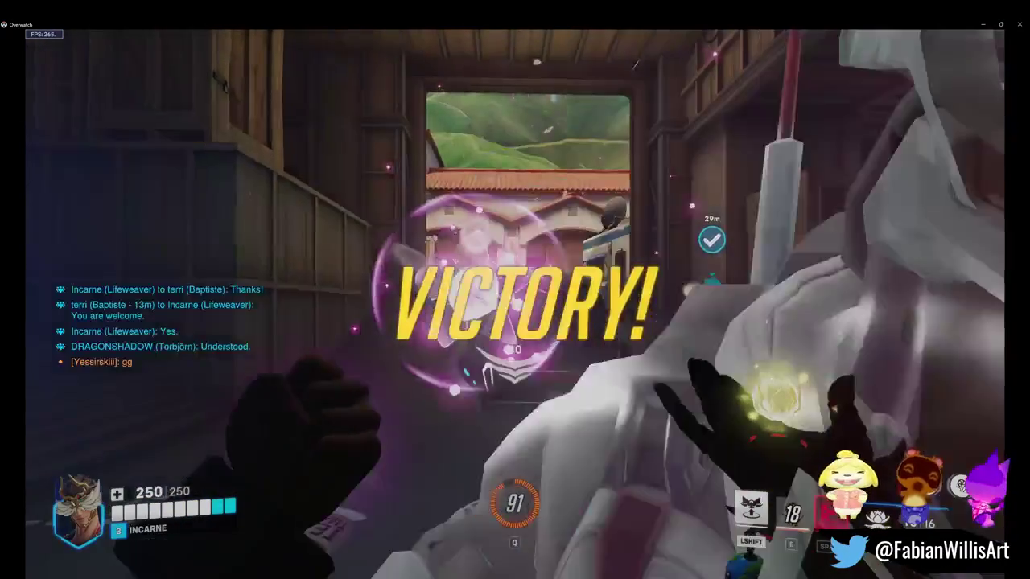
# Step: Move past the Victory banner and endorse the Baptiste teammate
pyautogui.press('Tab')
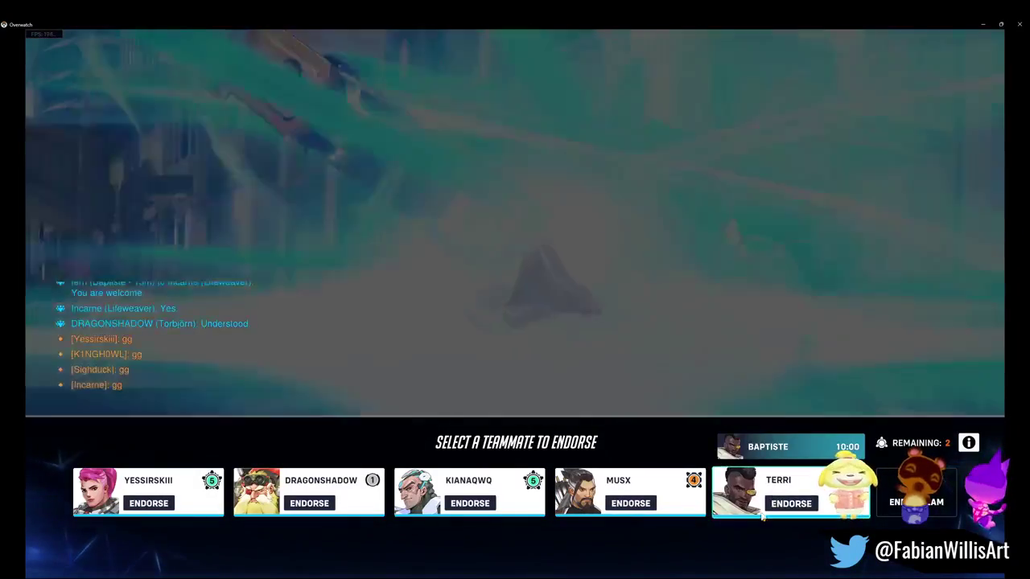
pyautogui.click(764, 507)
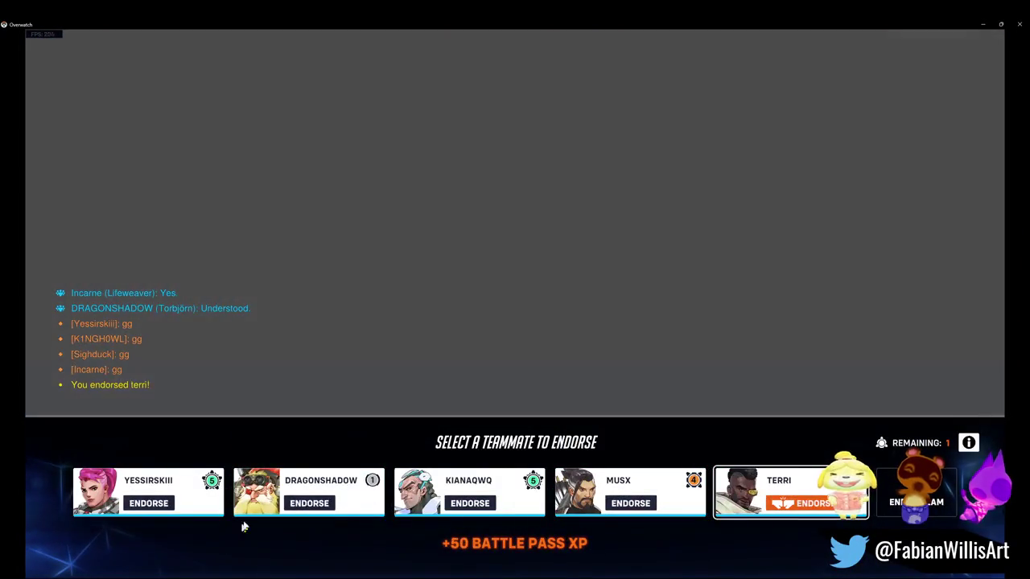
# Step: Endorse Torbjörn, close the scoreboard, and quit Overwatch 2 back to the Unity editor
pyautogui.click(309, 502)
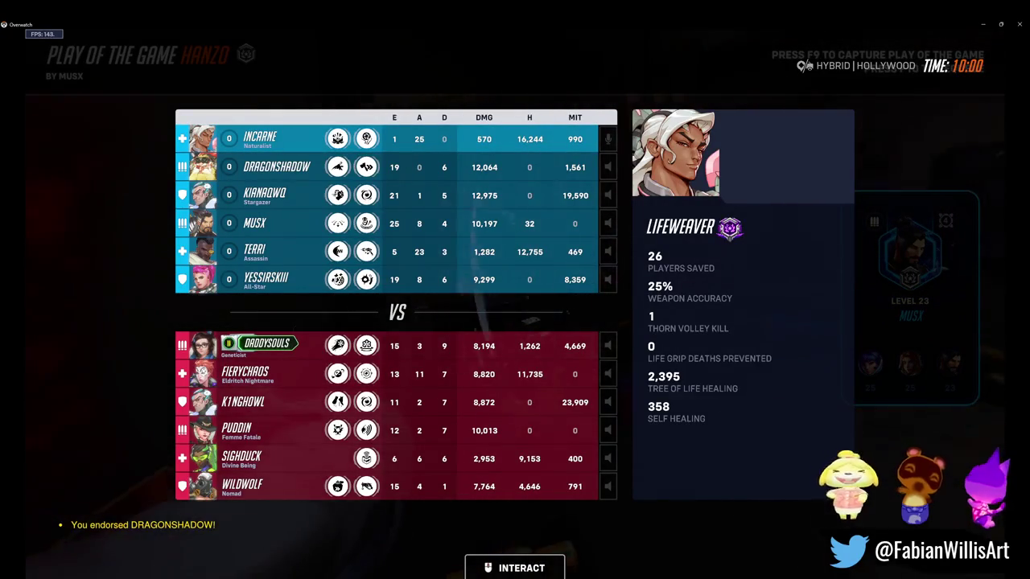
pyautogui.press('Tab')
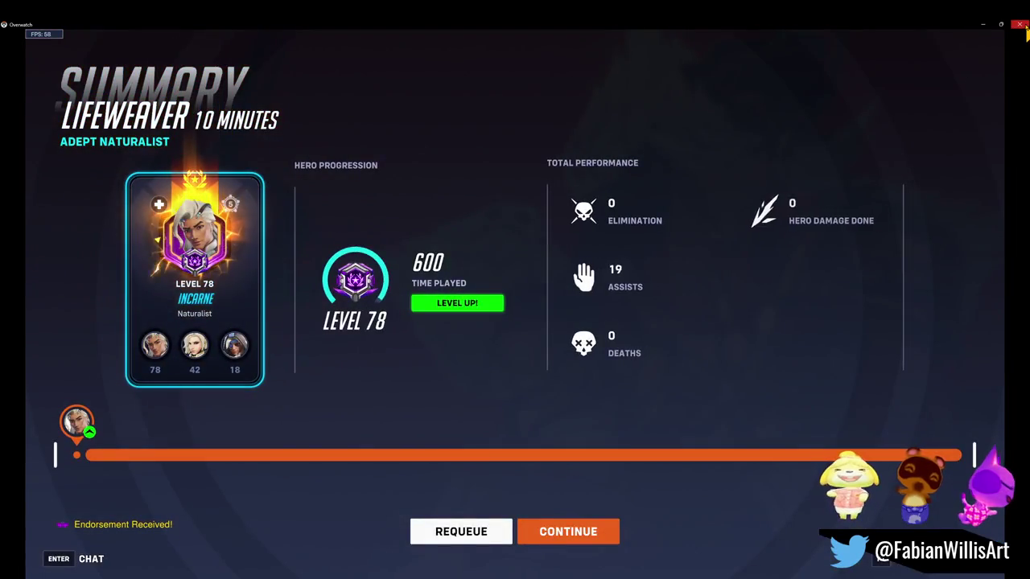
pyautogui.click(1022, 25)
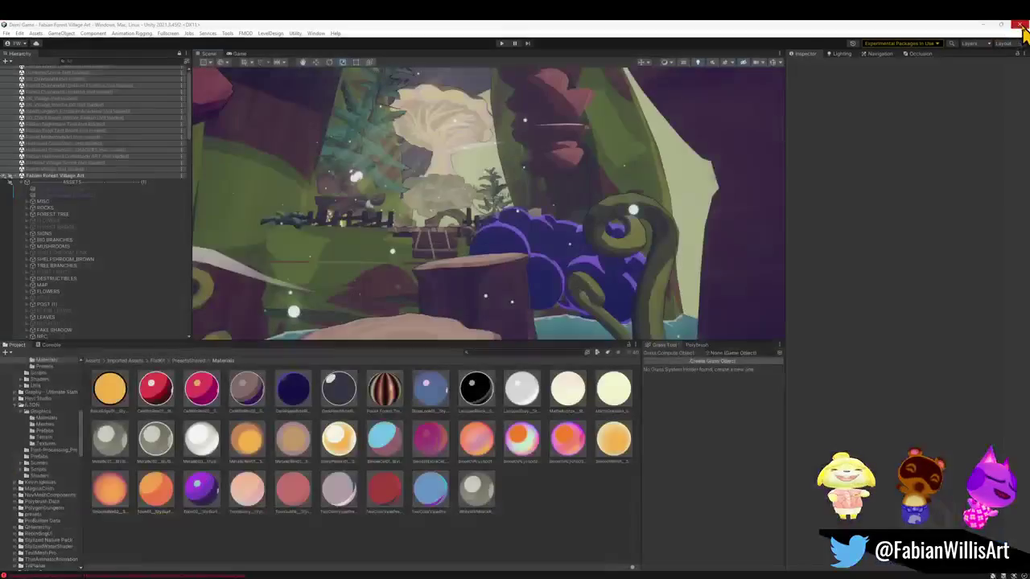
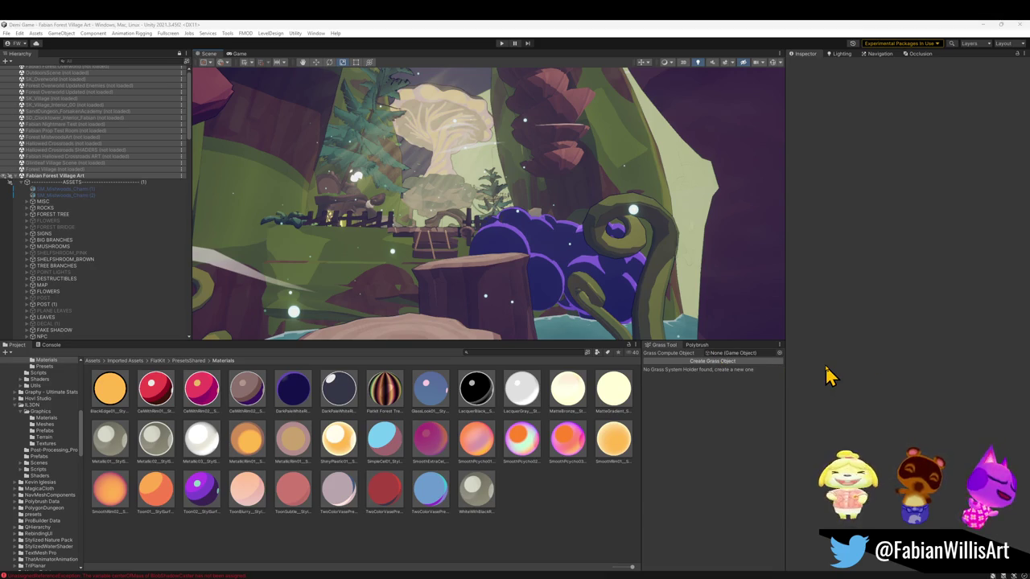
# Step: Orbit around the forest village's gate and rock arch in Unity's Scene view, then return to Blender
pyautogui.rightClick(615, 563)
pyautogui.press('Escape')
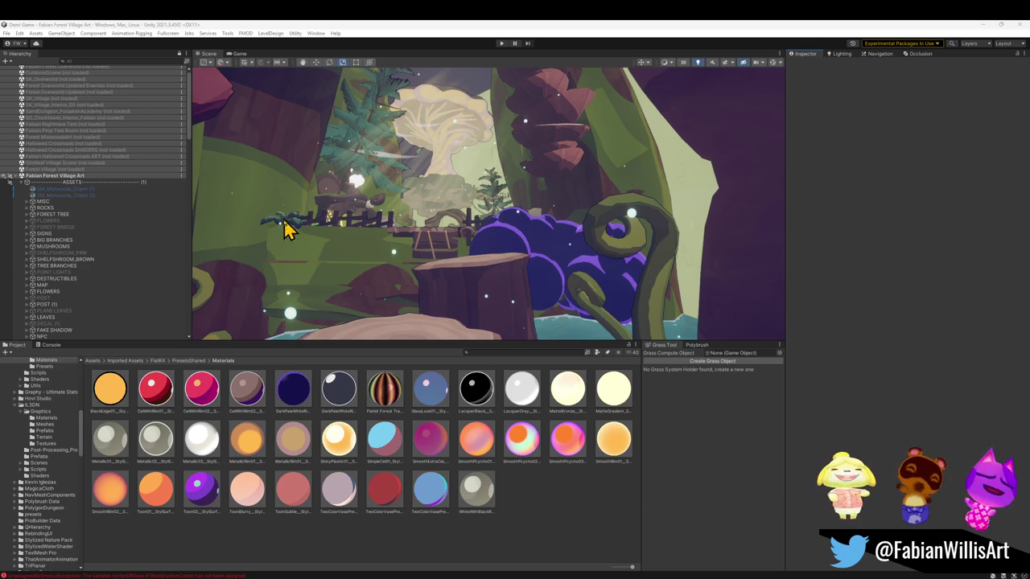
pyautogui.moveTo(413, 253)
pyautogui.mouseDown(button='right')
pyautogui.moveTo(400, 241)
pyautogui.moveTo(450, 267)
pyautogui.moveTo(444, 273)
pyautogui.moveTo(459, 292)
pyautogui.moveTo(474, 265)
pyautogui.mouseUp(button='right')
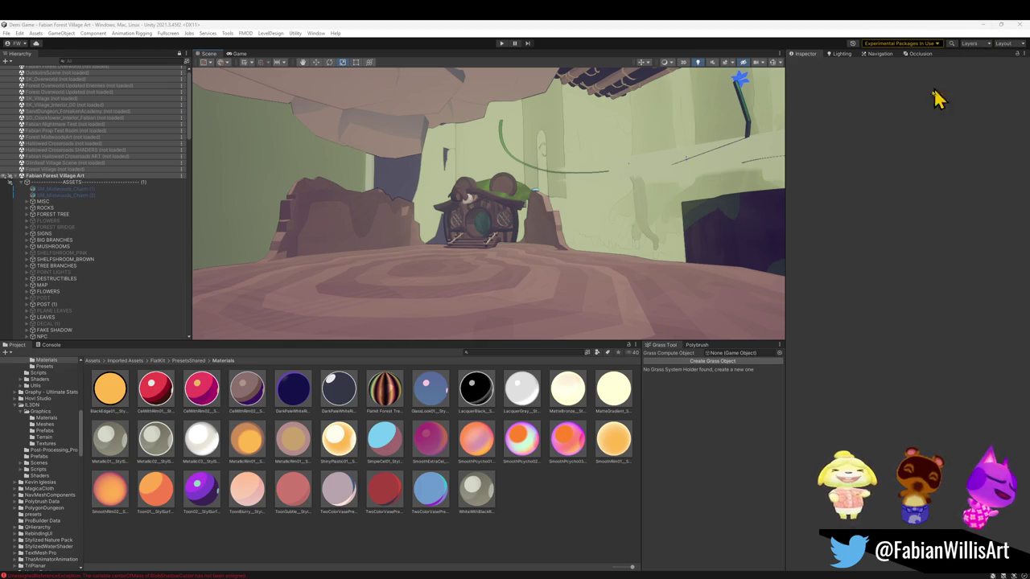
pyautogui.click(981, 25)
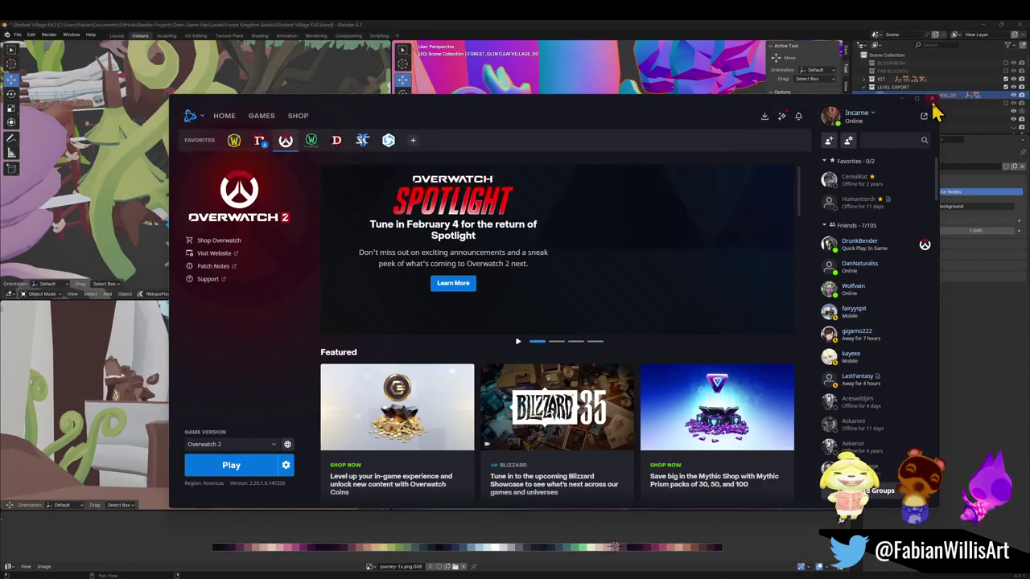
# Step: Close the Battle.net launcher and save the blend file
pyautogui.click(931, 98)
pyautogui.hotkey('shift', '`')
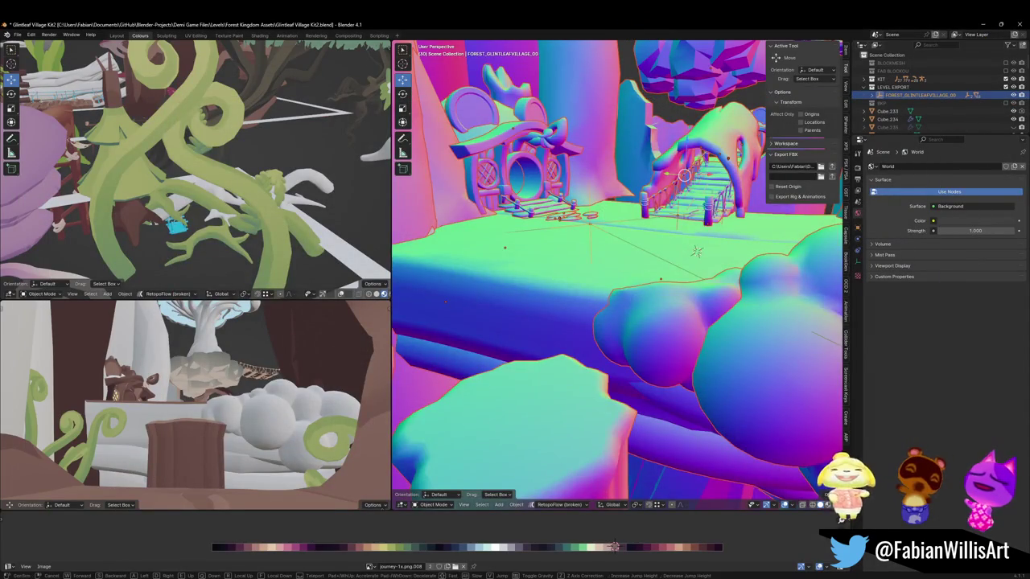
pyautogui.click(608, 217)
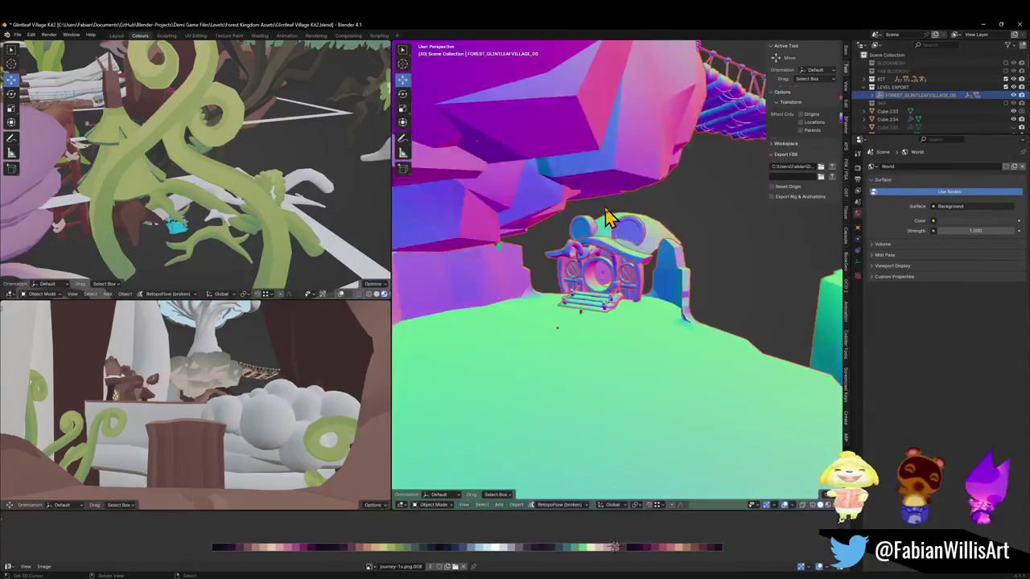
pyautogui.hotkey('alt', 'a')
pyautogui.hotkey('ctrl', 's')
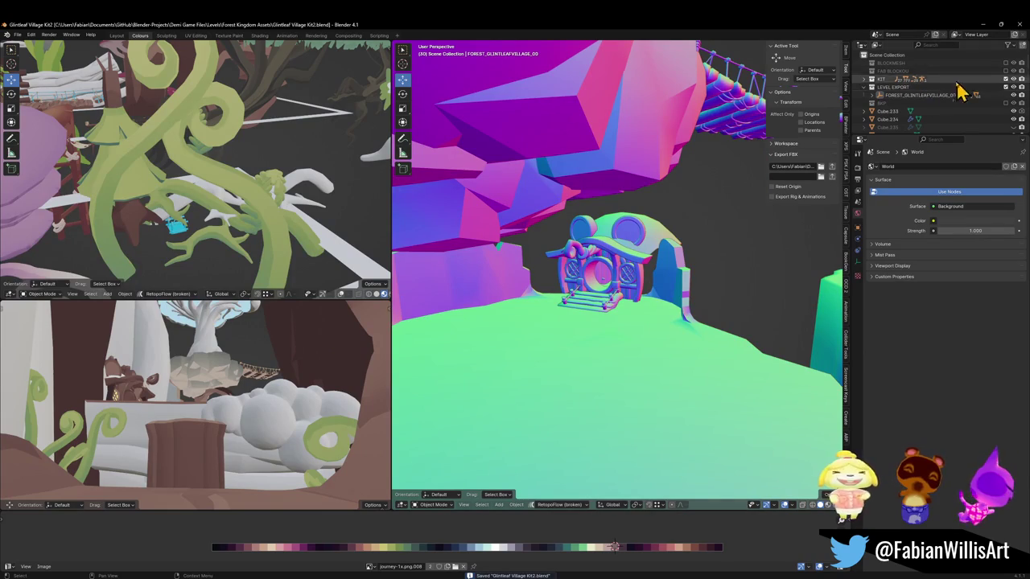
# Step: Collapse the LEVEL EXPORT collection and toggle FAB BLOCKOUT on and off
pyautogui.click(865, 87)
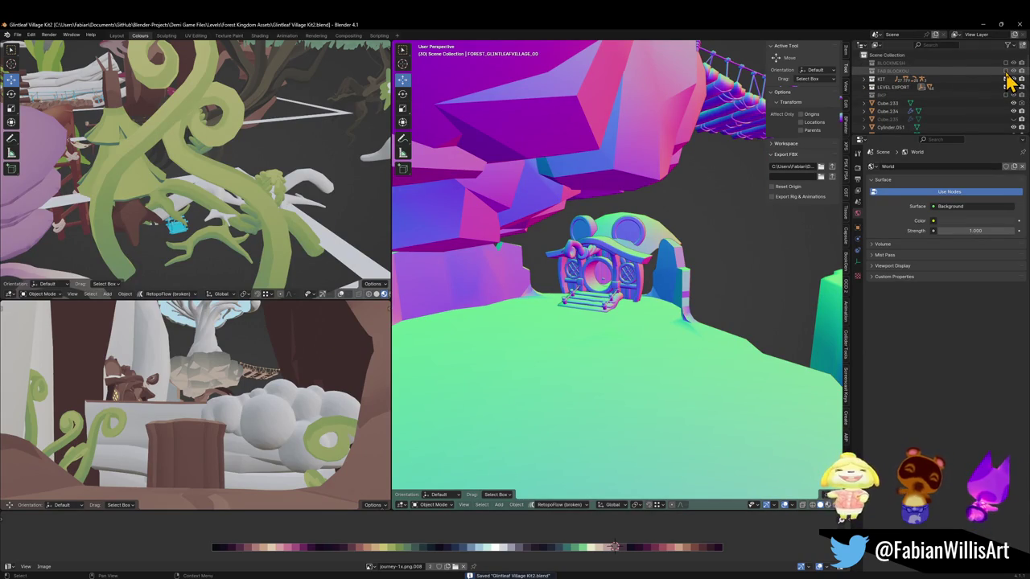
pyautogui.click(1005, 71)
pyautogui.click(1005, 71)
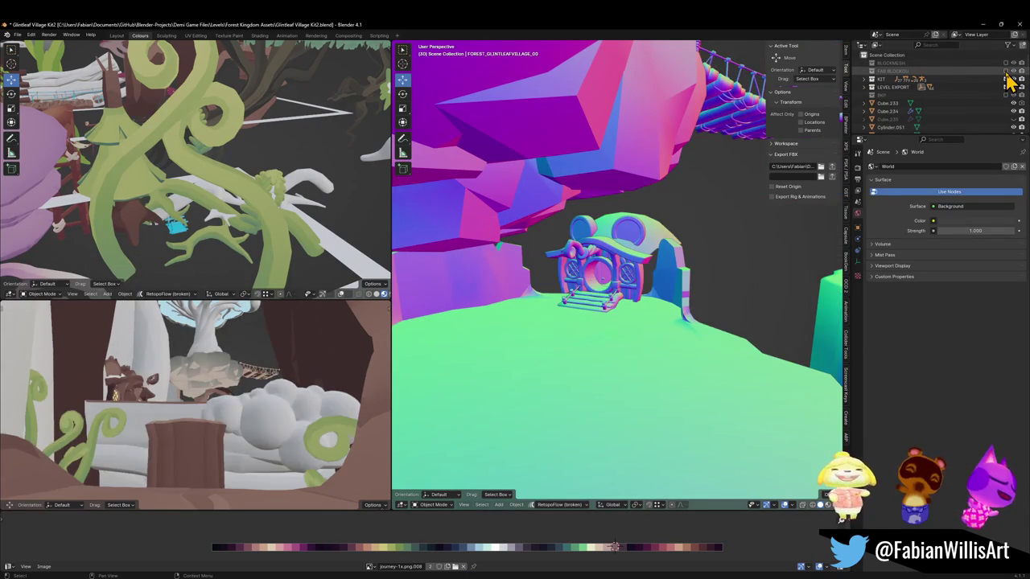
pyautogui.click(1006, 71)
pyautogui.moveTo(655, 265); pyautogui.dragTo(515, 290, button='middle')
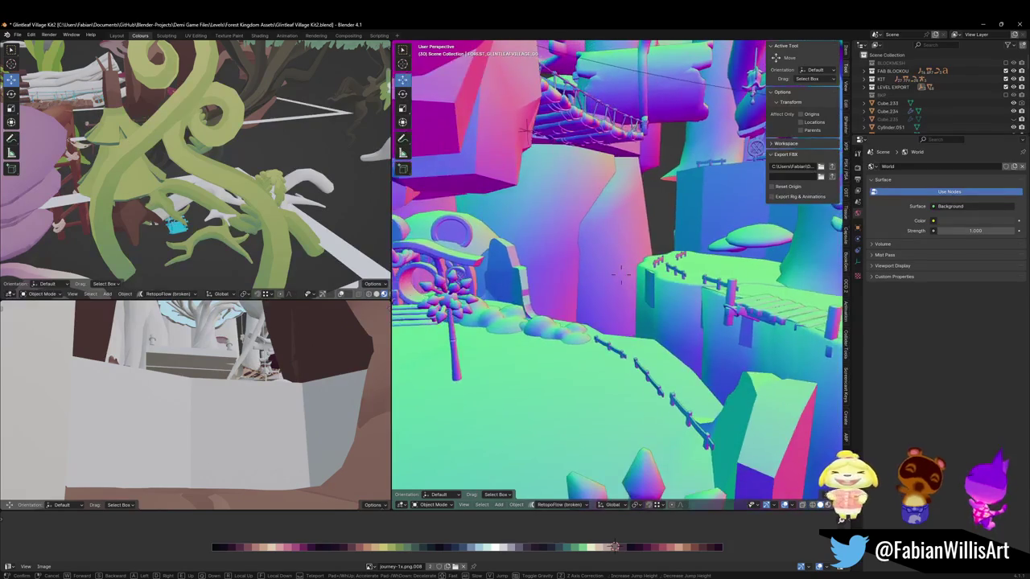
# Step: Keep KIT enabled, exclude FAB BLOCKOUT, and enable the BLOCKMESH collection
pyautogui.click(1012, 89)
pyautogui.click(1006, 90)
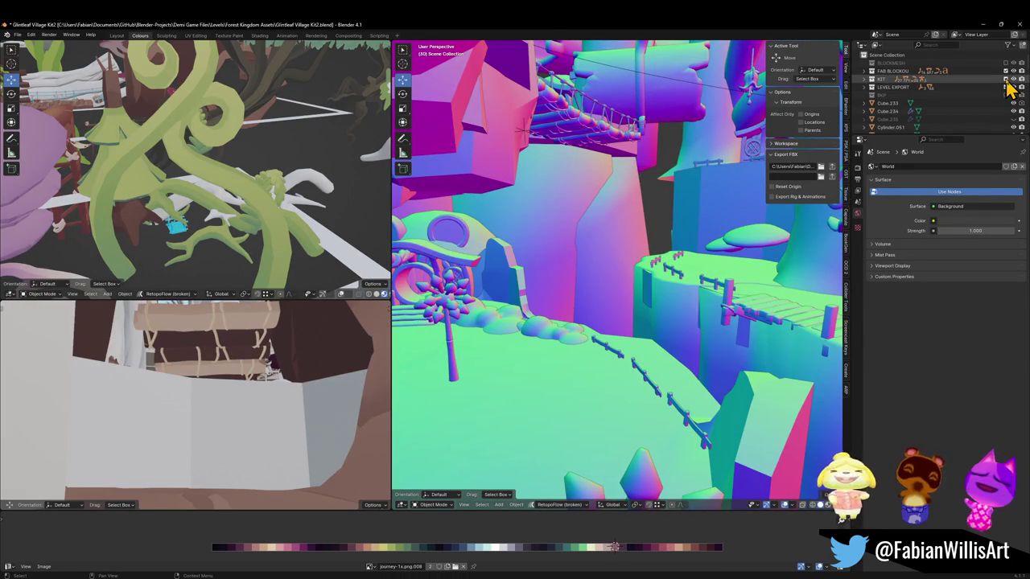
pyautogui.click(1005, 79)
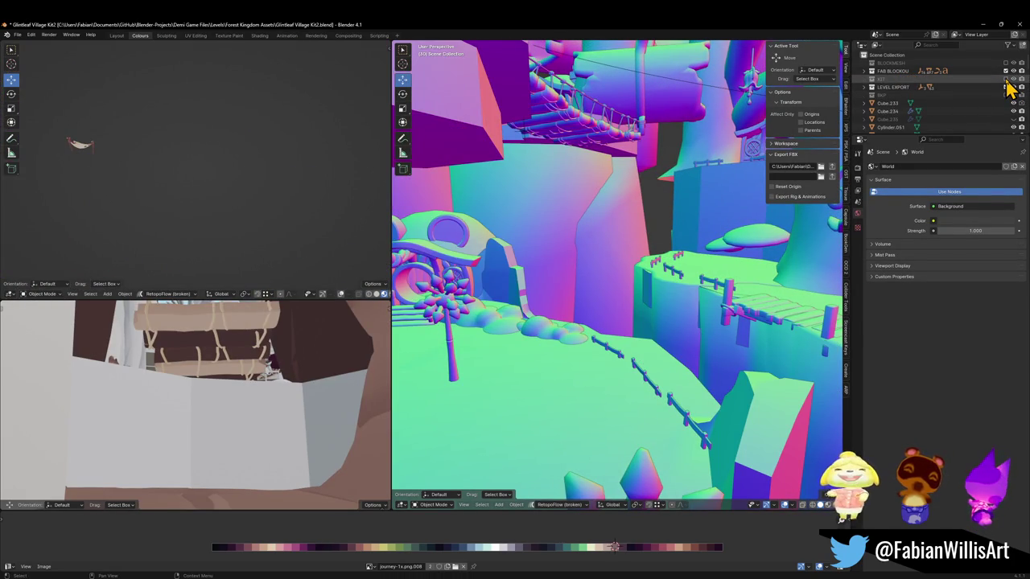
pyautogui.click(1005, 80)
pyautogui.click(1006, 71)
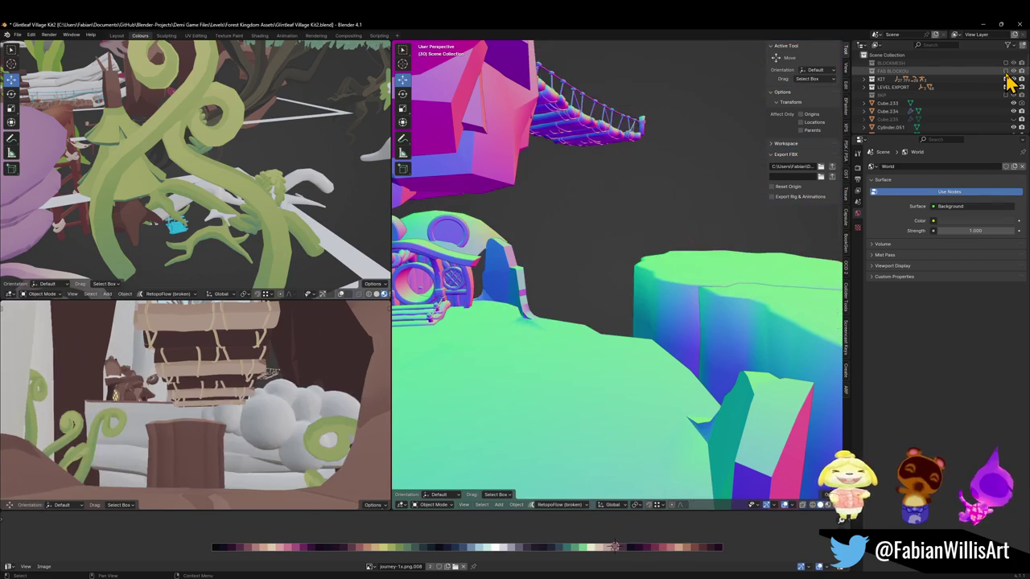
pyautogui.click(1006, 71)
pyautogui.click(1006, 71)
pyautogui.click(1006, 62)
pyautogui.hotkey('shift', '`')
# Step: Raise Forest_TreePlatform, rotate it 7.54° around Z, and adjust its height again
pyautogui.press('w')
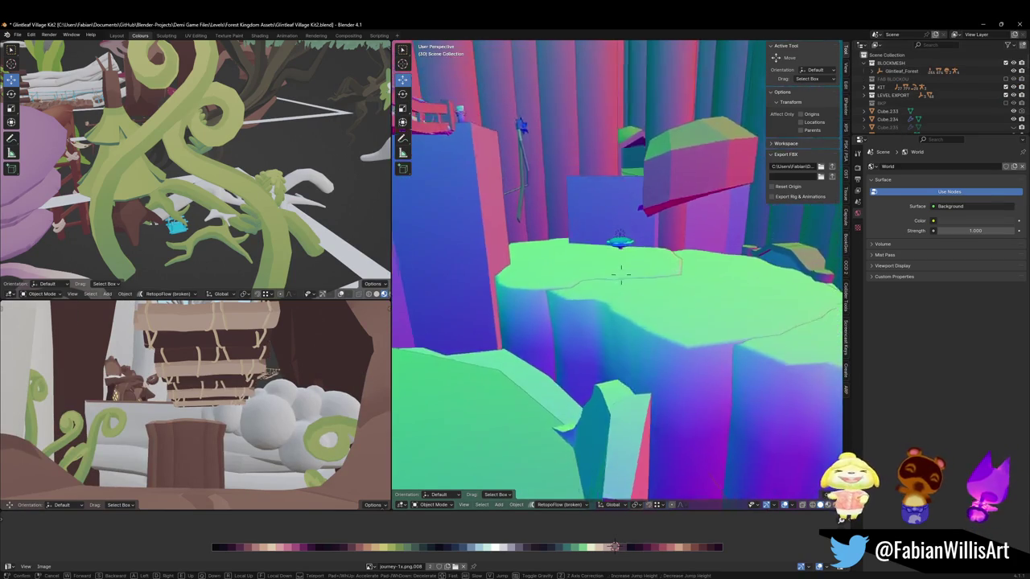
pyautogui.click(621, 274)
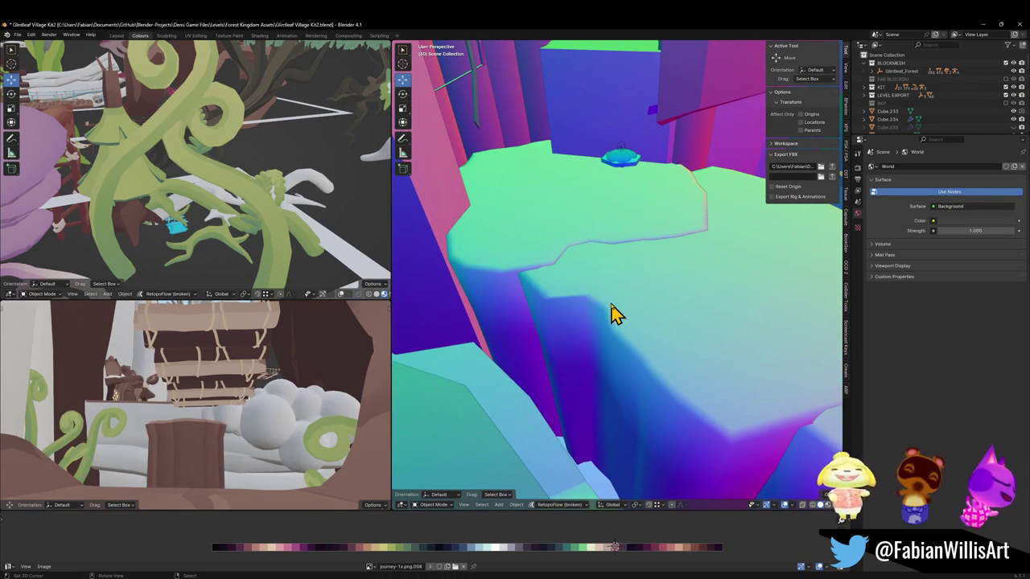
pyautogui.click(582, 315)
pyautogui.hotkey('shift', '`')
pyautogui.click(604, 294)
pyautogui.press('g')
pyautogui.press('z')
pyautogui.click(543, 214)
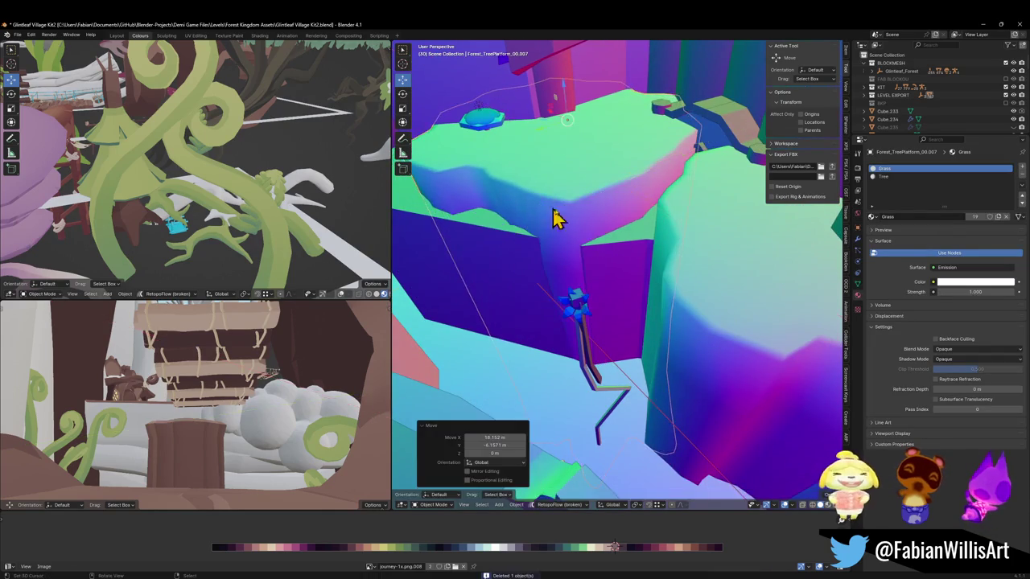
pyautogui.press('r')
pyautogui.press('z')
pyautogui.click(656, 209)
pyautogui.press('g')
pyautogui.press('z')
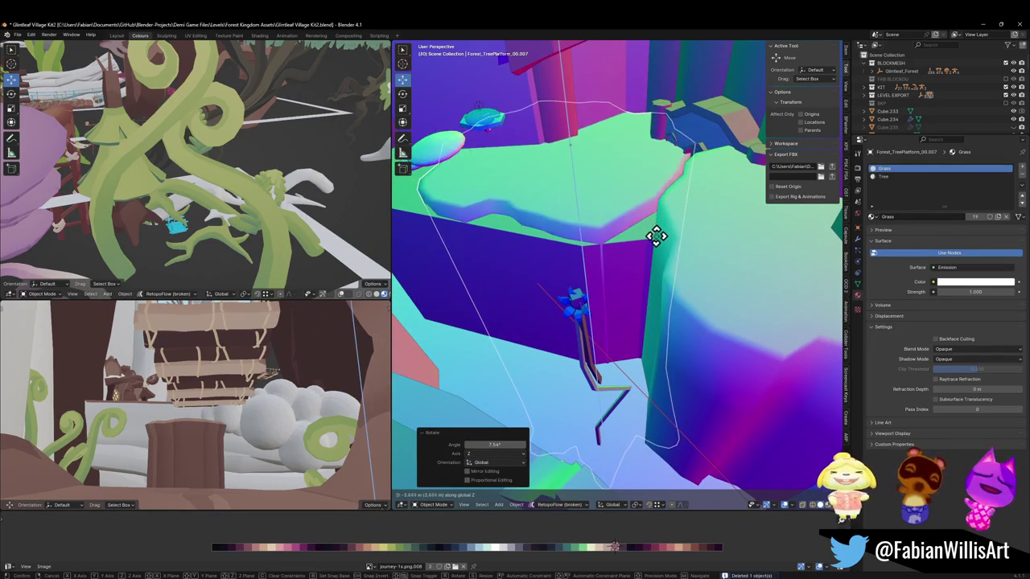
pyautogui.click(647, 242)
# Step: Duplicate the tree platform, slide the copy horizontally, and rotate it 19.7° around Z
pyautogui.hotkey('shift', 'd')
pyautogui.press('z')
pyautogui.hotkey('shift', 'z')
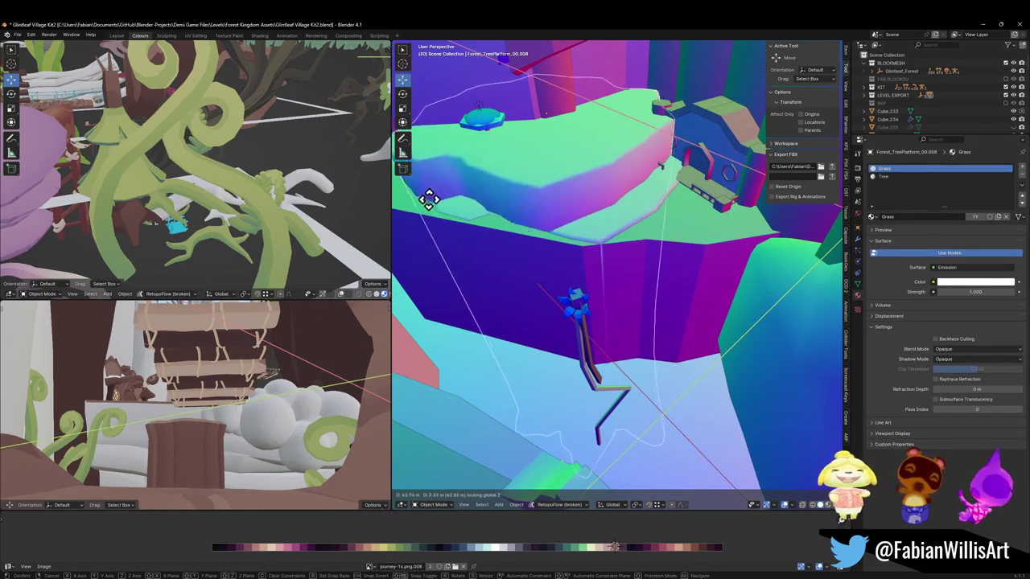
pyautogui.click(514, 222)
pyautogui.hotkey('shift', '`')
pyautogui.click(620, 275)
pyautogui.press('r')
pyautogui.press('z')
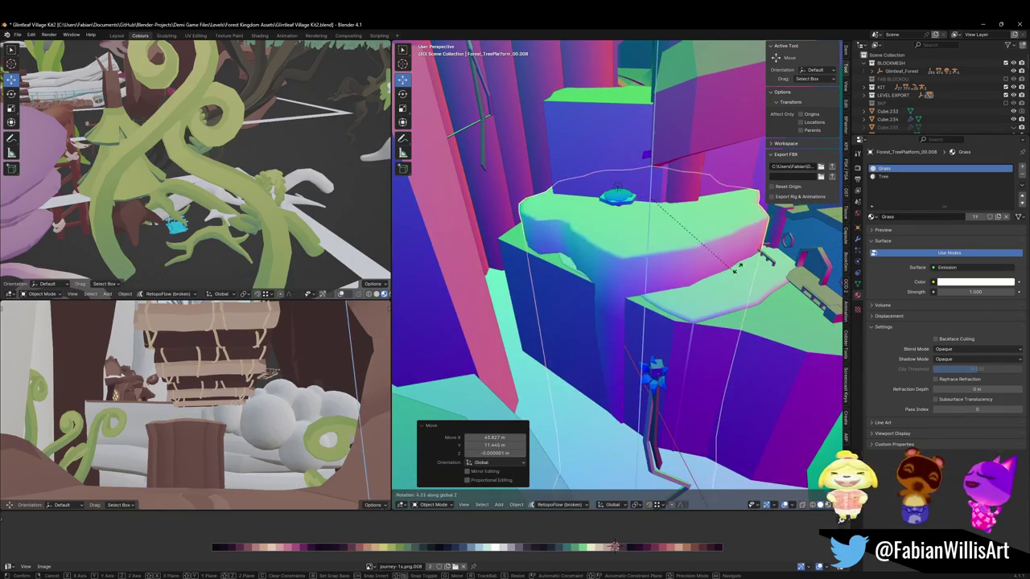
pyautogui.click(751, 249)
# Step: Shift the duplicate horizontally, lower it onto the cliff, and save the file
pyautogui.press('g')
pyautogui.hotkey('shift', 'z')
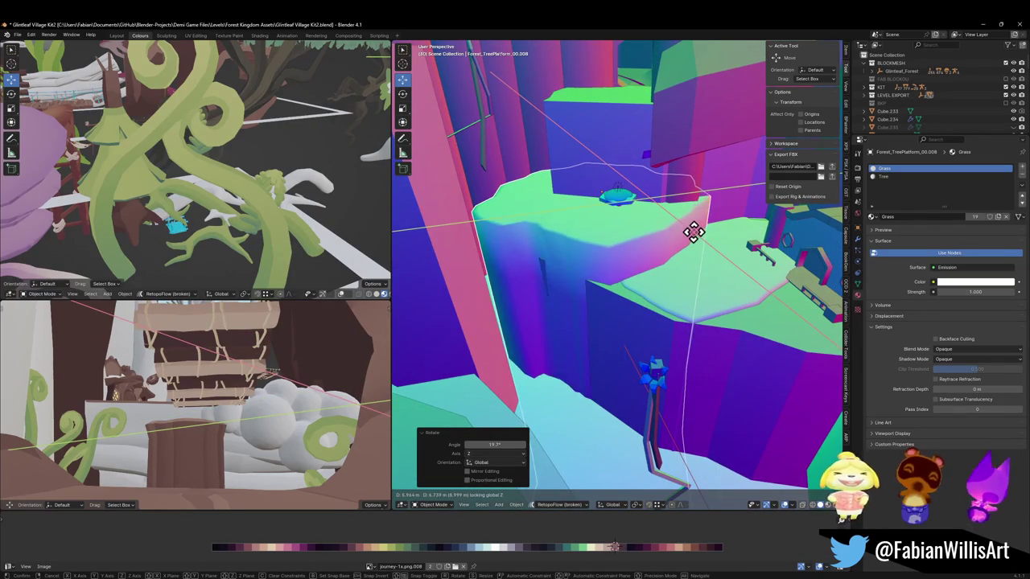
pyautogui.click(693, 233)
pyautogui.press('g')
pyautogui.press('z')
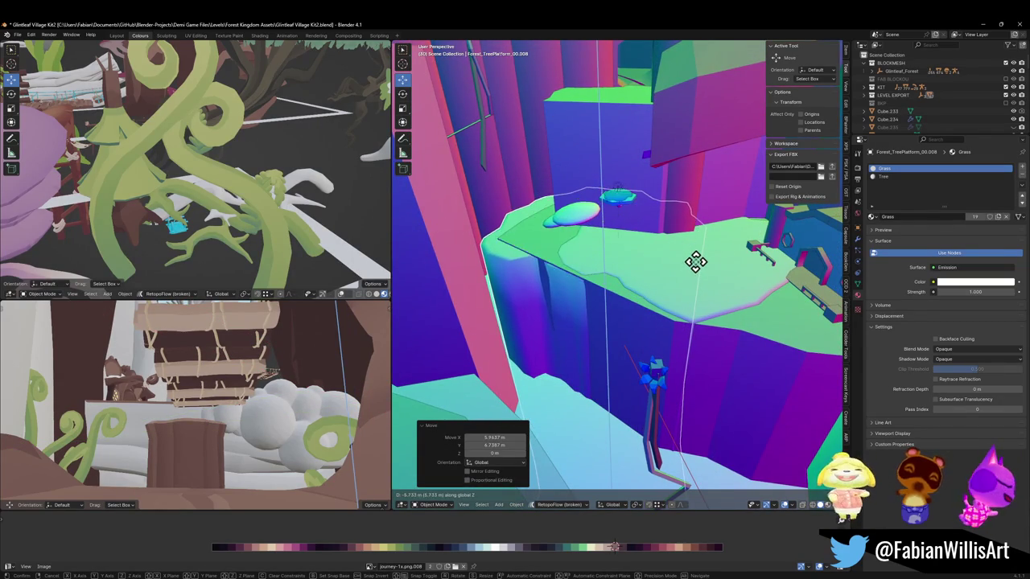
pyautogui.click(697, 262)
pyautogui.press('g')
pyautogui.hotkey('shift', 'z')
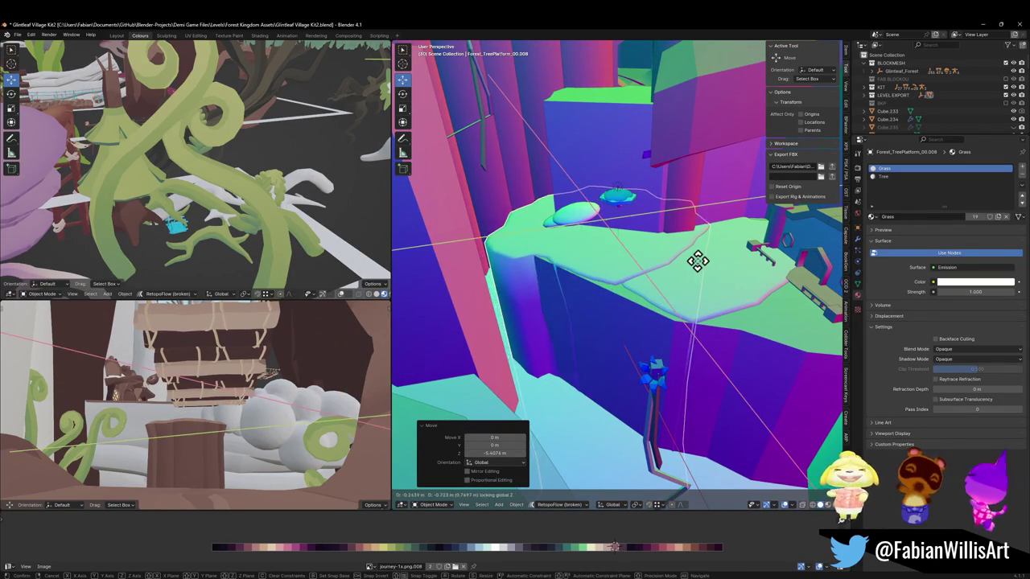
pyautogui.click(620, 224)
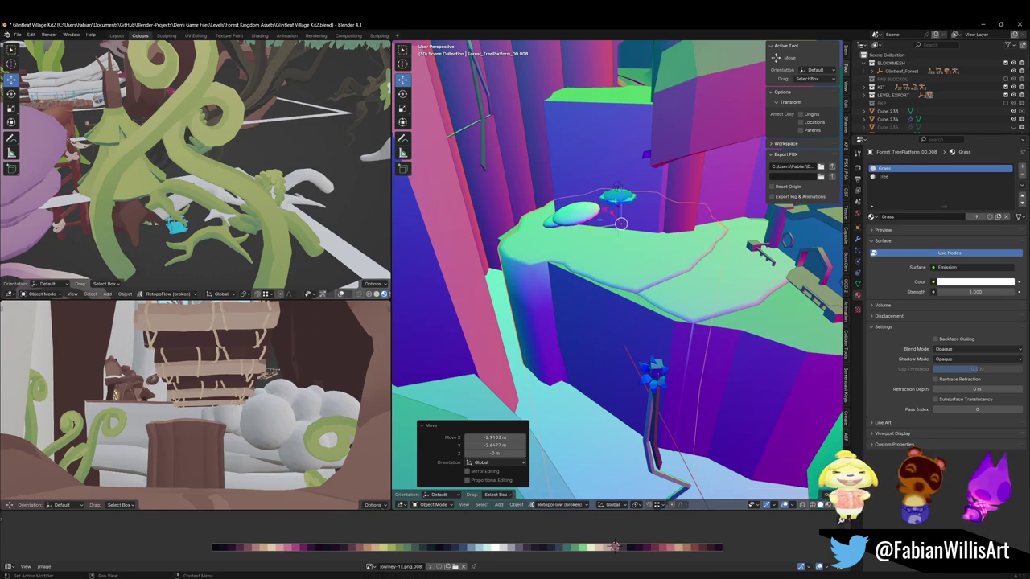
pyautogui.hotkey('ctrl', 's')
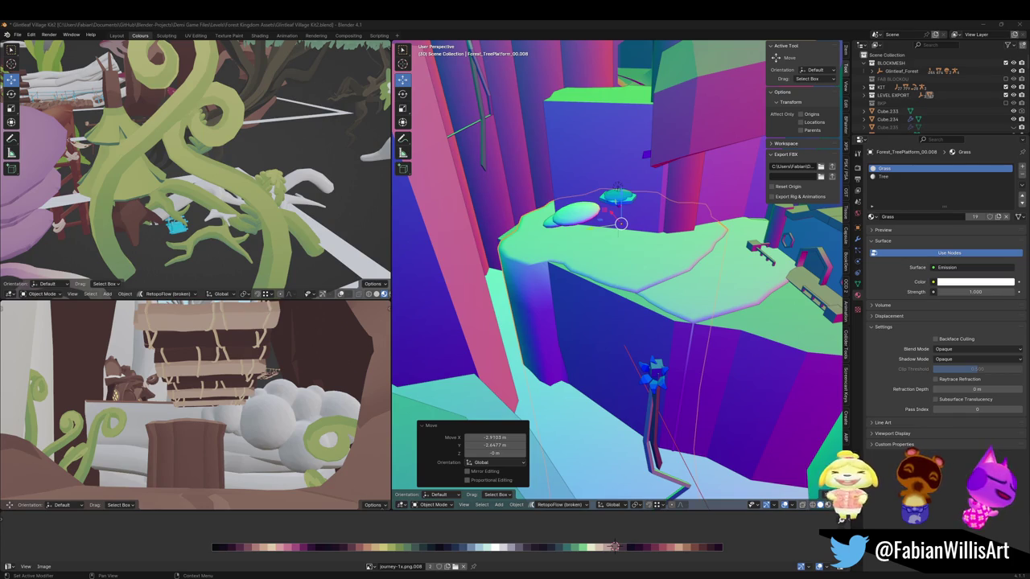
# Step: Slide the tree platform horizontally into a new spot on the cliff
pyautogui.moveTo(628, 254); pyautogui.dragTo(646, 271, button='middle')
pyautogui.press('g')
pyautogui.hotkey('shift', 'z')
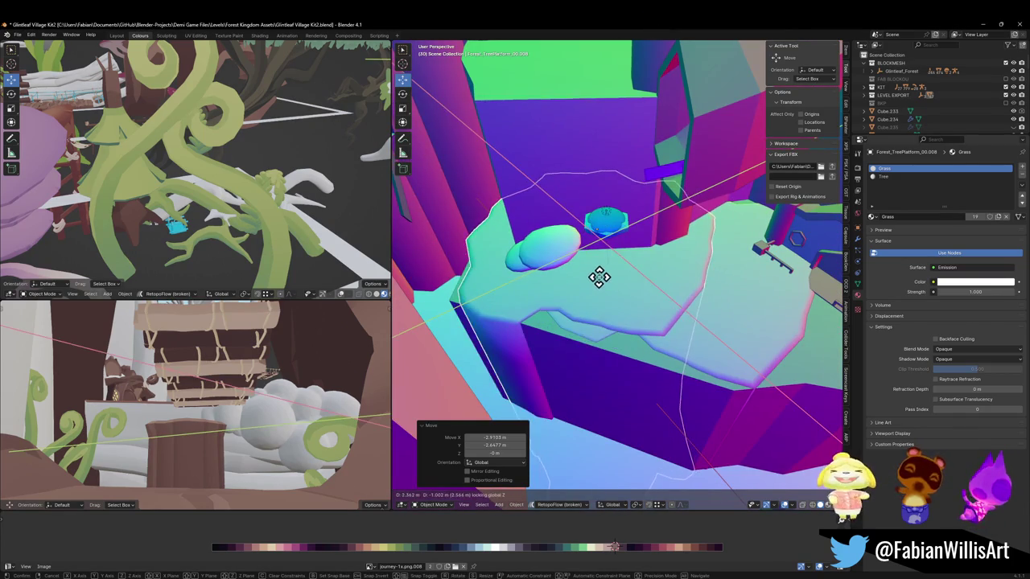
pyautogui.click(593, 228)
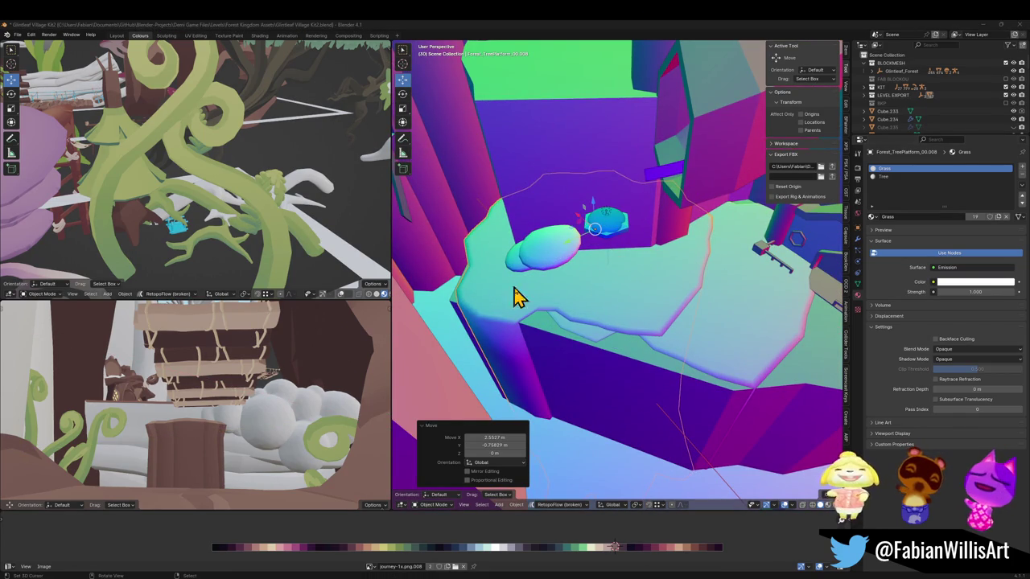
pyautogui.press('g')
pyautogui.hotkey('shift', 'z')
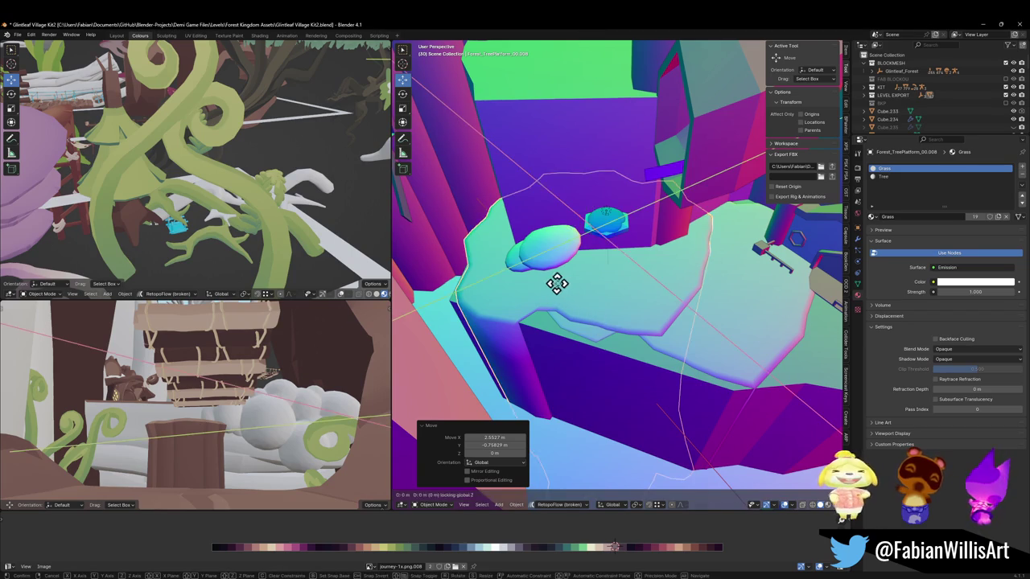
pyautogui.click(556, 280)
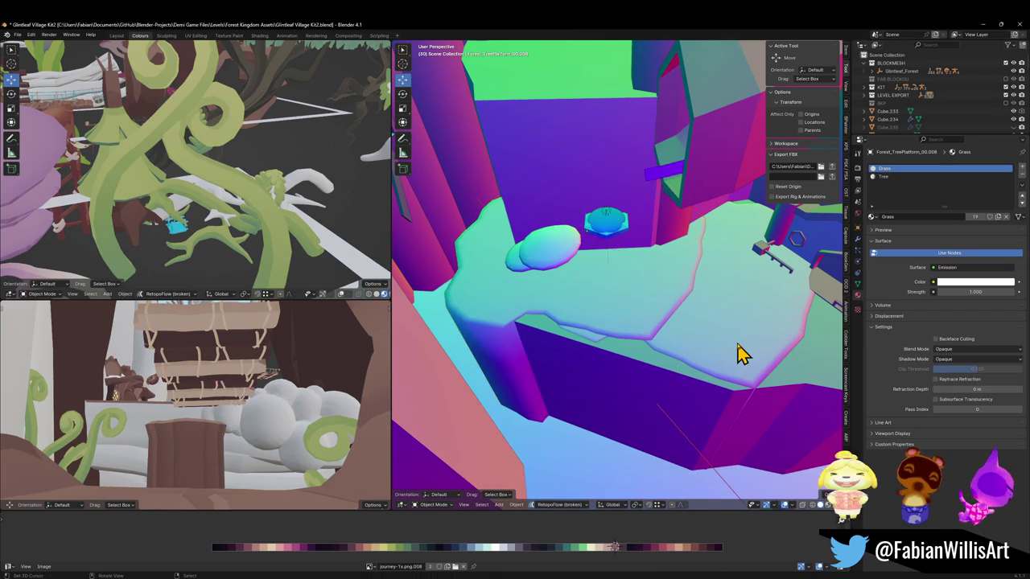
# Step: Select Forest_TreePlatform_00.007 and nudge it horizontally, raising it slightly
pyautogui.click(740, 357)
pyautogui.press('KP_Decimal')
pyautogui.press('g')
pyautogui.hotkey('shift', 'z')
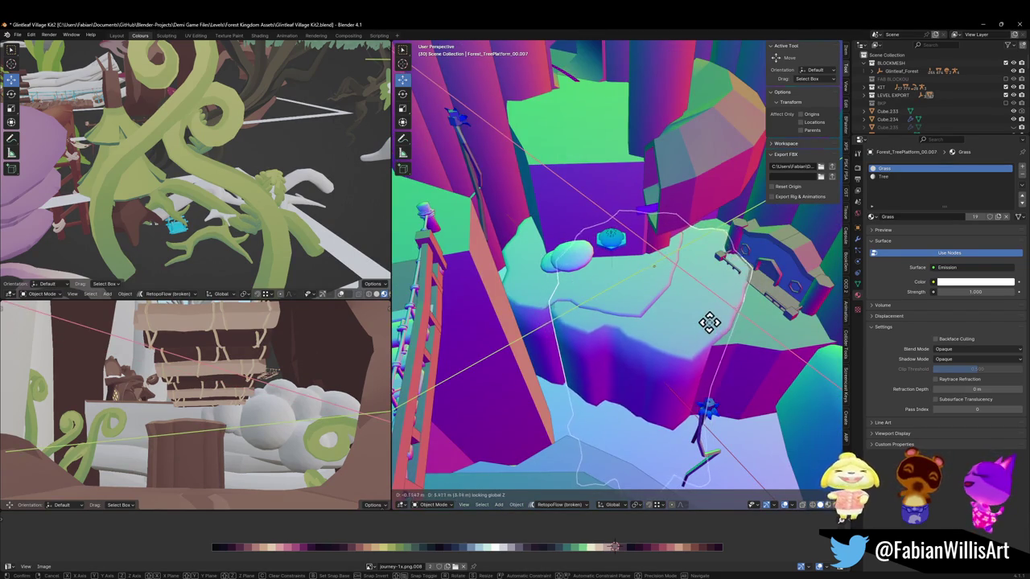
pyautogui.click(751, 333)
pyautogui.press('g')
pyautogui.hotkey('shift', 'z')
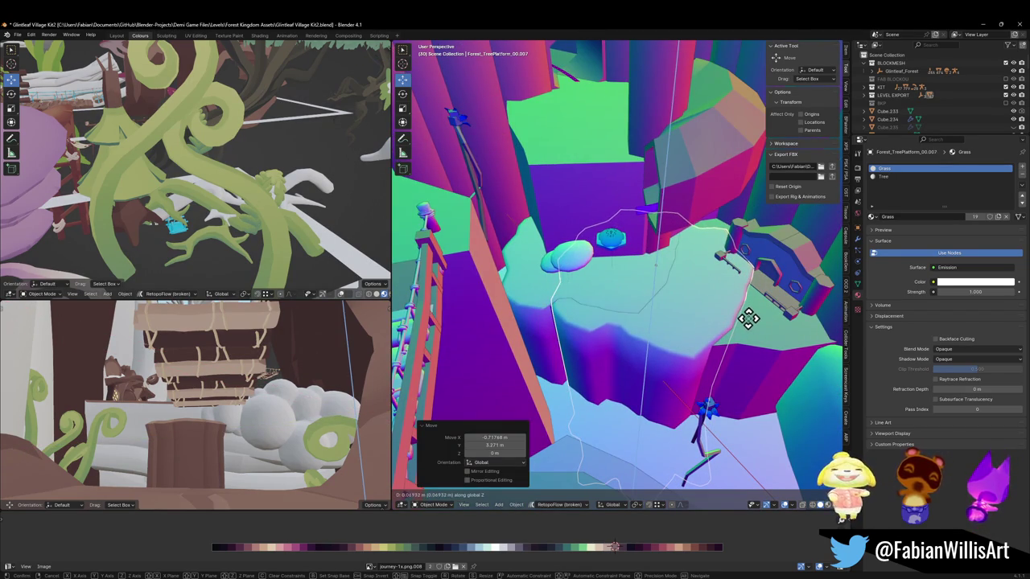
pyautogui.click(749, 320)
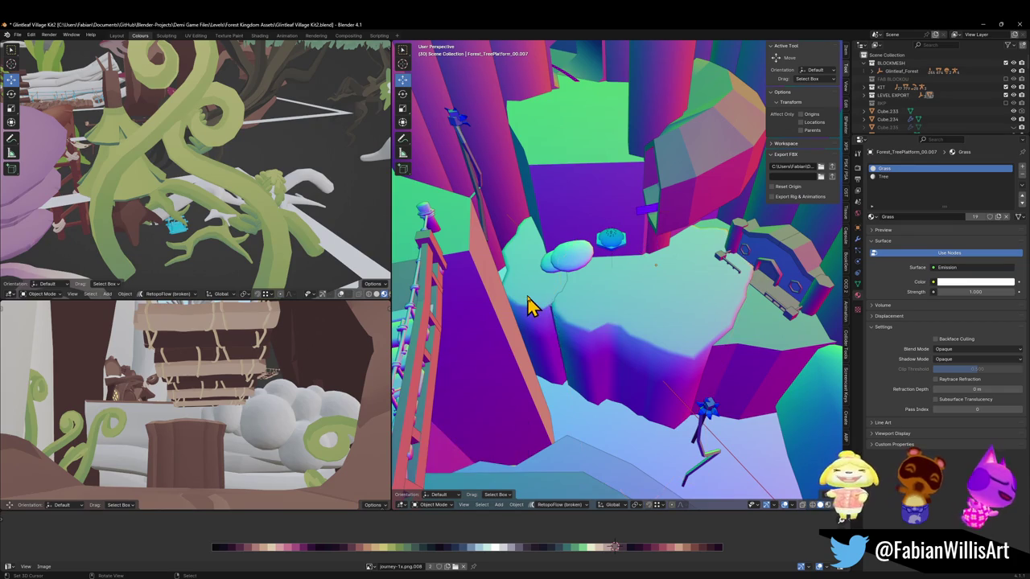
# Step: Scale the platform 1.342 times horizontally and reposition it at the same height
pyautogui.click(651, 340)
pyautogui.click(651, 340)
pyautogui.press('s')
pyautogui.hotkey('shift', 'z')
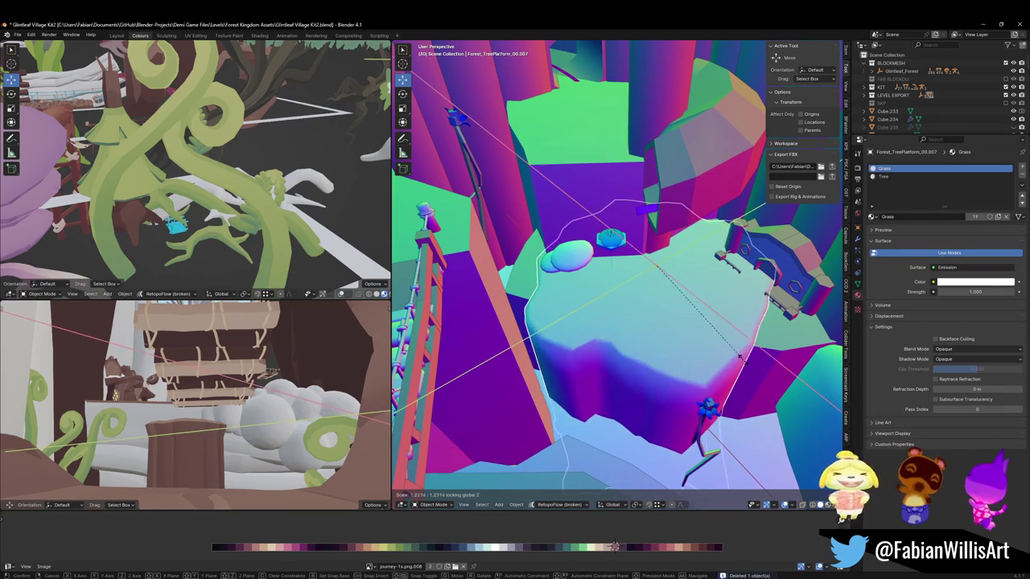
pyautogui.click(754, 361)
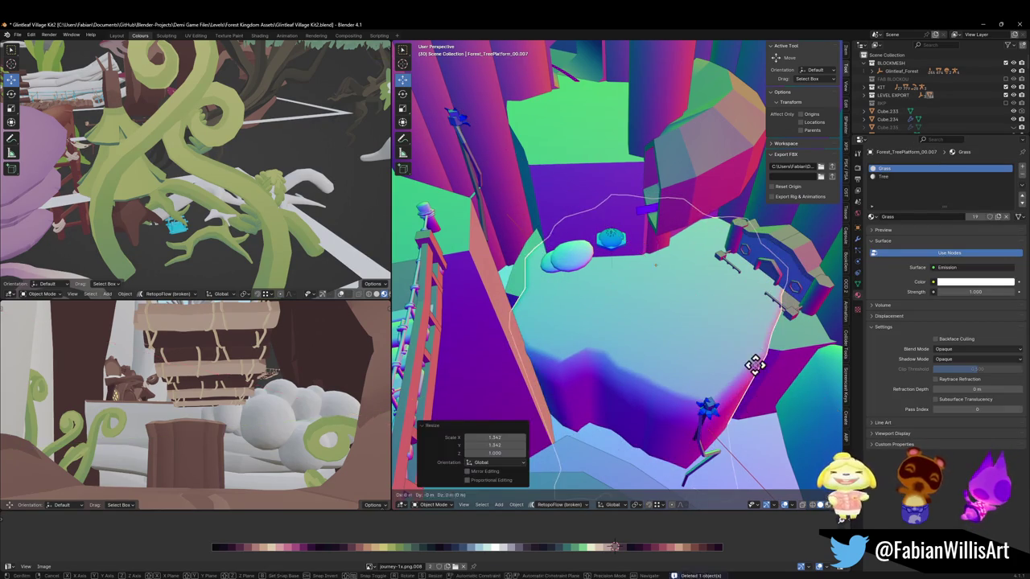
pyautogui.press('g')
pyautogui.hotkey('shift', 'z')
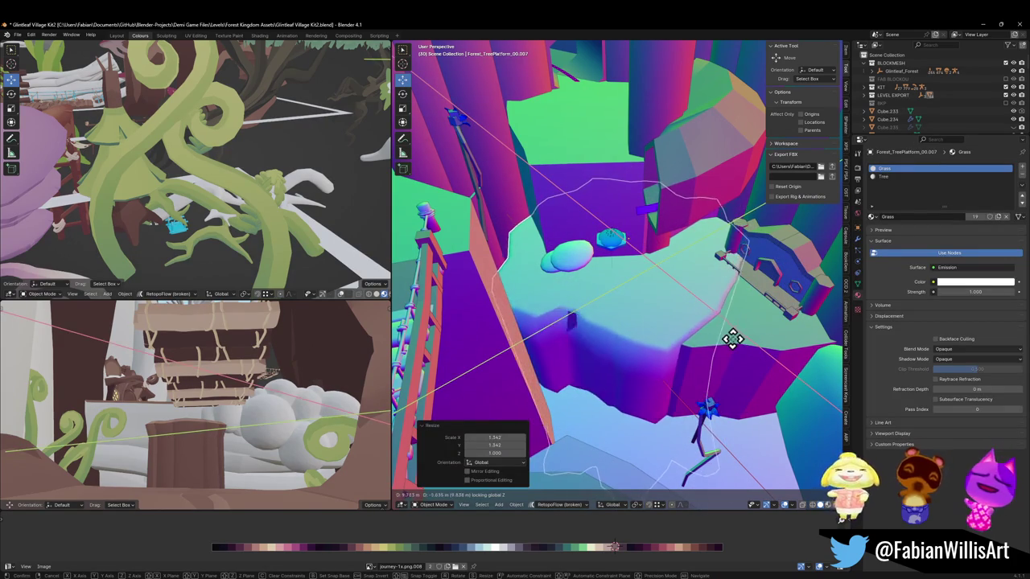
pyautogui.click(730, 346)
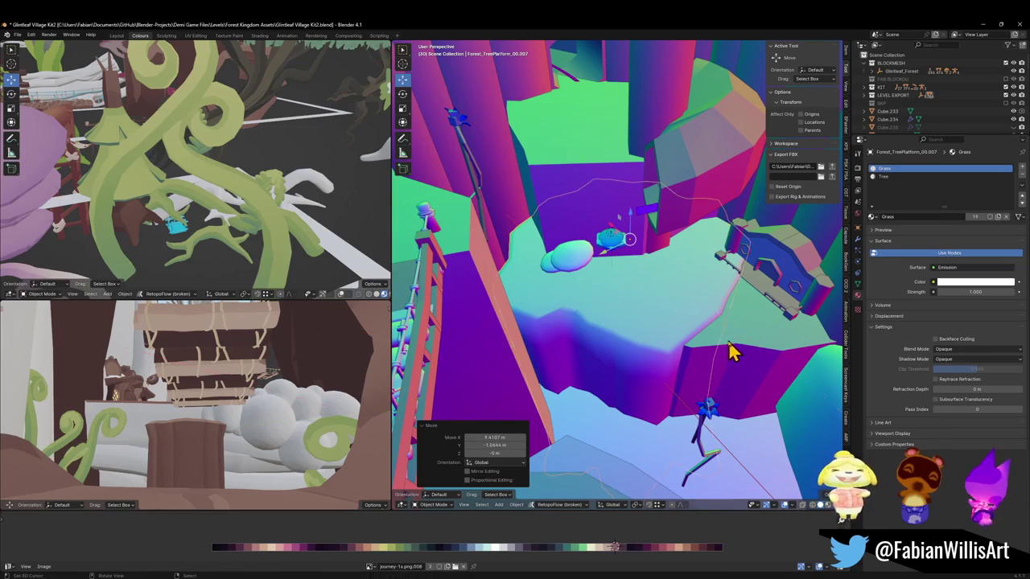
# Step: Duplicate it as Forest_TreePlatform_00.001, rotated 8.14° and lowered about 0.08 m
pyautogui.hotkey('shift', 'd')
pyautogui.click(788, 388)
pyautogui.press('r')
pyautogui.press('z')
pyautogui.click(837, 364)
pyautogui.press('g')
pyautogui.press('z')
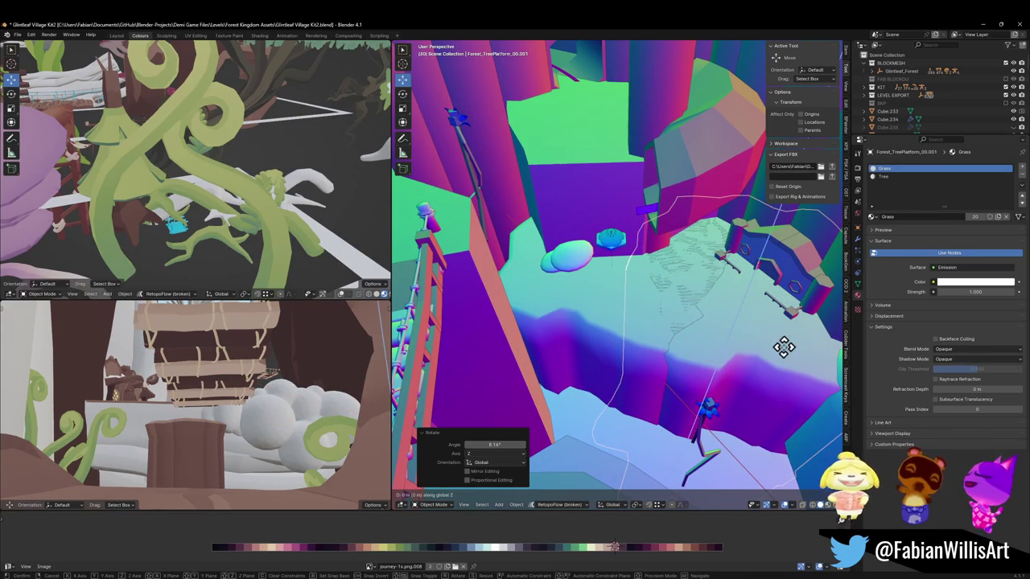
pyautogui.click(784, 349)
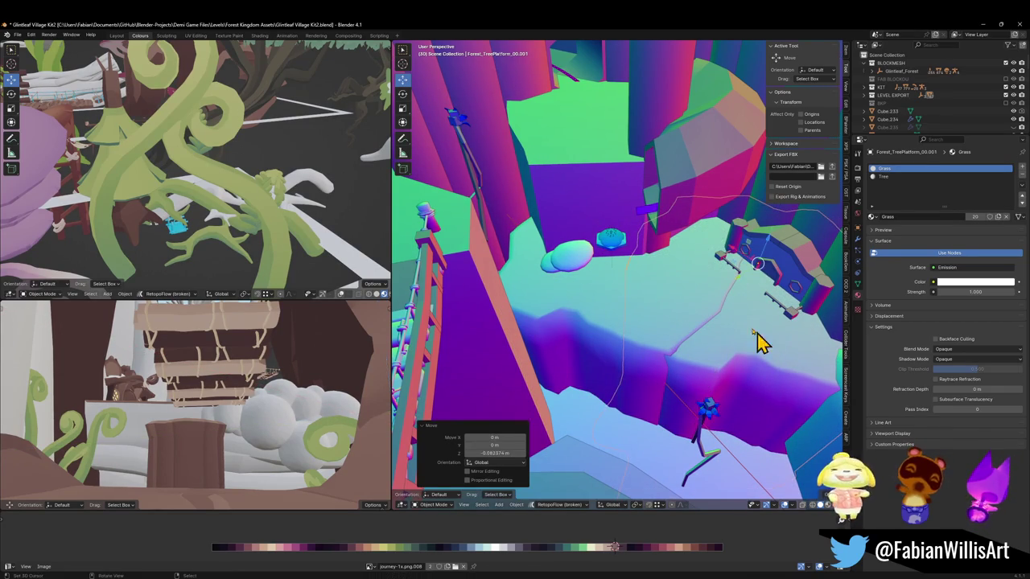
pyautogui.moveTo(759, 340); pyautogui.dragTo(740, 298, button='middle')
pyautogui.scroll(3, 699, 306)
pyautogui.moveTo(662, 311)
pyautogui.mouseDown(button='middle')
pyautogui.moveTo(656, 298)
pyautogui.moveTo(664, 295)
pyautogui.moveTo(692, 314)
pyautogui.moveTo(690, 260)
pyautogui.moveTo(673, 265)
pyautogui.mouseUp(button='middle')
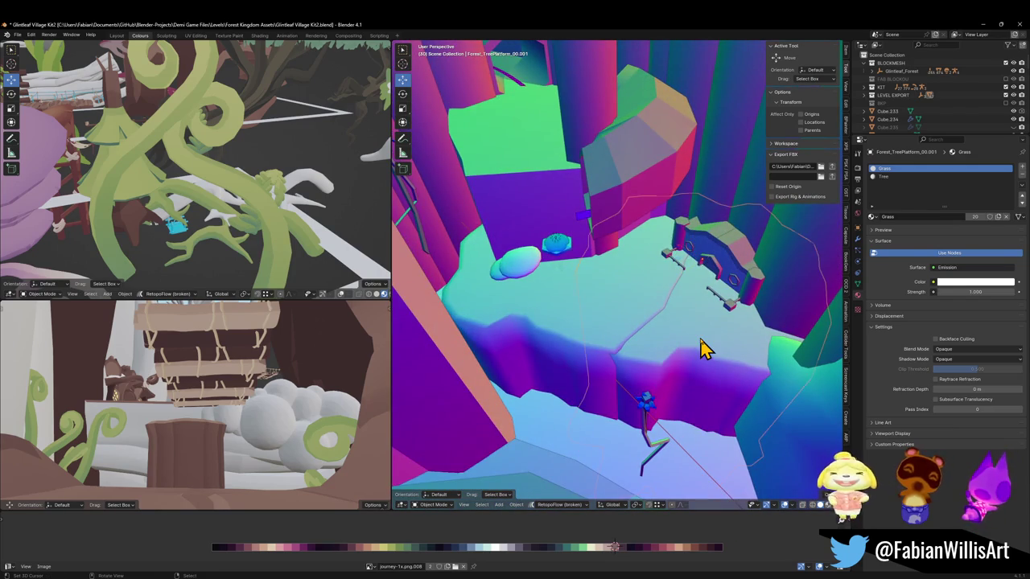
# Step: Delete the duplicate platform and select an edge path around the original's rim in Edit Mode
pyautogui.press('Delete')
pyautogui.click(629, 348)
pyautogui.press('Tab')
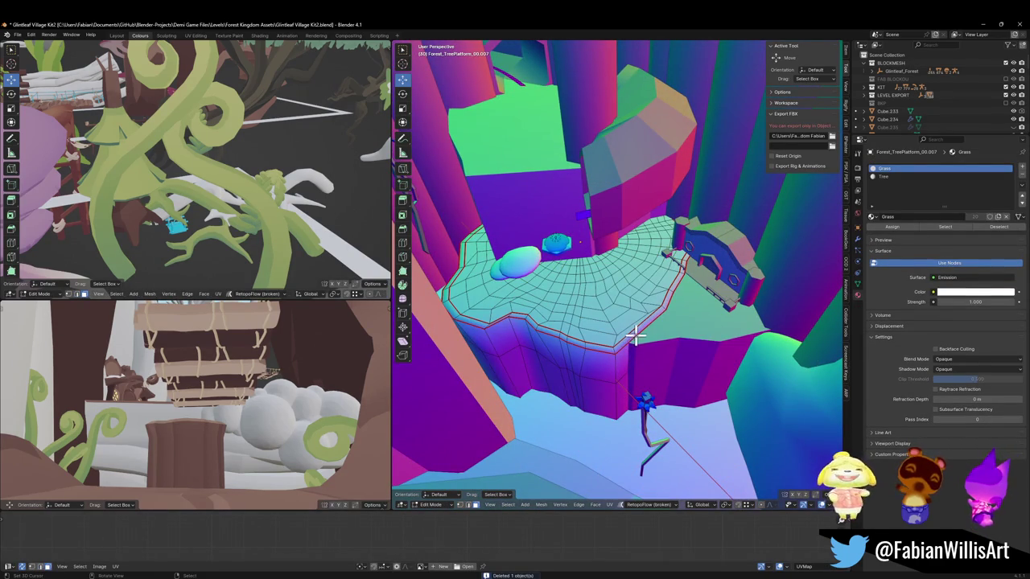
pyautogui.hotkey('alt', 'z')
pyautogui.keyDown('ctrl'); pyautogui.click(639, 460); pyautogui.keyUp('ctrl')
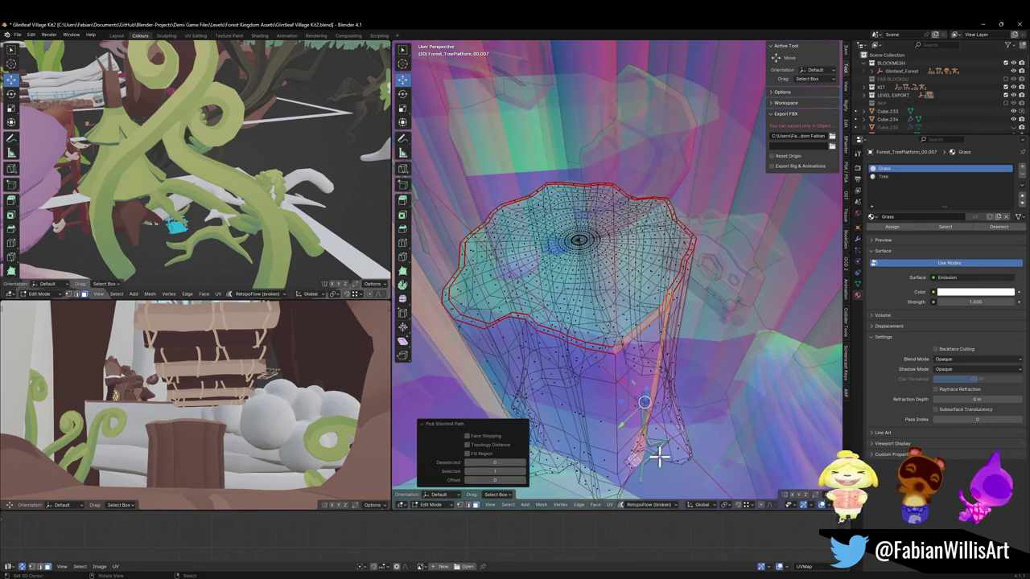
pyautogui.hotkey('alt', 'z')
pyautogui.scroll(2, 668, 402)
# Step: Move the rim edges vertically with smooth proportional falloff, in two passes
pyautogui.press('g')
pyautogui.hotkey('shift', 'z')
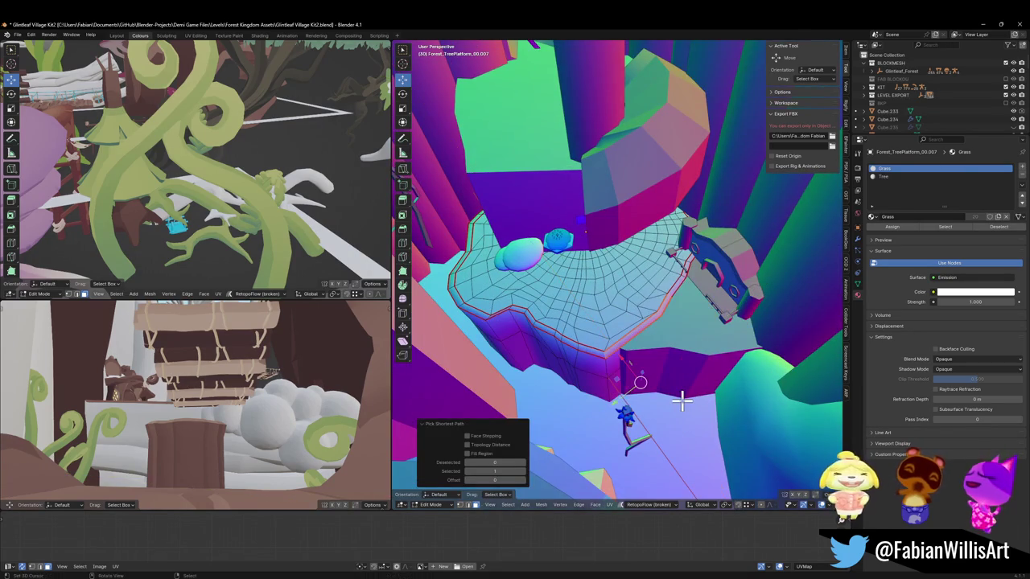
pyautogui.press('o')
pyautogui.scroll(3, 724, 338)
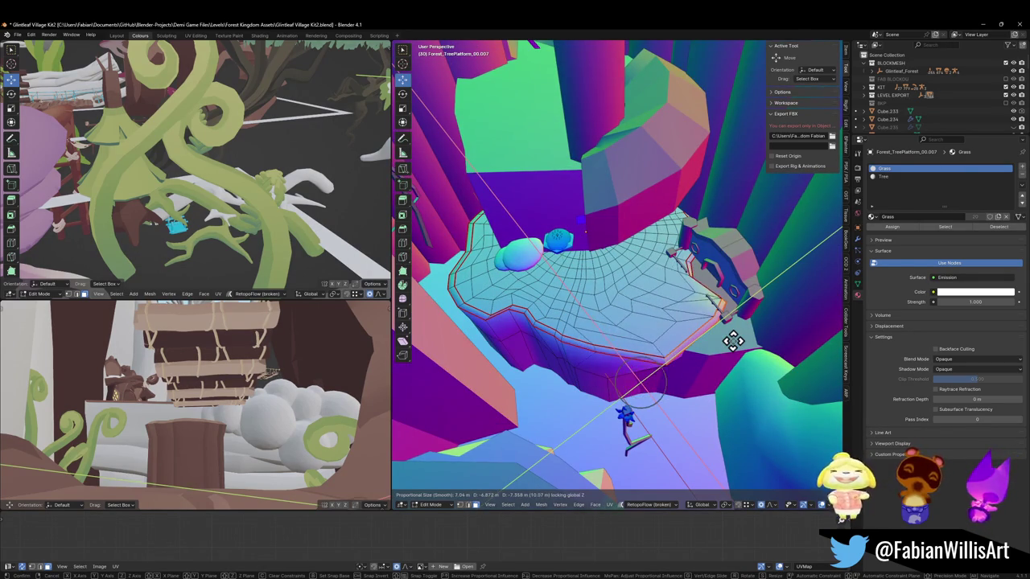
pyautogui.scroll(-3, 731, 339)
pyautogui.click(731, 337)
pyautogui.hotkey('alt', 'z')
pyautogui.moveTo(732, 337)
pyautogui.mouseDown(button='middle')
pyautogui.moveTo(638, 362)
pyautogui.moveTo(622, 378)
pyautogui.mouseUp(button='middle')
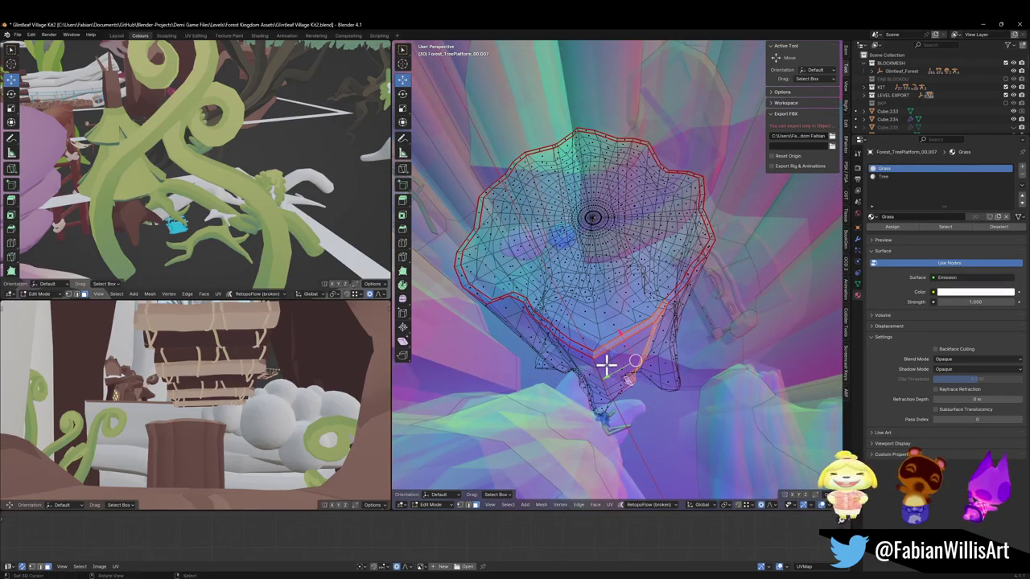
pyautogui.hotkey('alt', 'z')
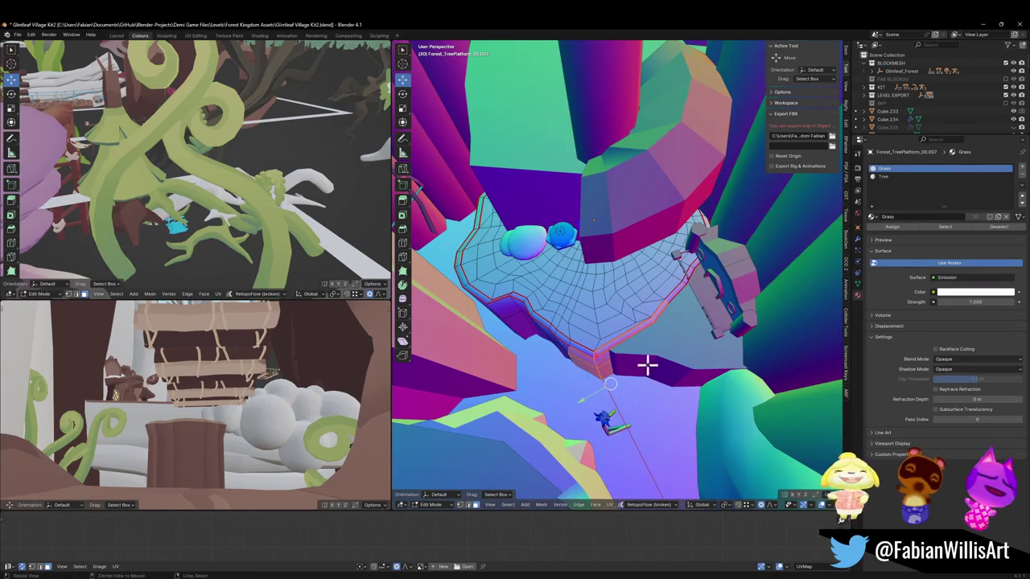
pyautogui.press('g')
pyautogui.press('z')
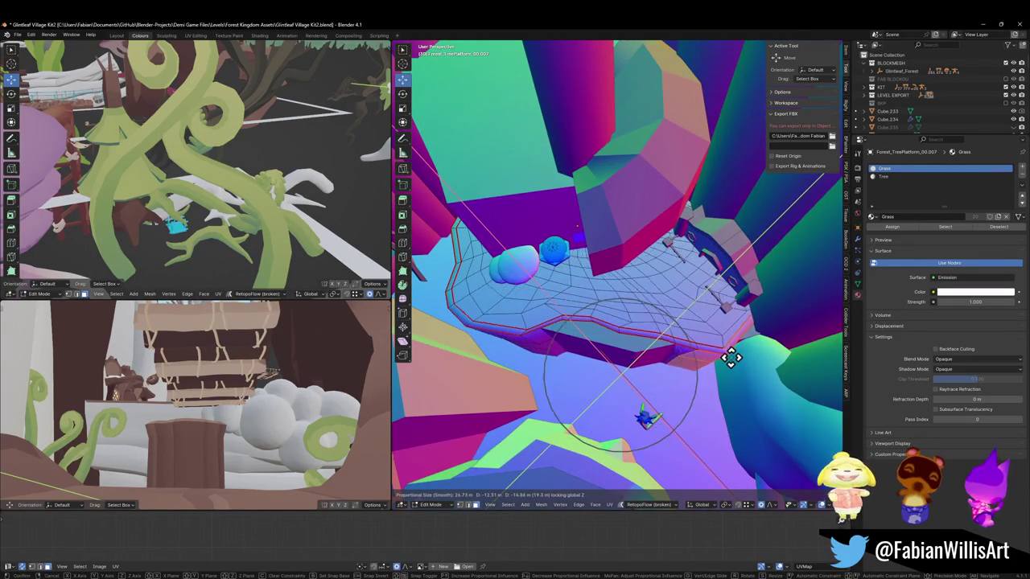
pyautogui.scroll(-7, 728, 362)
pyautogui.scroll(2, 743, 362)
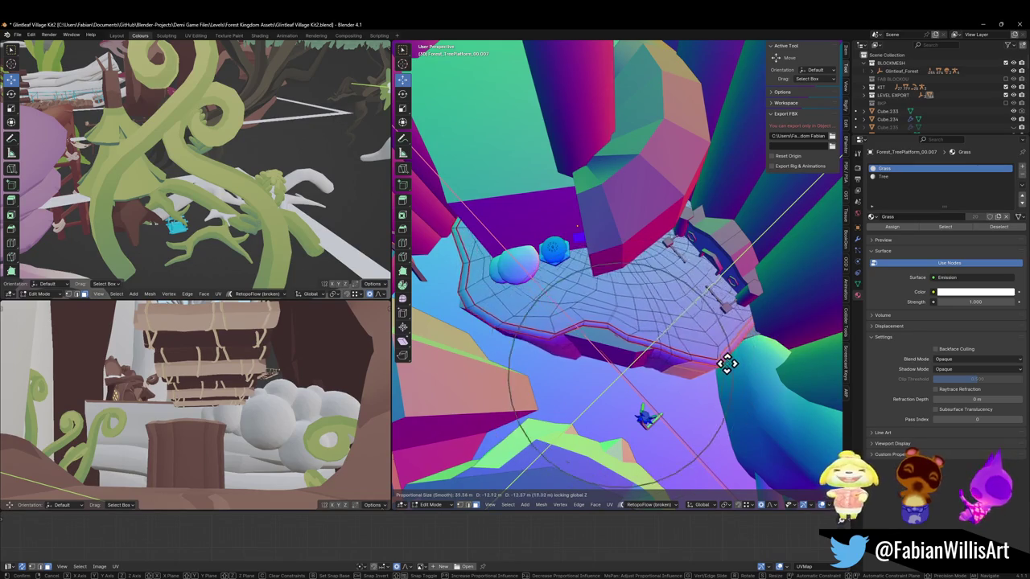
pyautogui.click(740, 362)
# Step: Lower the faces on the platform's side and select a face on its left side
pyautogui.click(620, 340)
pyautogui.press('g')
pyautogui.press('z')
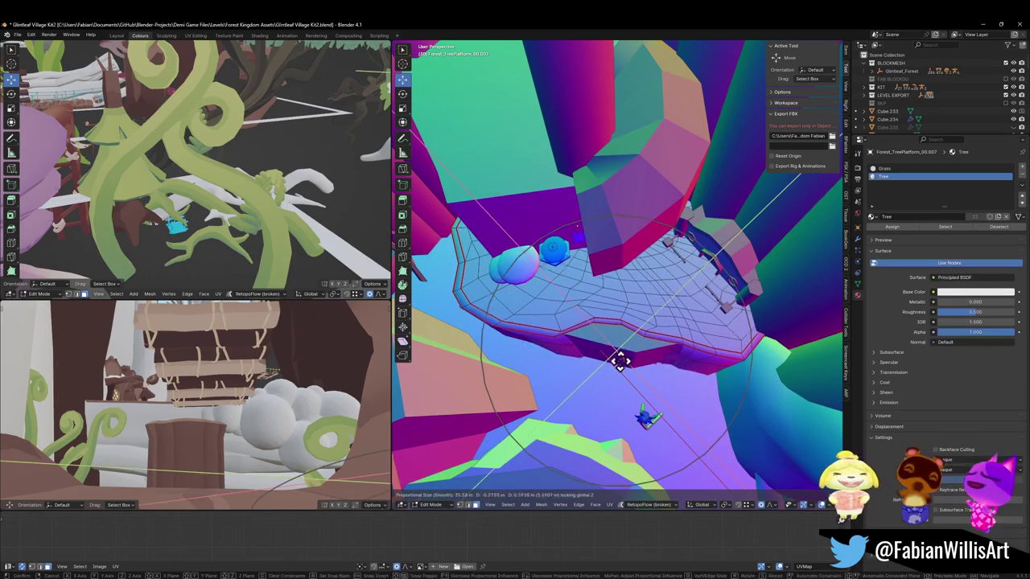
pyautogui.scroll(2, 619, 378)
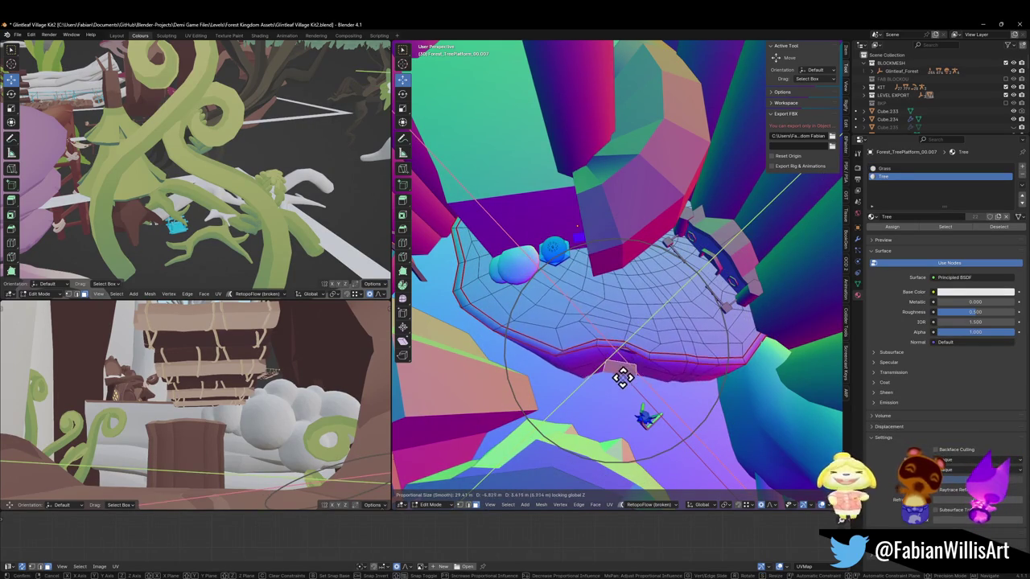
pyautogui.click(619, 378)
pyautogui.moveTo(597, 386)
pyautogui.mouseDown(button='middle')
pyautogui.moveTo(603, 345)
pyautogui.moveTo(620, 361)
pyautogui.moveTo(678, 295)
pyautogui.moveTo(694, 292)
pyautogui.moveTo(623, 314)
pyautogui.moveTo(575, 315)
pyautogui.moveTo(588, 324)
pyautogui.moveTo(653, 283)
pyautogui.moveTo(581, 280)
pyautogui.mouseUp(button='middle')
pyautogui.scroll(4, 655, 334)
pyautogui.scroll(-2, 609, 321)
pyautogui.click(526, 281)
pyautogui.press('g')
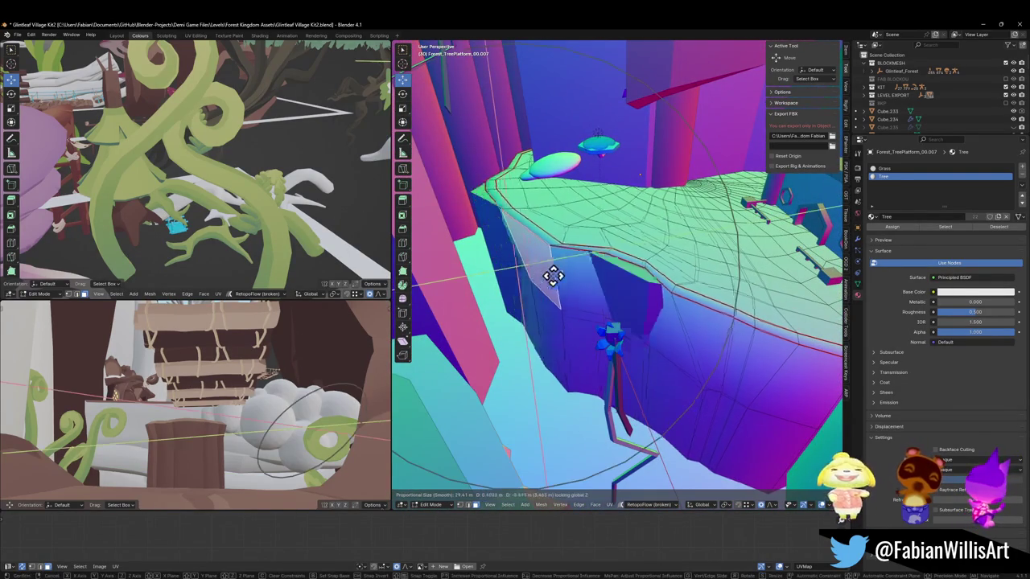
pyautogui.moveTo(534, 280)
pyautogui.mouseDown(button='middle')
pyautogui.moveTo(523, 260)
pyautogui.moveTo(584, 284)
pyautogui.moveTo(681, 241)
pyautogui.moveTo(523, 267)
pyautogui.moveTo(529, 258)
pyautogui.mouseUp(button='middle')
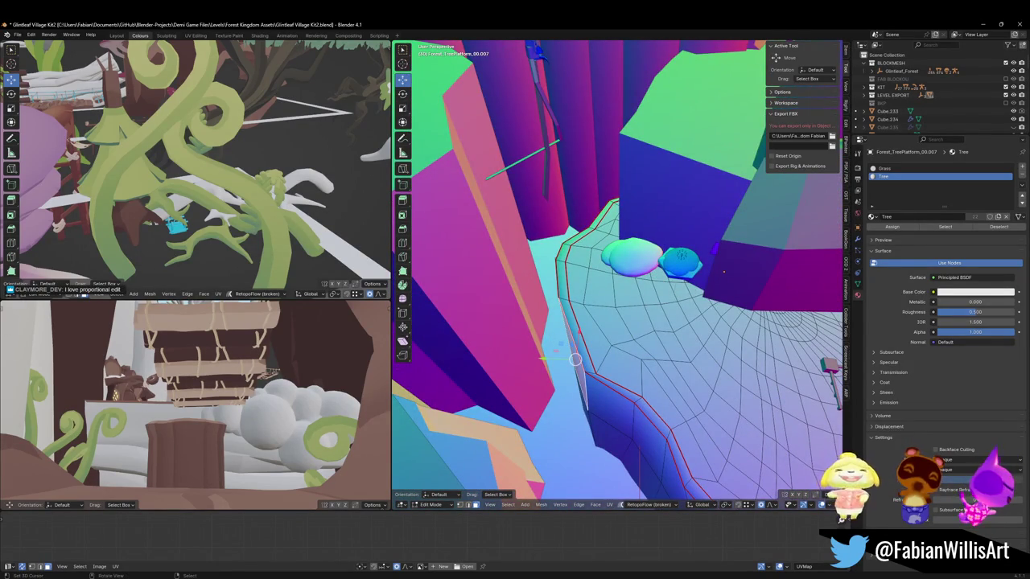
# Step: Save the file, look over the scene, and return to Object Mode
pyautogui.hotkey('ctrl', 's')
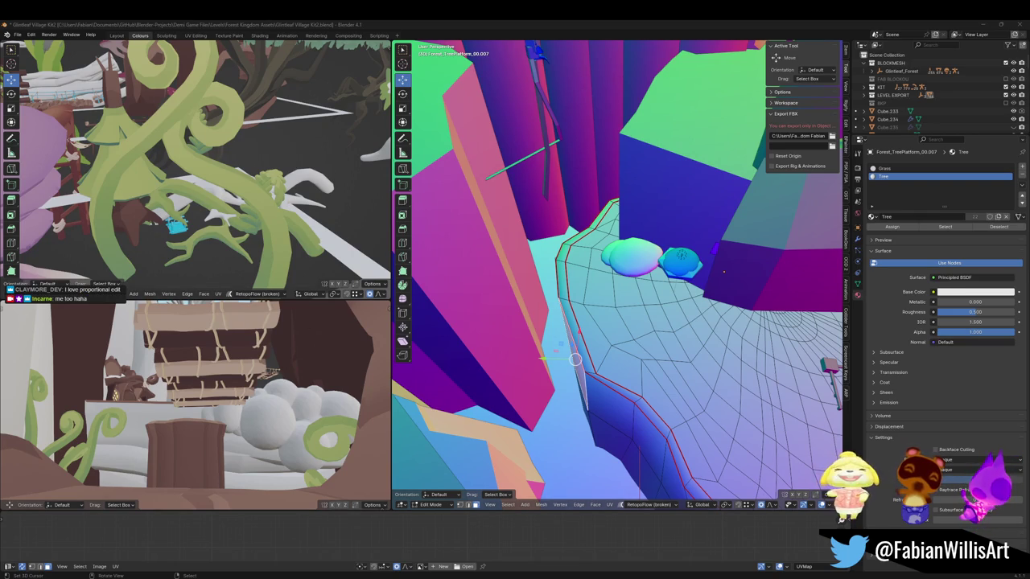
pyautogui.moveTo(653, 269)
pyautogui.mouseDown(button='middle')
pyautogui.moveTo(621, 271)
pyautogui.moveTo(682, 235)
pyautogui.moveTo(625, 269)
pyautogui.moveTo(708, 276)
pyautogui.moveTo(667, 253)
pyautogui.mouseUp(button='middle')
pyautogui.scroll(-5, 620, 271)
pyautogui.scroll(2, 682, 234)
pyautogui.scroll(3, 650, 260)
pyautogui.scroll(-3, 636, 258)
pyautogui.scroll(-3, 708, 276)
pyautogui.hotkey('ctrl', 'Tab')
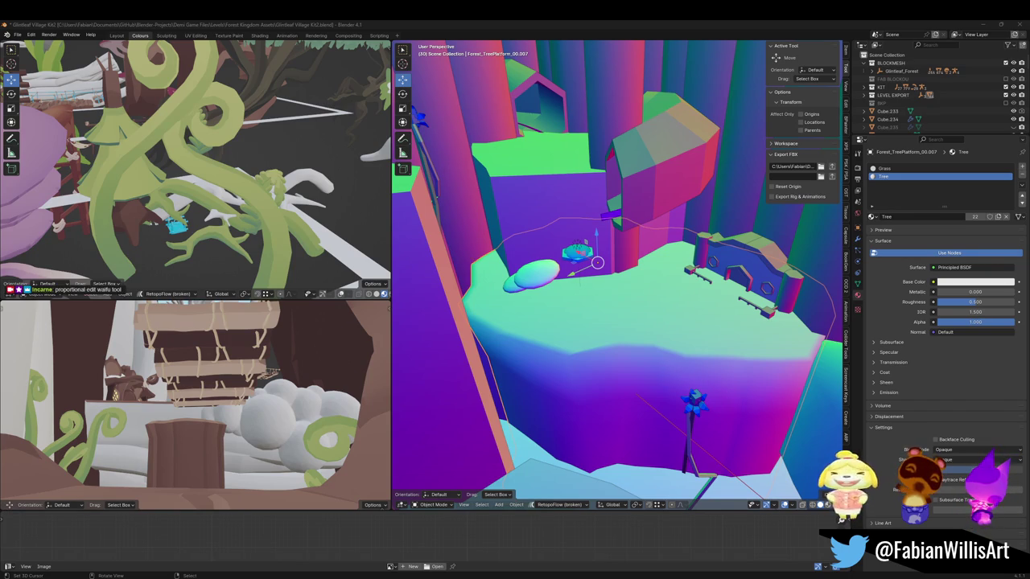
pyautogui.moveTo(671, 329); pyautogui.dragTo(632, 300, button='middle')
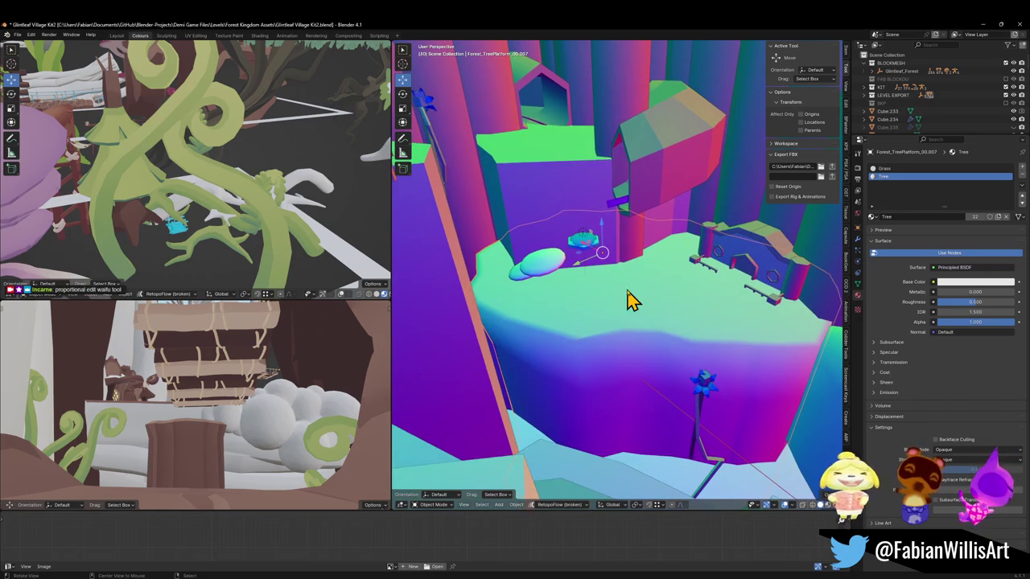
pyautogui.scroll(4, 619, 257)
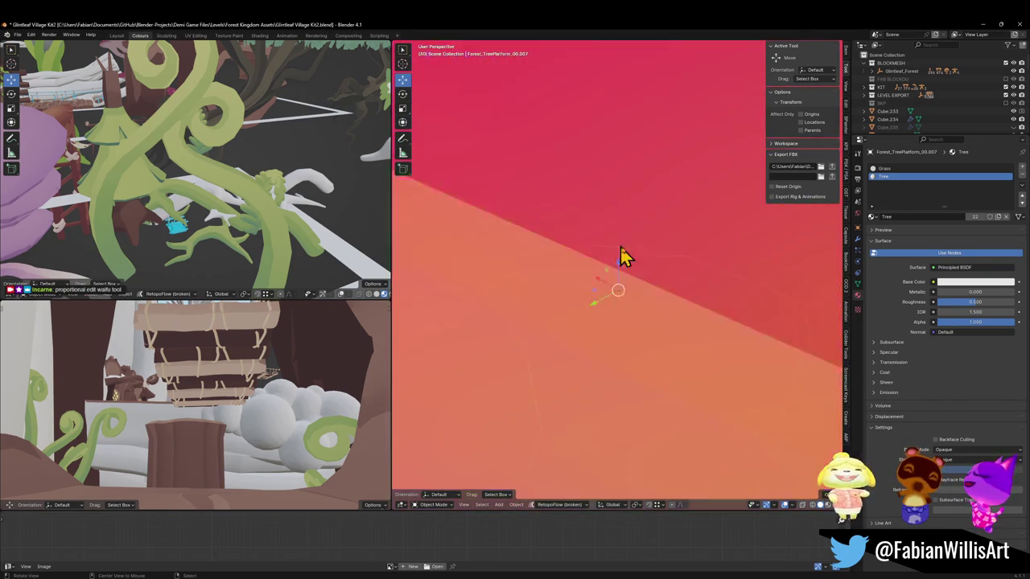
pyautogui.scroll(-3, 620, 257)
pyautogui.moveTo(625, 299)
pyautogui.mouseDown(button='middle')
pyautogui.moveTo(618, 273)
pyautogui.moveTo(552, 311)
pyautogui.moveTo(620, 298)
pyautogui.moveTo(632, 314)
pyautogui.mouseUp(button='middle')
pyautogui.scroll(-3, 631, 313)
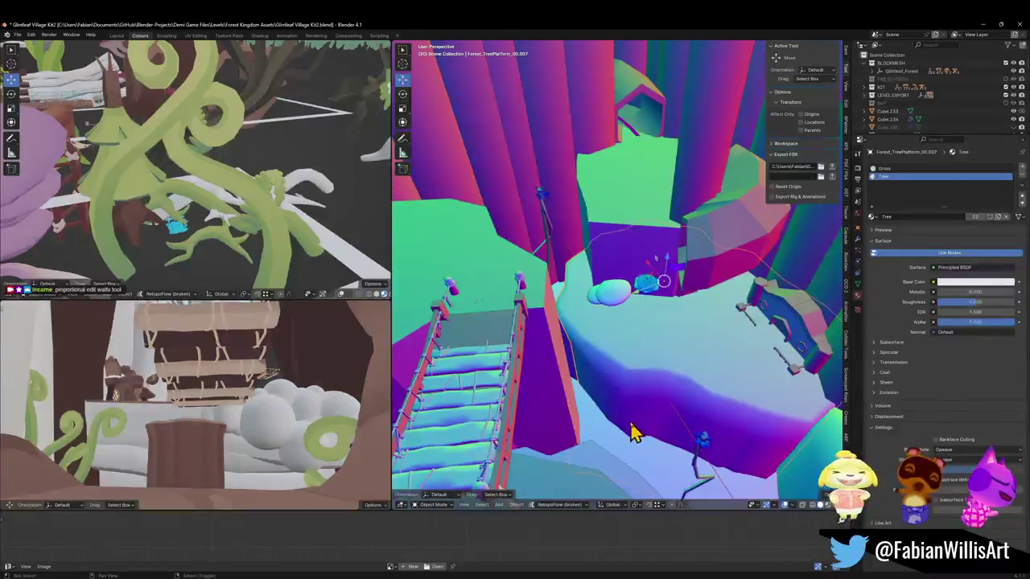
pyautogui.moveTo(636, 430); pyautogui.dragTo(641, 375, button='middle')
pyautogui.hotkey('shift', '`')
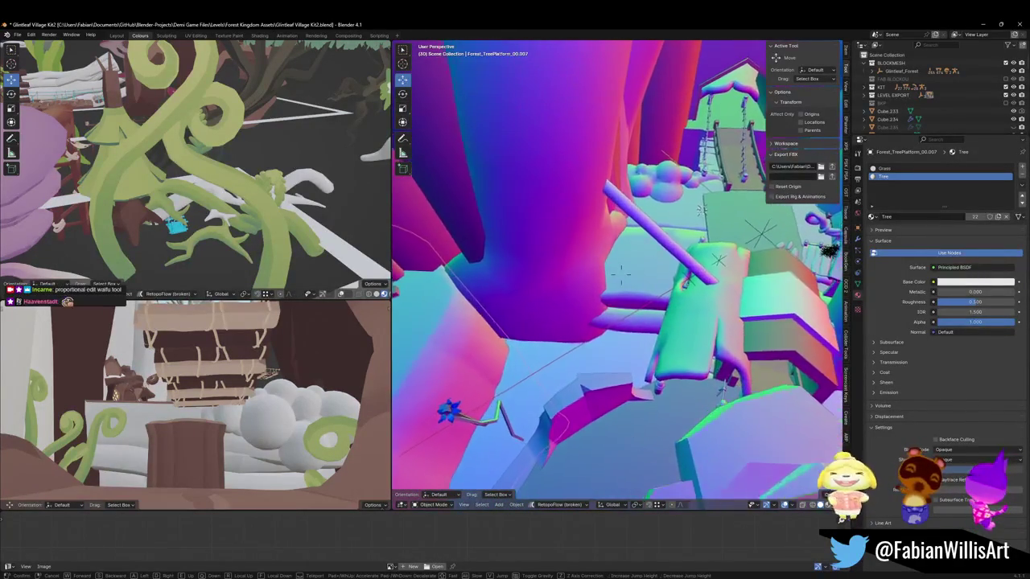
pyautogui.click(569, 370)
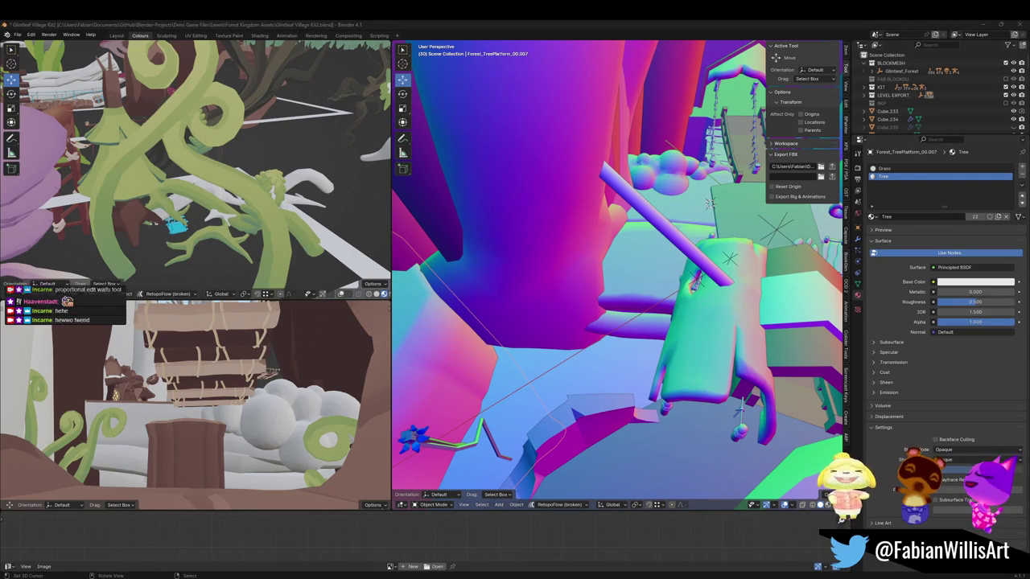
pyautogui.click(471, 30)
pyautogui.hotkey('shift', '`')
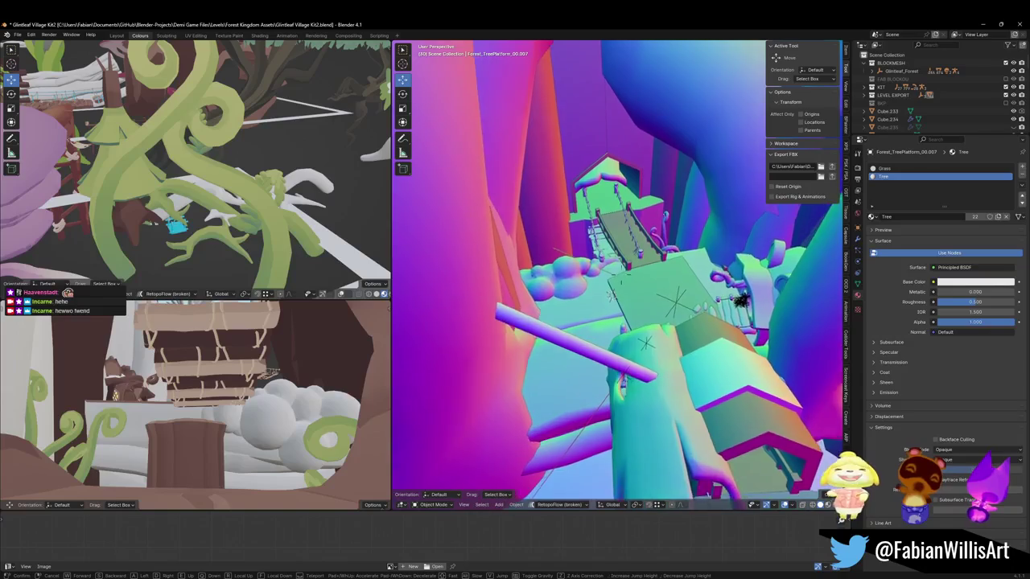
pyautogui.press('w')
pyautogui.press('Tab')
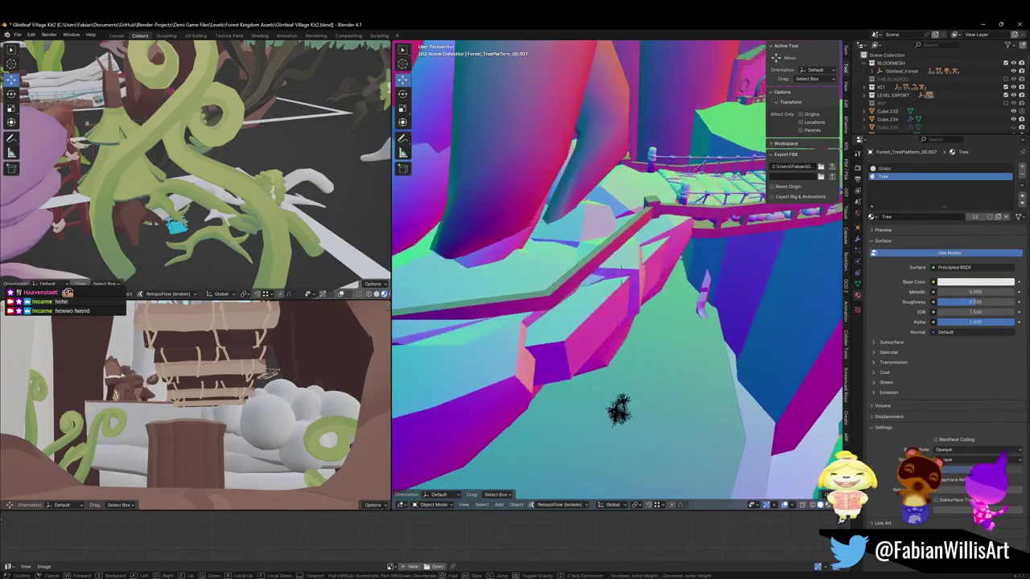
pyautogui.press('w')
pyautogui.press('Return')
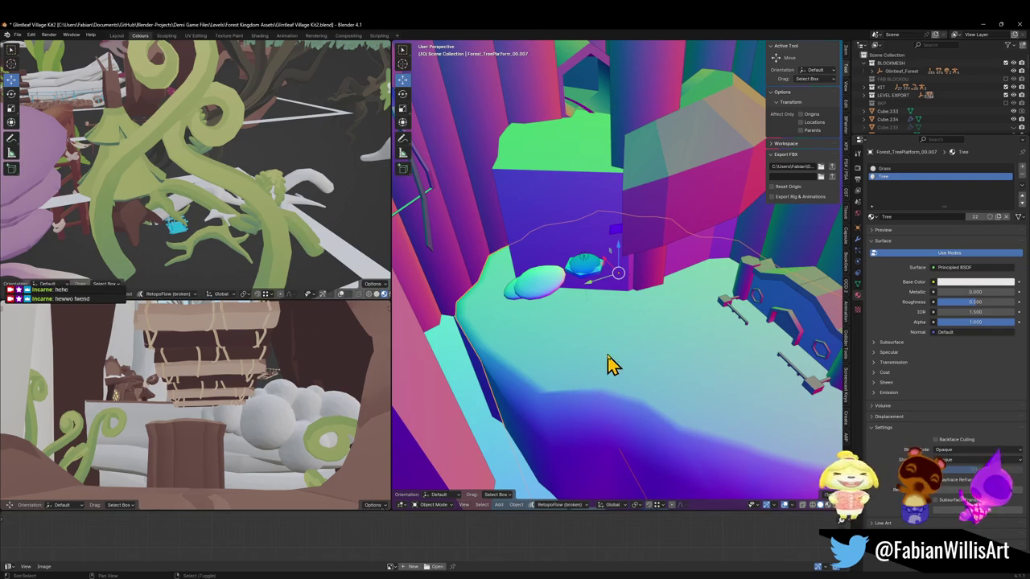
# Step: Select the tree platform and duplicate it in place
pyautogui.moveTo(609, 363); pyautogui.dragTo(662, 329, button='middle')
pyautogui.press('Tab')
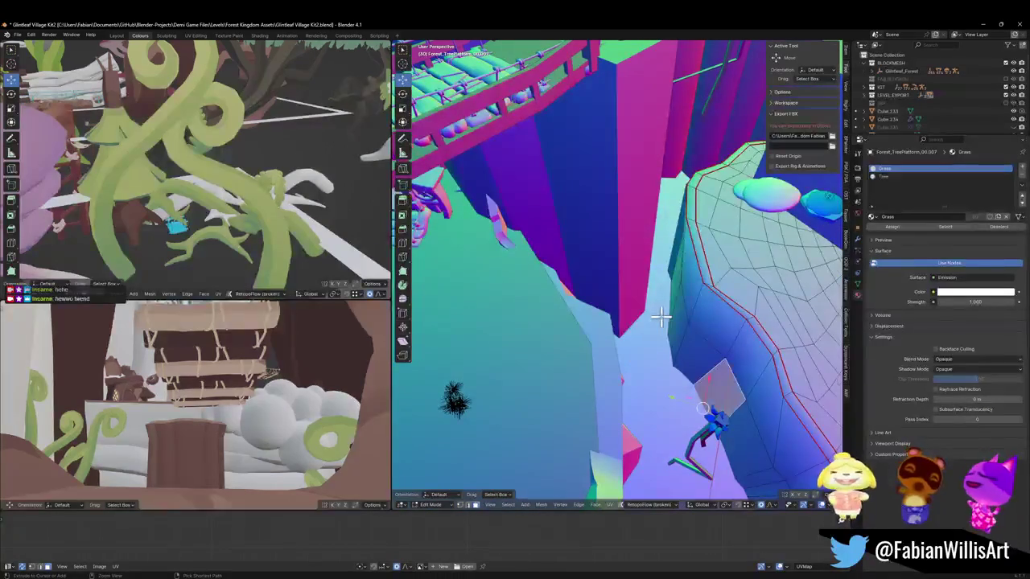
pyautogui.press('Tab')
pyautogui.moveTo(663, 325)
pyautogui.mouseDown(button='middle')
pyautogui.moveTo(678, 321)
pyautogui.moveTo(616, 313)
pyautogui.moveTo(678, 302)
pyautogui.moveTo(621, 312)
pyautogui.mouseUp(button='middle')
pyautogui.click(623, 314)
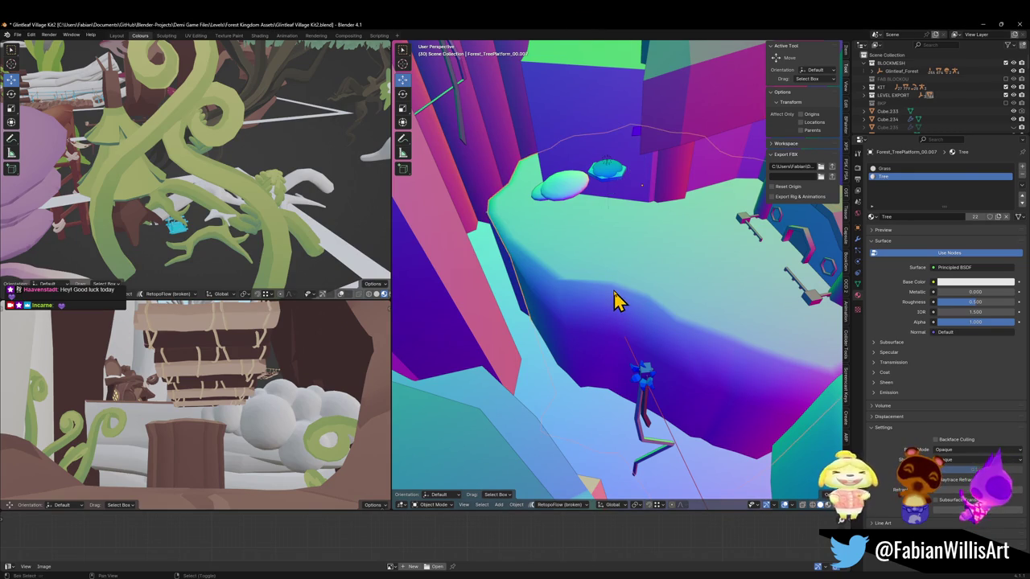
pyautogui.hotkey('shift', 'd')
pyautogui.rightClick(613, 316)
# Step: Clear the duplicate's parent, keeping its transformation, and copy it to the clipboard
pyautogui.hotkey('alt', 'p')
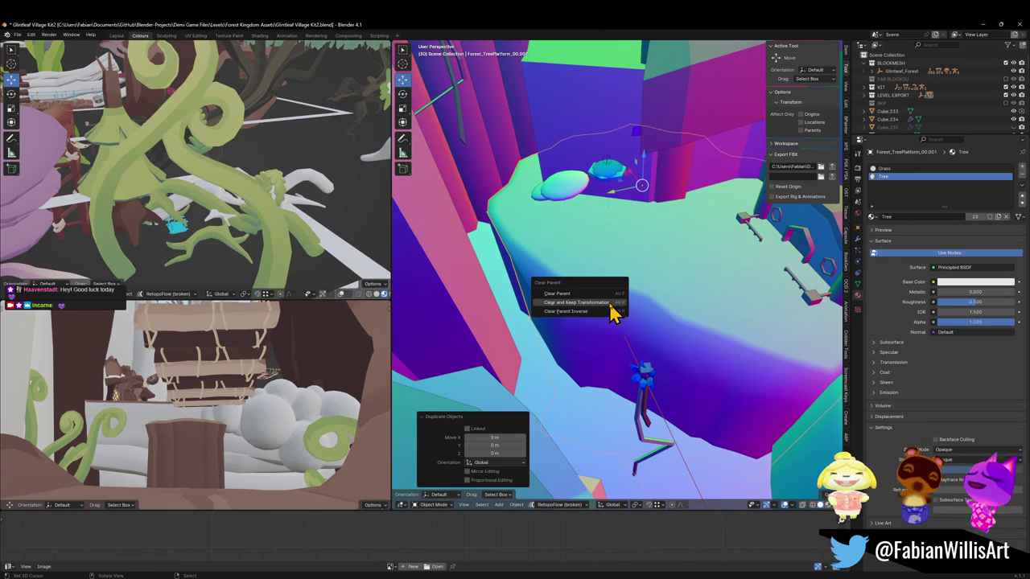
pyautogui.click(613, 312)
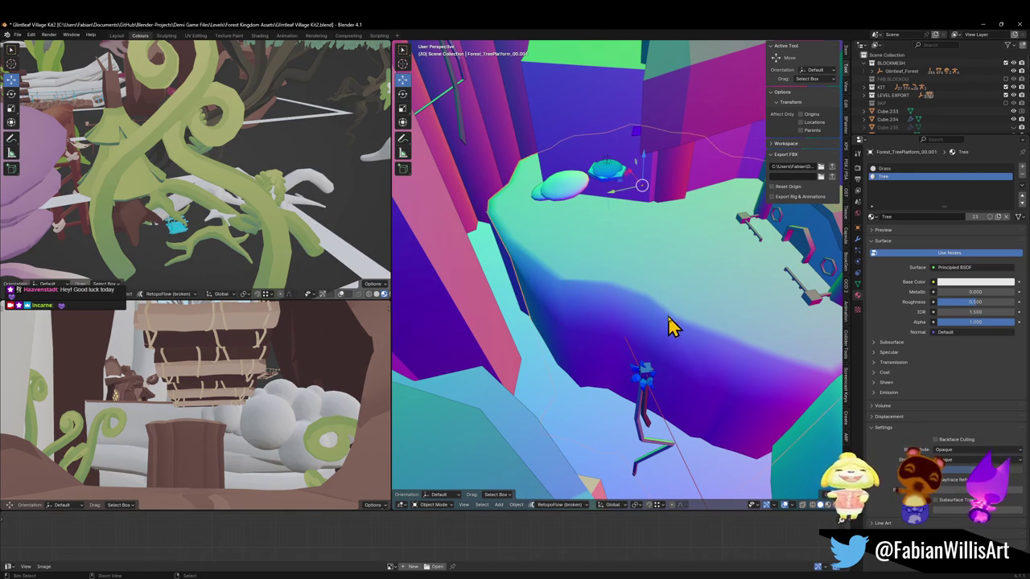
pyautogui.press('r')
pyautogui.rightClick(630, 341)
pyautogui.rightClick(630, 342)
pyautogui.click(630, 342)
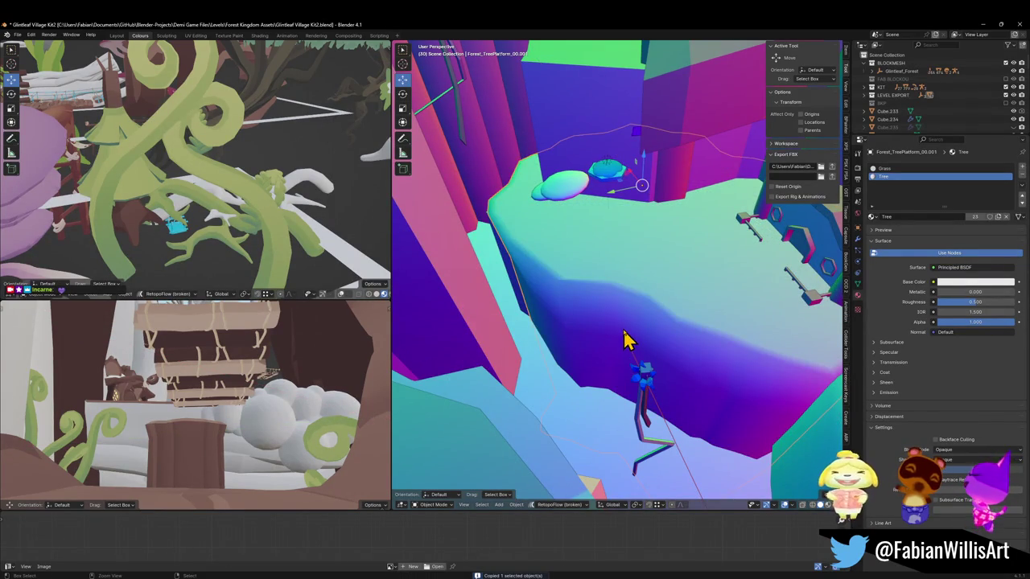
# Step: Remove the duplicate platform from the scene again
pyautogui.press('Tab')
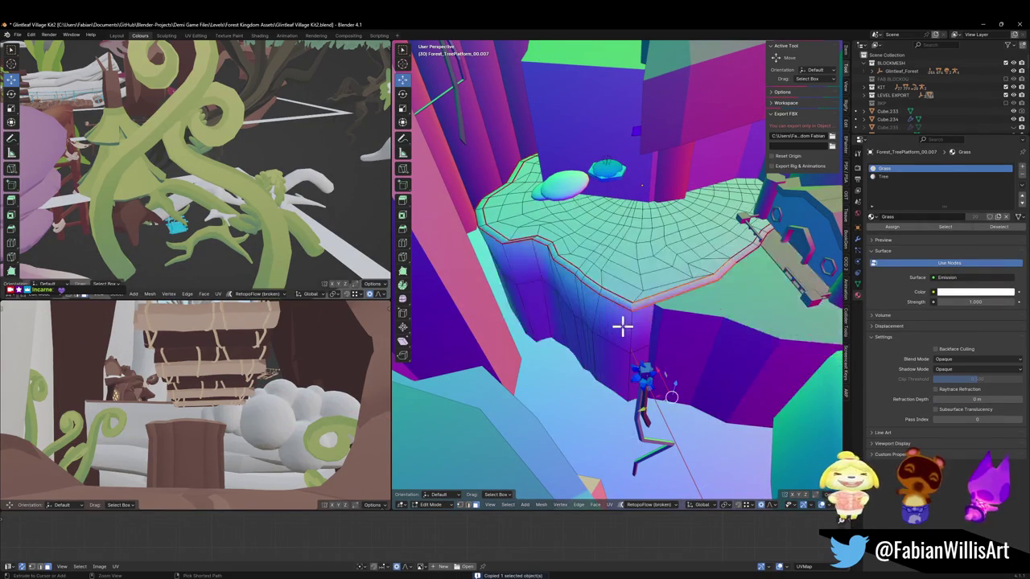
pyautogui.keyDown('shift'); pyautogui.rightClick(622, 325); pyautogui.keyUp('shift')
pyautogui.press('a')
pyautogui.hotkey('alt', 'a')
pyautogui.hotkey('ctrl', 'z')
pyautogui.hotkey('ctrl', 'z')
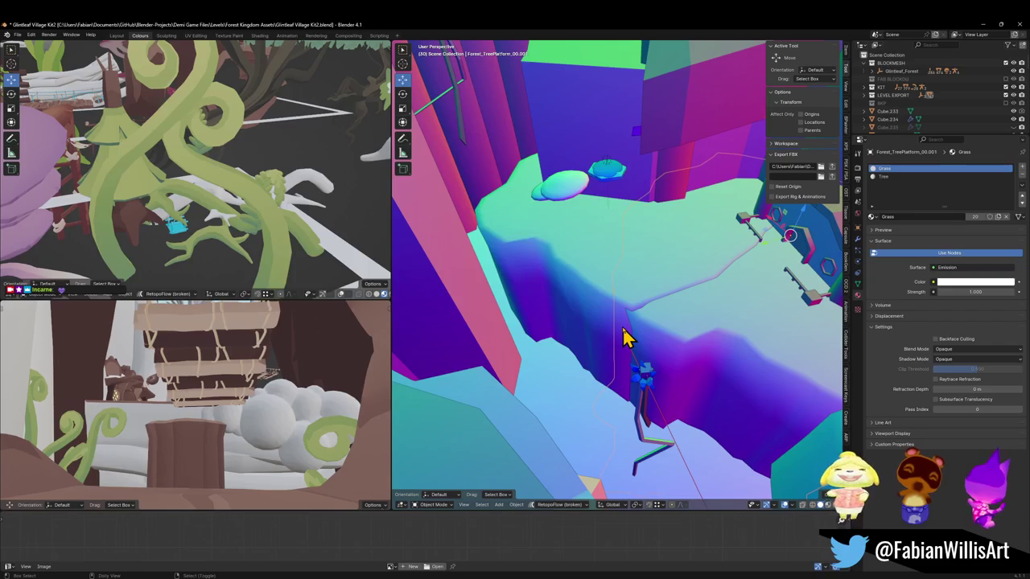
pyautogui.hotkey('ctrl', 'z')
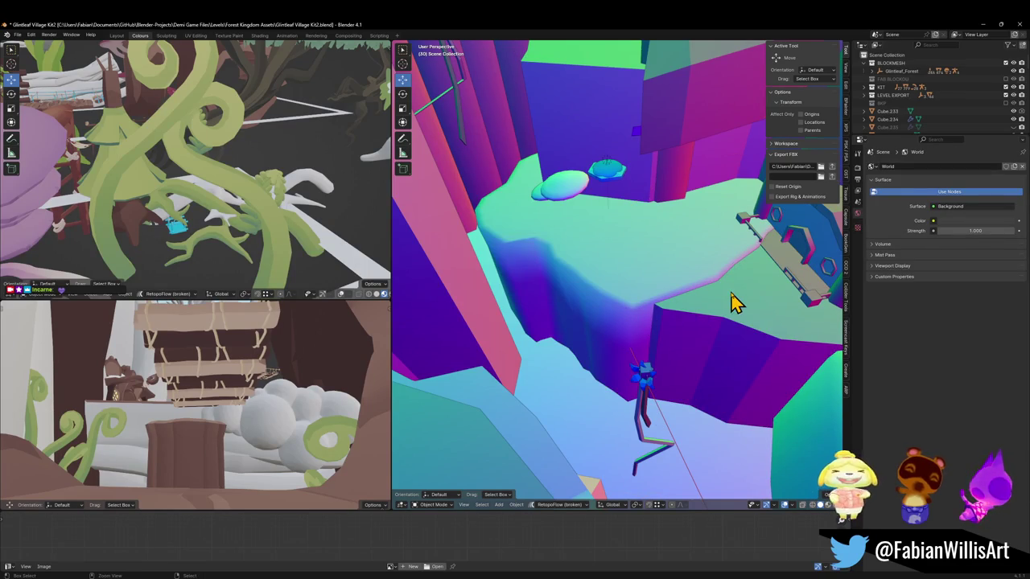
# Step: Paste the copied platform and parent it to the tree, keeping its transform
pyautogui.hotkey('ctrl', 'v')
pyautogui.click(628, 298)
pyautogui.press('g')
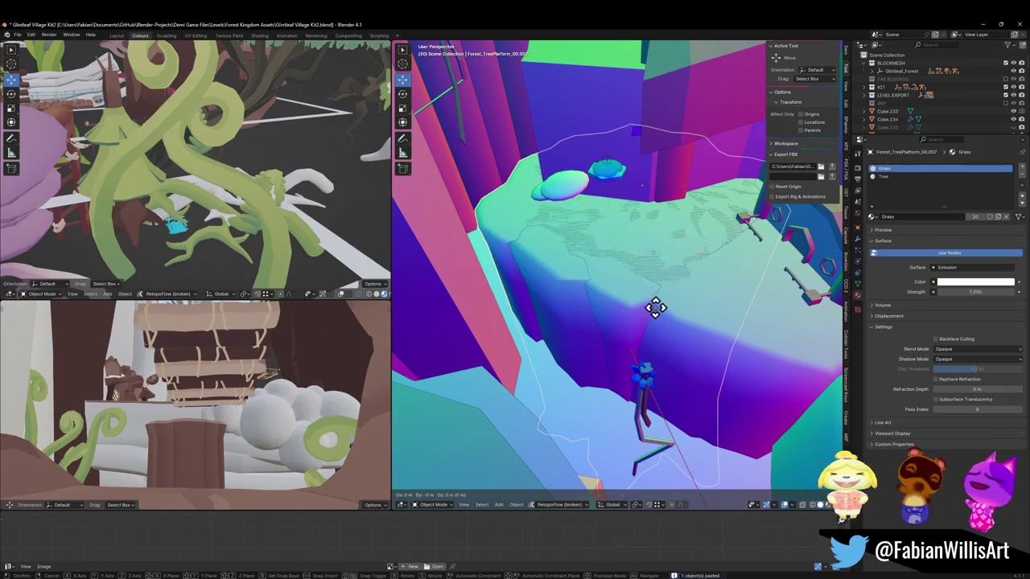
pyautogui.hotkey('shift', 'z')
pyautogui.click(639, 321)
pyautogui.press('KP_Decimal')
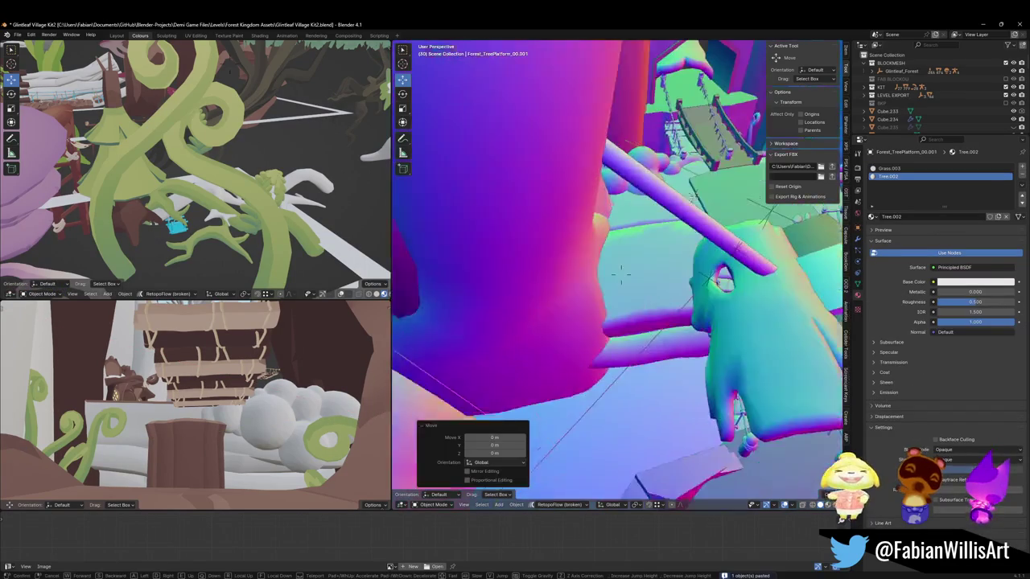
pyautogui.scroll(-3, 574, 306)
pyautogui.click(682, 277)
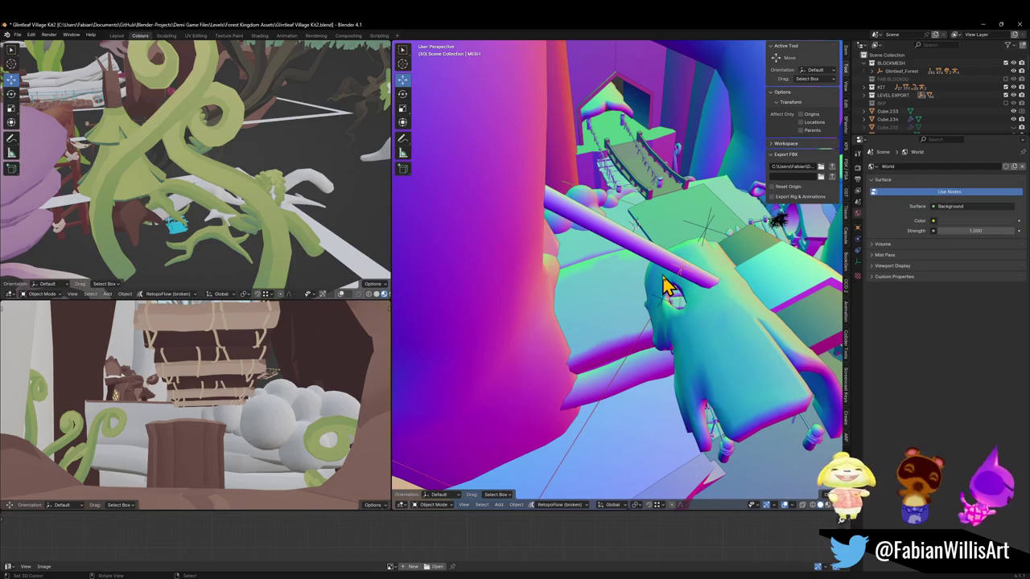
pyautogui.hotkey('ctrl', 'p')
pyautogui.click(675, 274)
# Step: Raise the pasted platform to 17.709 m
pyautogui.click(654, 294)
pyautogui.press('KP_Decimal')
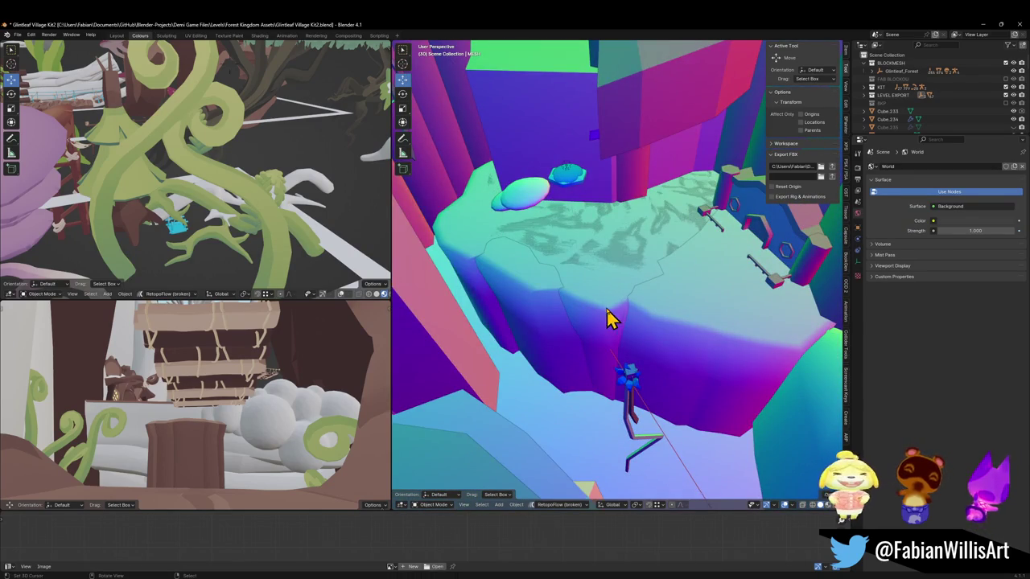
pyautogui.click(616, 317)
pyautogui.press('g')
pyautogui.hotkey('shift', 'z')
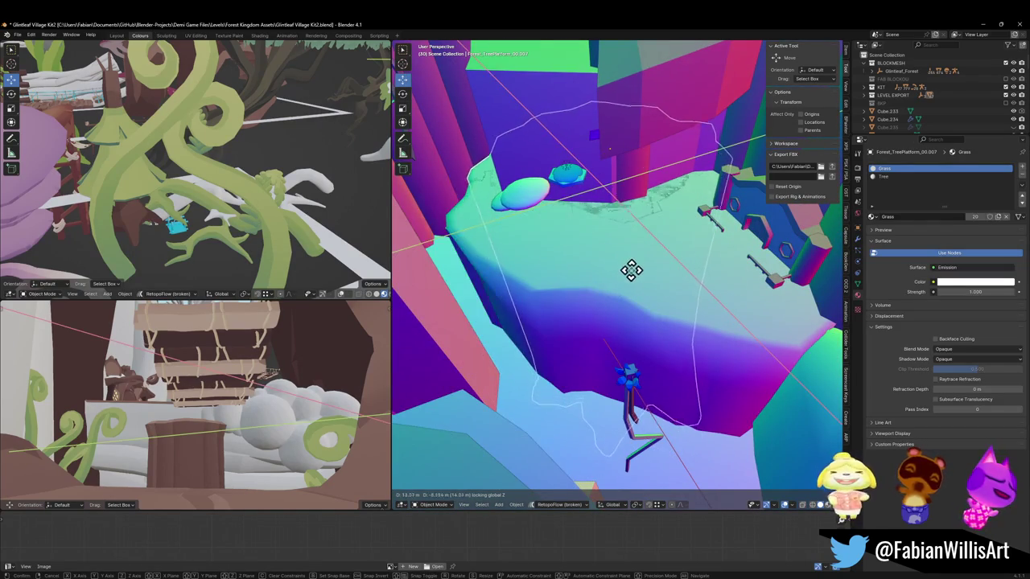
pyautogui.click(635, 260)
pyautogui.moveTo(641, 253); pyautogui.dragTo(652, 183, button='middle')
pyautogui.moveTo(590, 143)
pyautogui.mouseDown(button='middle')
pyautogui.moveTo(603, 200)
pyautogui.moveTo(655, 291)
pyautogui.mouseUp(button='middle')
# Step: Rotate the platform 22.8° about Z, shift it 2.0855 m vertically, then reposition it horizontally
pyautogui.press('r')
pyautogui.press('z')
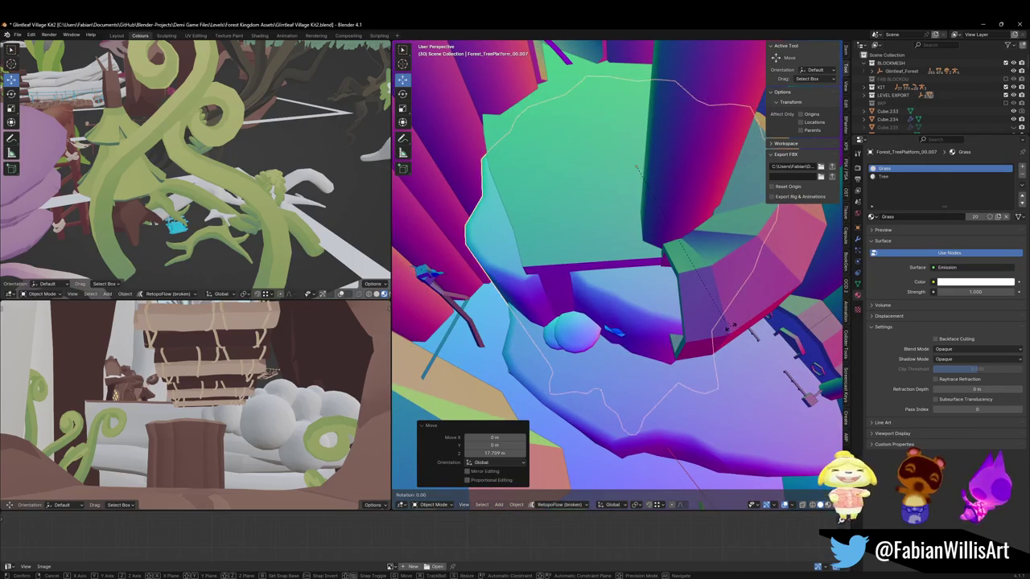
pyautogui.click(737, 287)
pyautogui.press('r')
pyautogui.press('z')
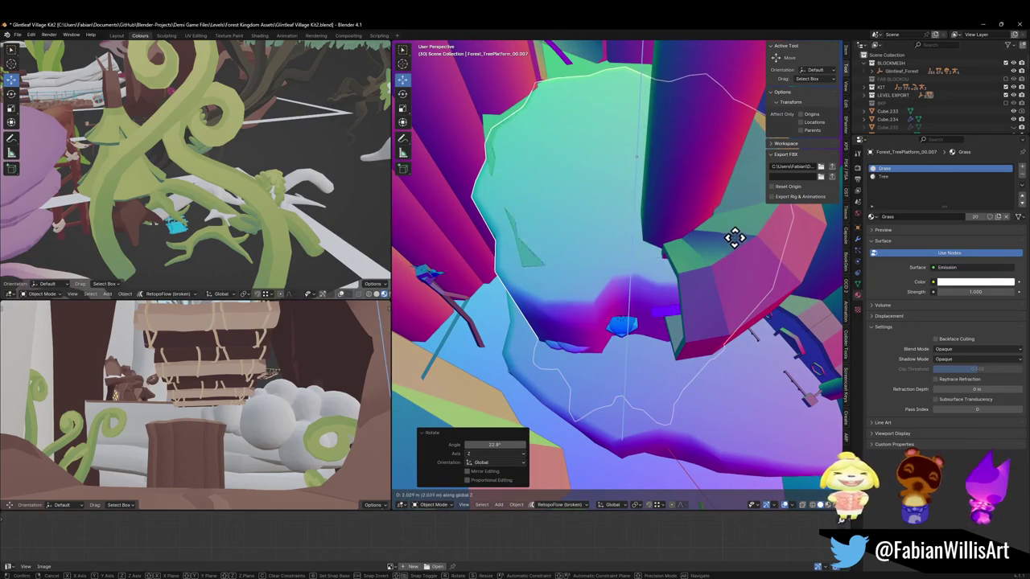
pyautogui.click(730, 245)
pyautogui.press('g')
pyautogui.hotkey('shift', 'z')
pyautogui.click(693, 264)
# Step: Stretch the platform's height to 1.236, nudge it horizontally, and lower it 0.0496 m
pyautogui.press('s')
pyautogui.press('z')
pyautogui.click(709, 256)
pyautogui.press('g')
pyautogui.hotkey('shift', 'z')
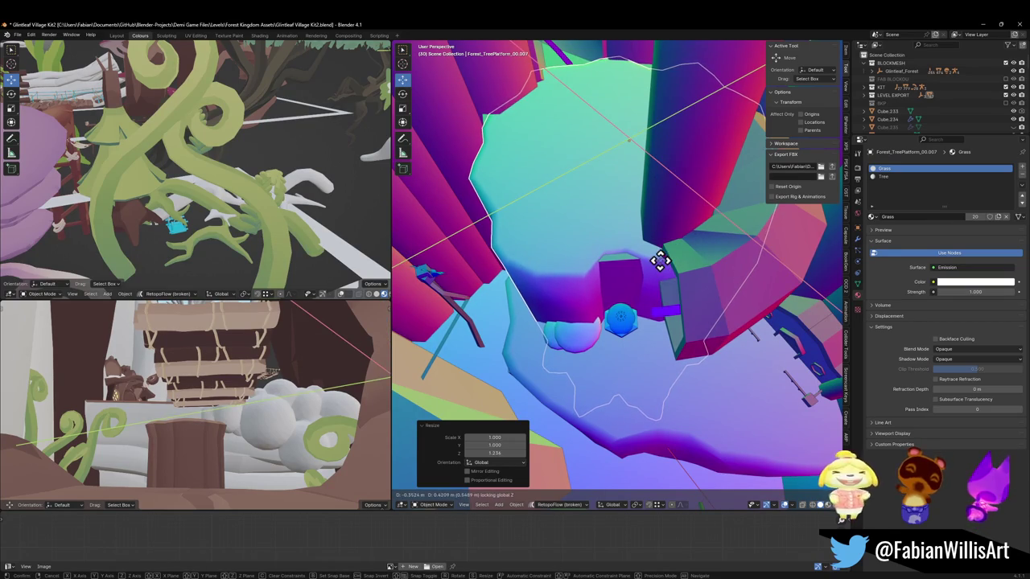
pyautogui.click(660, 248)
pyautogui.moveTo(593, 96)
pyautogui.mouseDown(button='middle')
pyautogui.moveTo(609, 122)
pyautogui.moveTo(625, 237)
pyautogui.moveTo(650, 289)
pyautogui.mouseUp(button='middle')
pyautogui.press('g')
pyautogui.press('z')
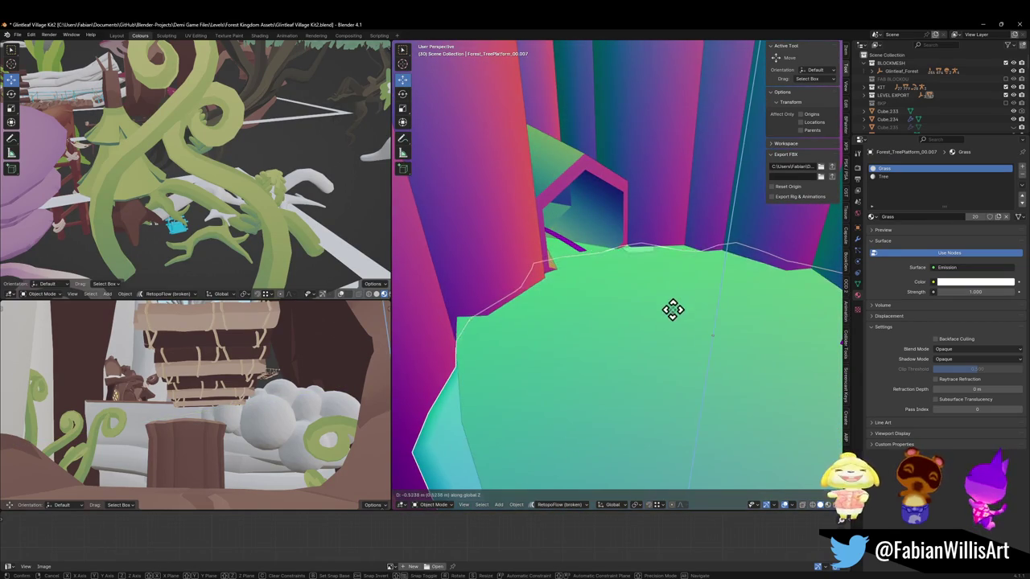
pyautogui.click(680, 273)
# Step: Widen the platform to 1.167 along X and Y, leaving Z unchanged
pyautogui.moveTo(683, 282)
pyautogui.mouseDown(button='middle')
pyautogui.moveTo(643, 273)
pyautogui.moveTo(708, 326)
pyautogui.mouseUp(button='middle')
pyautogui.press('g')
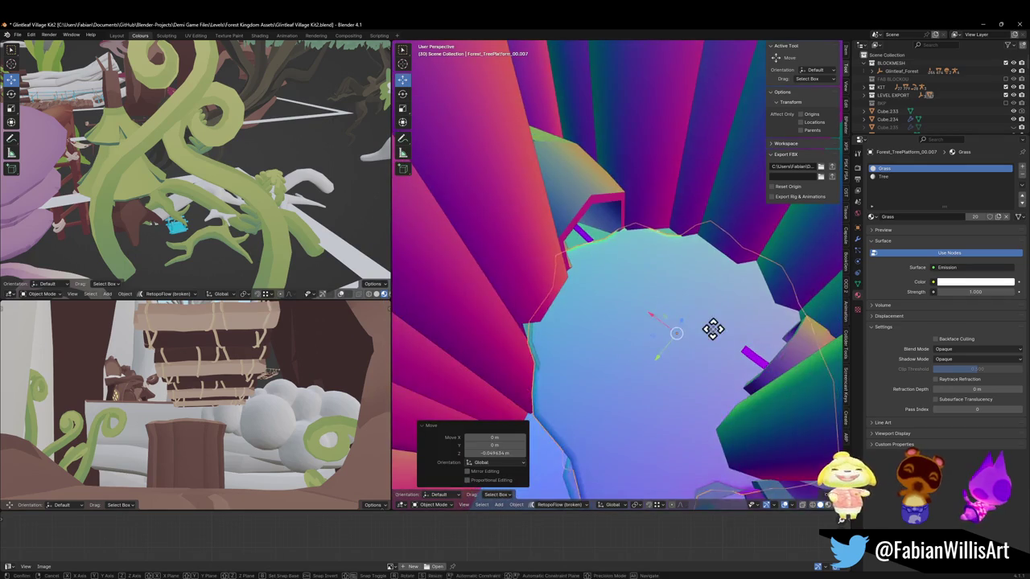
pyautogui.hotkey('shift', 'z')
pyautogui.click(718, 273)
pyautogui.moveTo(719, 274); pyautogui.dragTo(712, 277, button='middle')
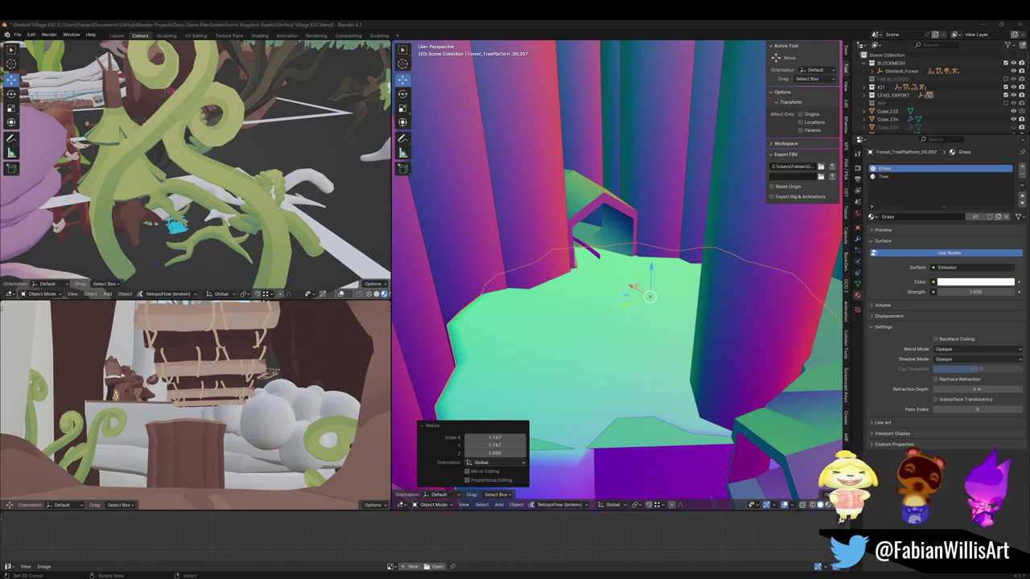
pyautogui.moveTo(651, 369)
pyautogui.mouseDown(button='middle')
pyautogui.moveTo(590, 306)
pyautogui.moveTo(623, 338)
pyautogui.moveTo(695, 330)
pyautogui.moveTo(710, 308)
pyautogui.mouseUp(button='middle')
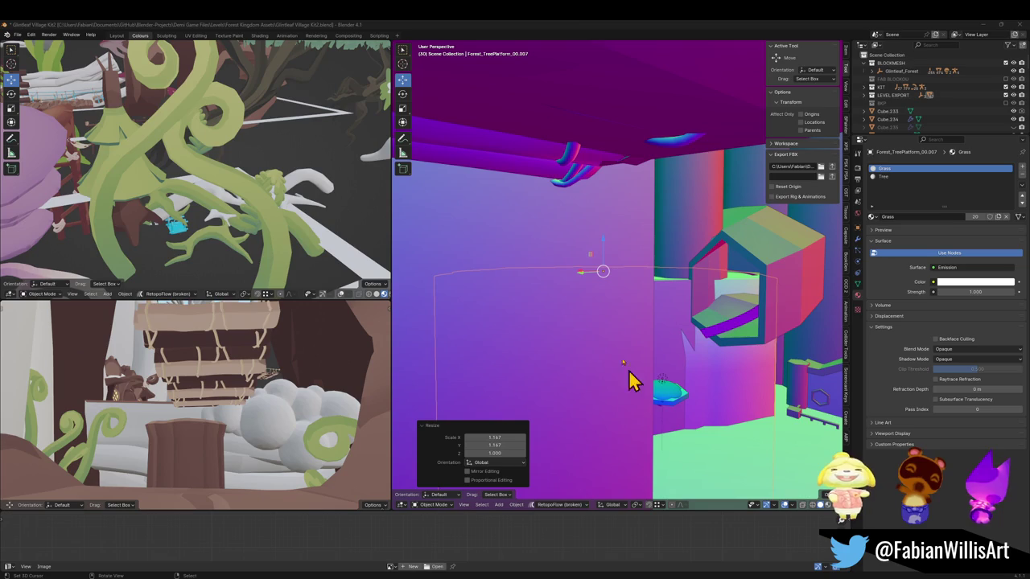
# Step: Fly to the rope bridge and delete it
pyautogui.hotkey('shift', '`')
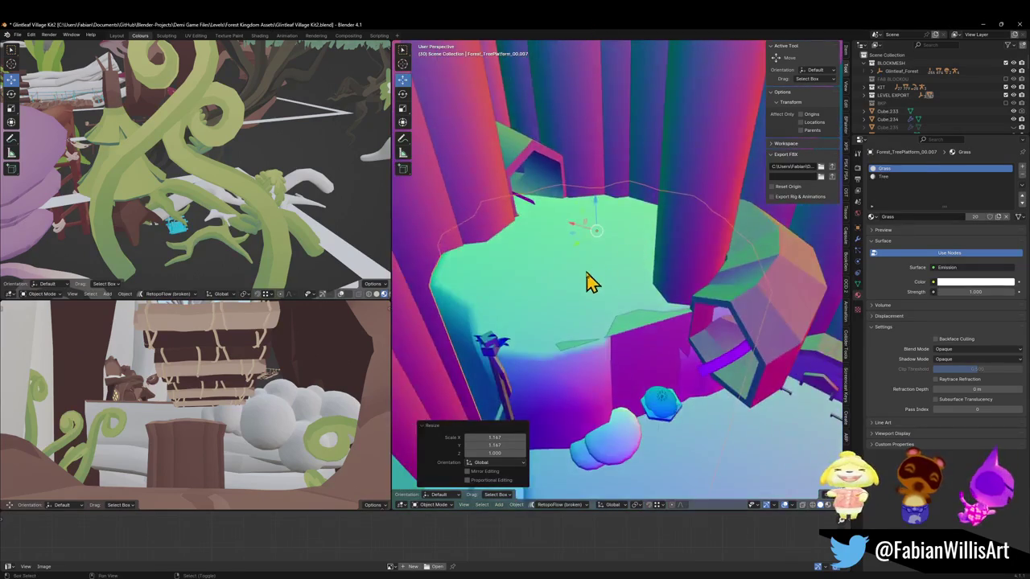
pyautogui.press('w')
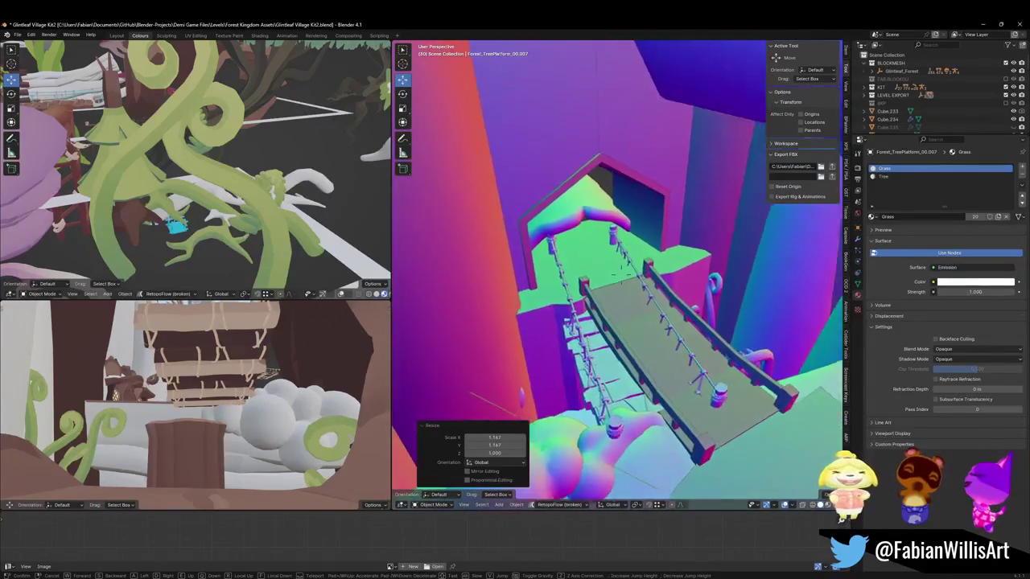
pyautogui.press('Return')
pyautogui.click(601, 368)
pyautogui.press('Delete')
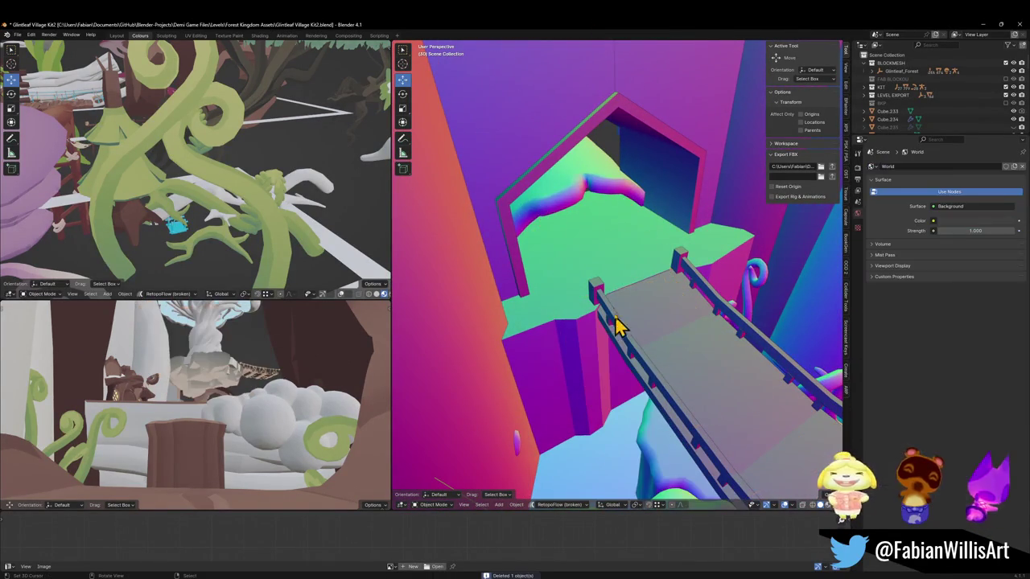
# Step: Temporarily hide the stair floor, green platform and left railing, unhide them, and delete a stair piece
pyautogui.click(635, 259)
pyautogui.moveTo(636, 260)
pyautogui.mouseDown(button='middle')
pyautogui.moveTo(620, 268)
pyautogui.moveTo(651, 294)
pyautogui.mouseUp(button='middle')
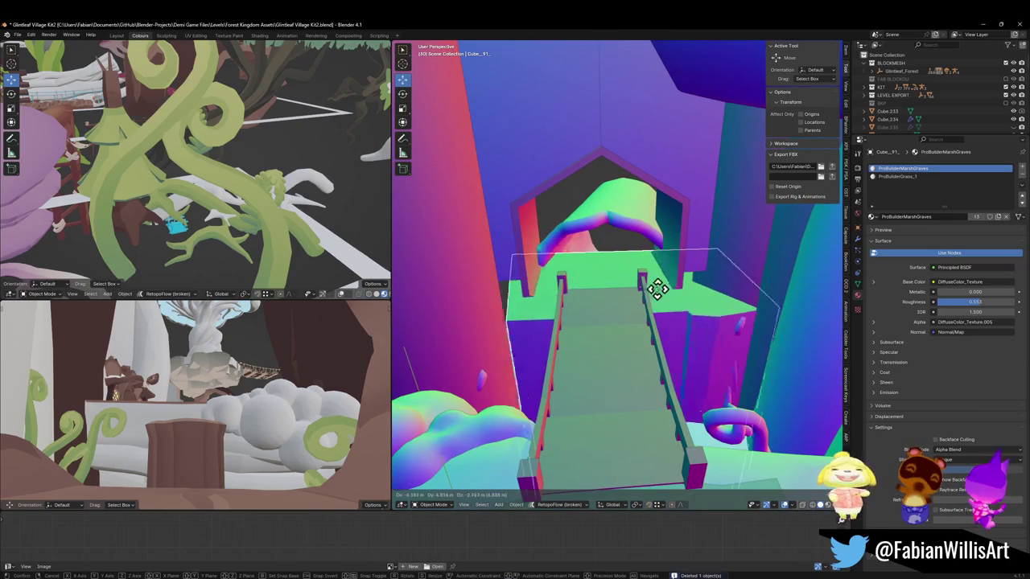
pyautogui.click(626, 369)
pyautogui.press('h')
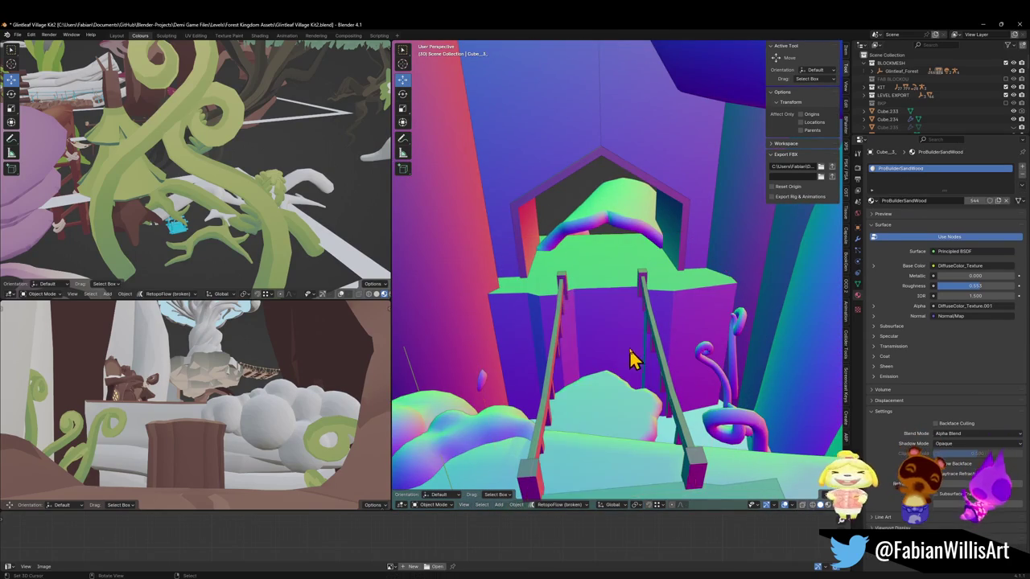
pyautogui.click(620, 285)
pyautogui.press('h')
pyautogui.click(560, 326)
pyautogui.press('h')
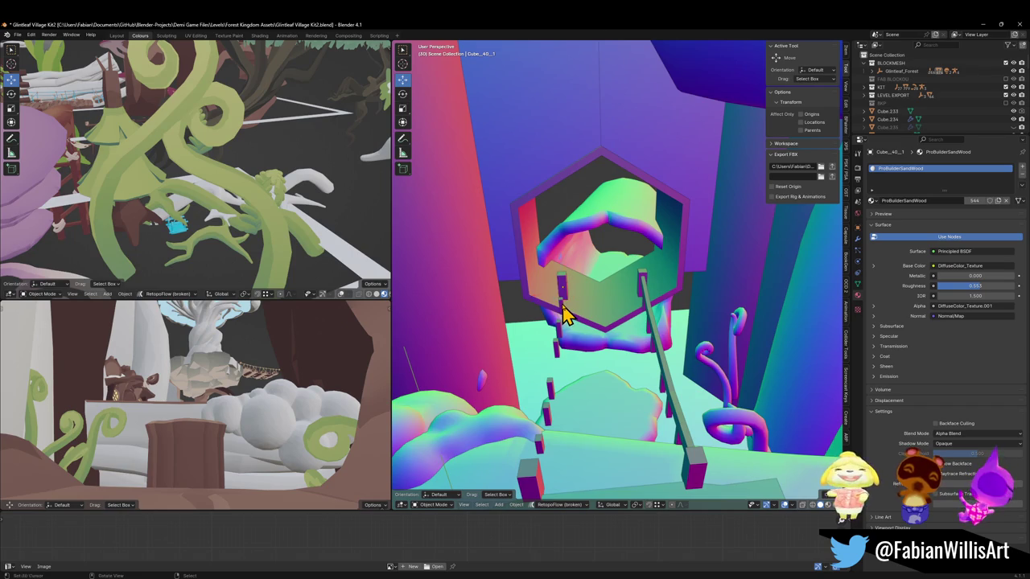
pyautogui.hotkey('alt', 'h')
pyautogui.moveTo(563, 298)
pyautogui.mouseDown(button='middle')
pyautogui.moveTo(627, 298)
pyautogui.moveTo(641, 308)
pyautogui.moveTo(616, 306)
pyautogui.moveTo(641, 298)
pyautogui.mouseUp(button='middle')
pyautogui.press('Delete')
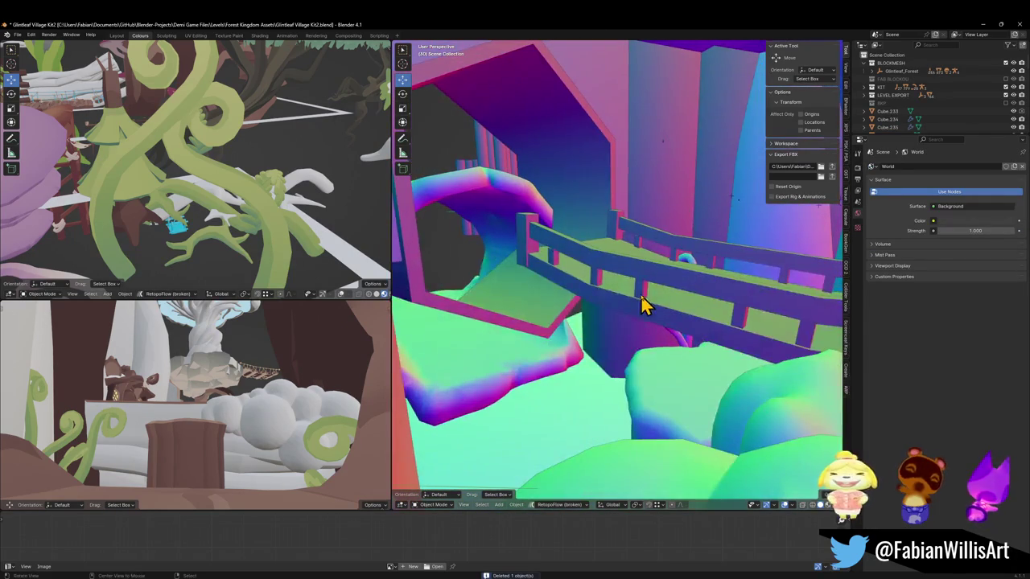
# Step: Select the bridge's fence post, railings, upper and lower rails, and walkway pieces
pyautogui.click(539, 268)
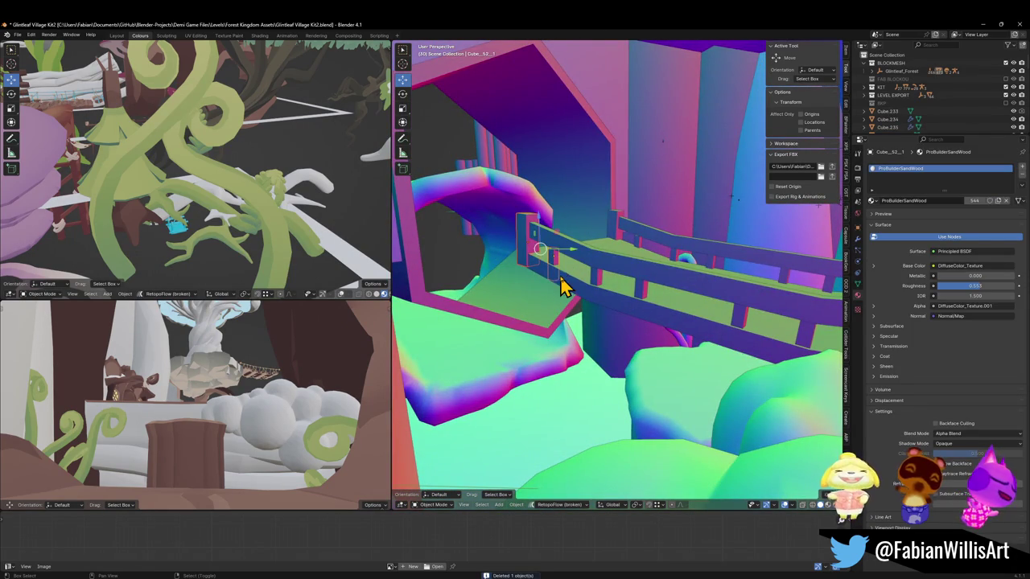
pyautogui.click(621, 294)
pyautogui.moveTo(678, 316)
pyautogui.mouseDown(button='middle')
pyautogui.moveTo(579, 294)
pyautogui.moveTo(589, 285)
pyautogui.mouseUp(button='middle')
pyautogui.click(561, 267)
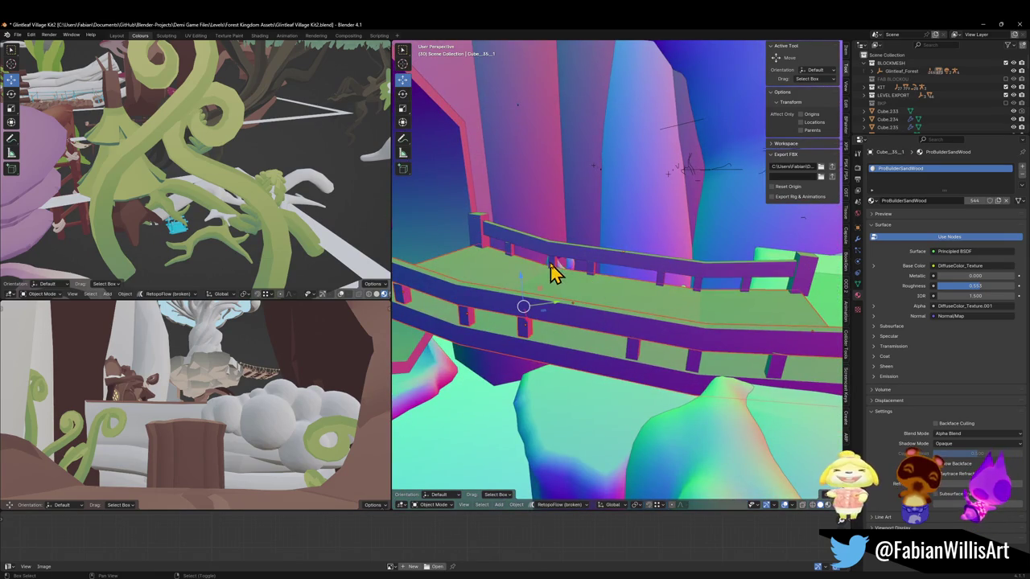
pyautogui.click(563, 260)
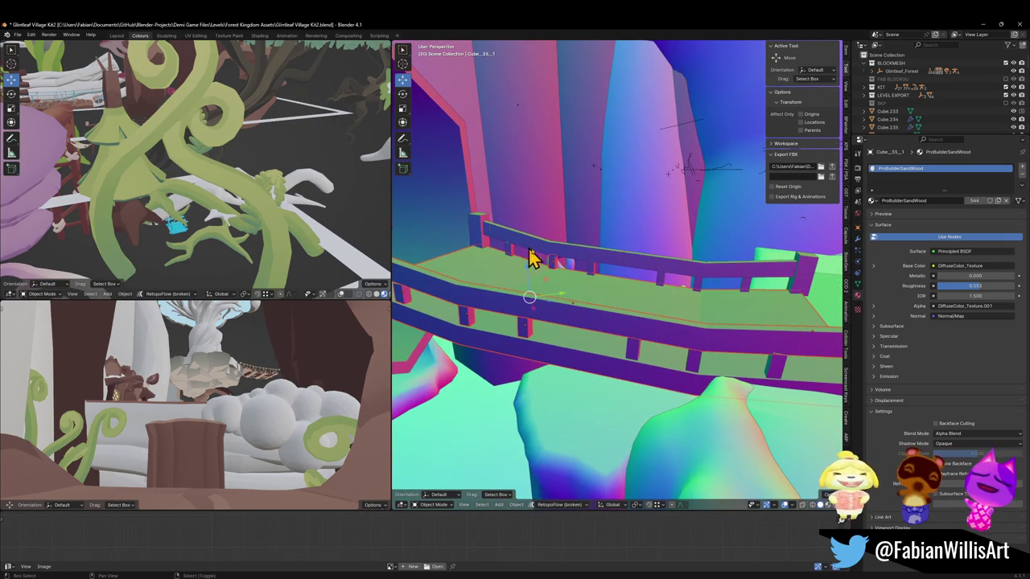
pyautogui.moveTo(533, 260); pyautogui.dragTo(571, 283, button='middle')
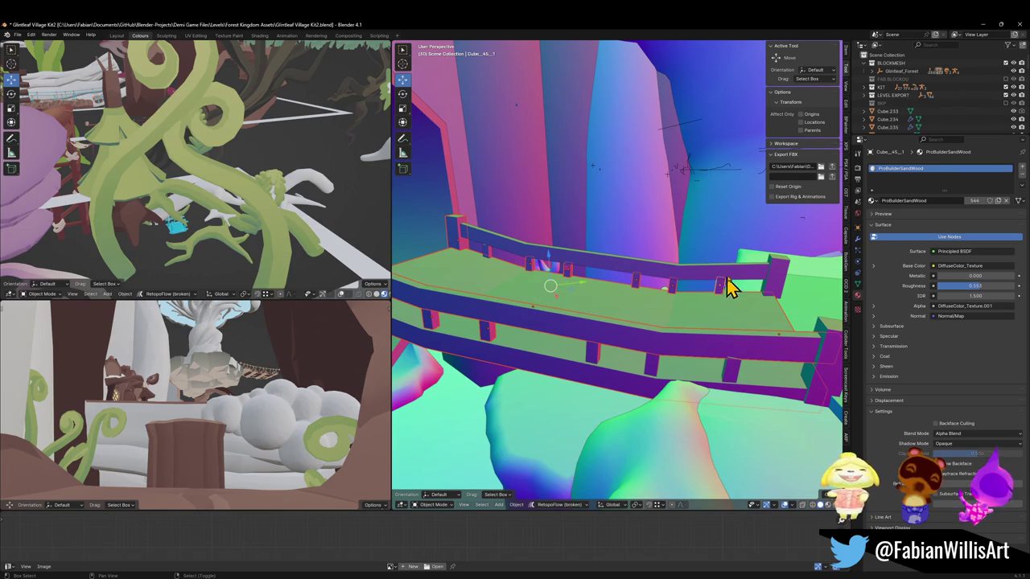
pyautogui.click(763, 347)
pyautogui.click(784, 332)
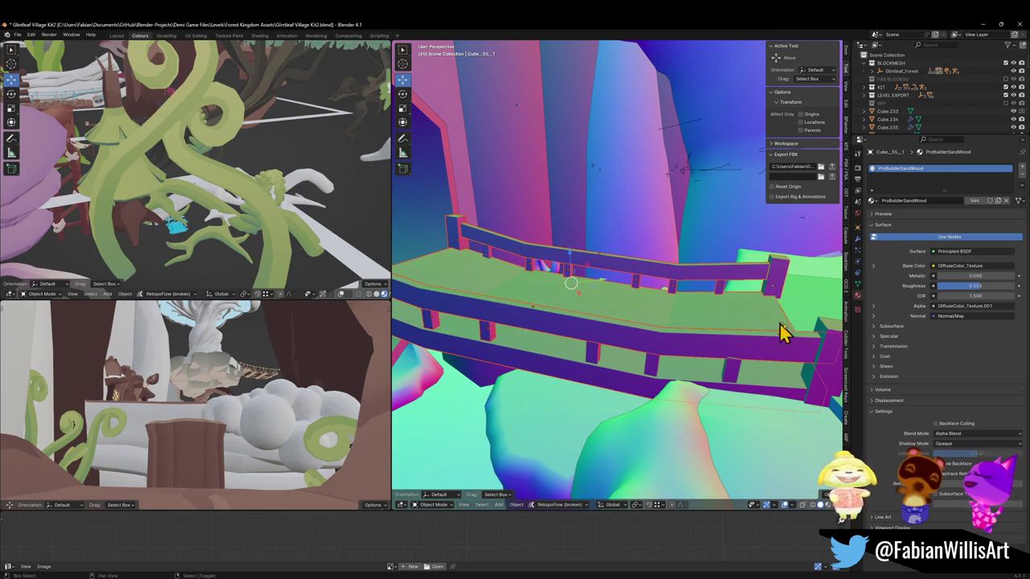
pyautogui.click(592, 360)
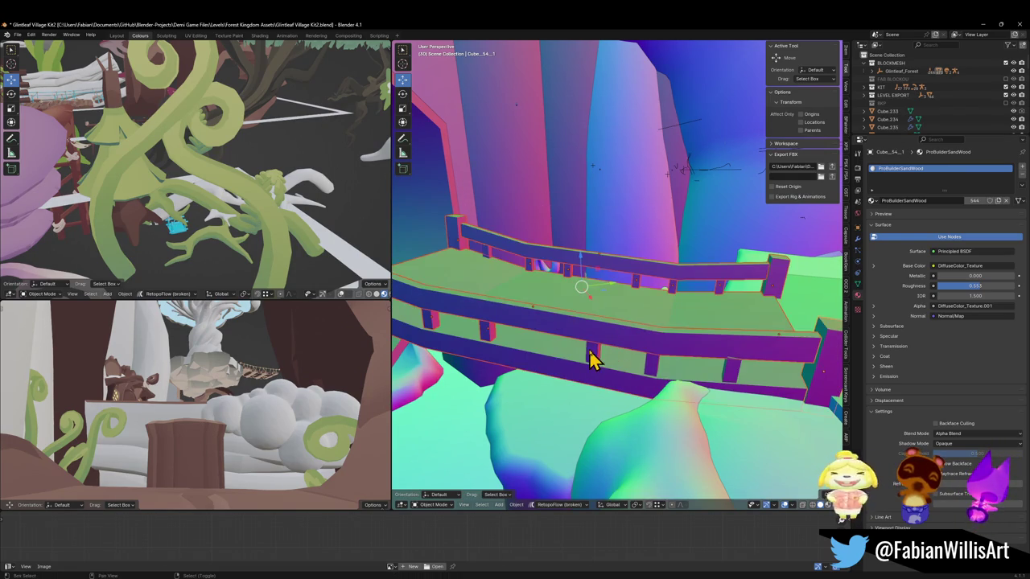
# Step: Test-move the selected bridge, cancel, and delete all 19 bridge objects
pyautogui.moveTo(732, 377)
pyautogui.mouseDown(button='middle')
pyautogui.moveTo(697, 349)
pyautogui.moveTo(559, 329)
pyautogui.moveTo(667, 287)
pyautogui.mouseUp(button='middle')
pyautogui.click(576, 304)
pyautogui.press('g')
pyautogui.rightClick(584, 189)
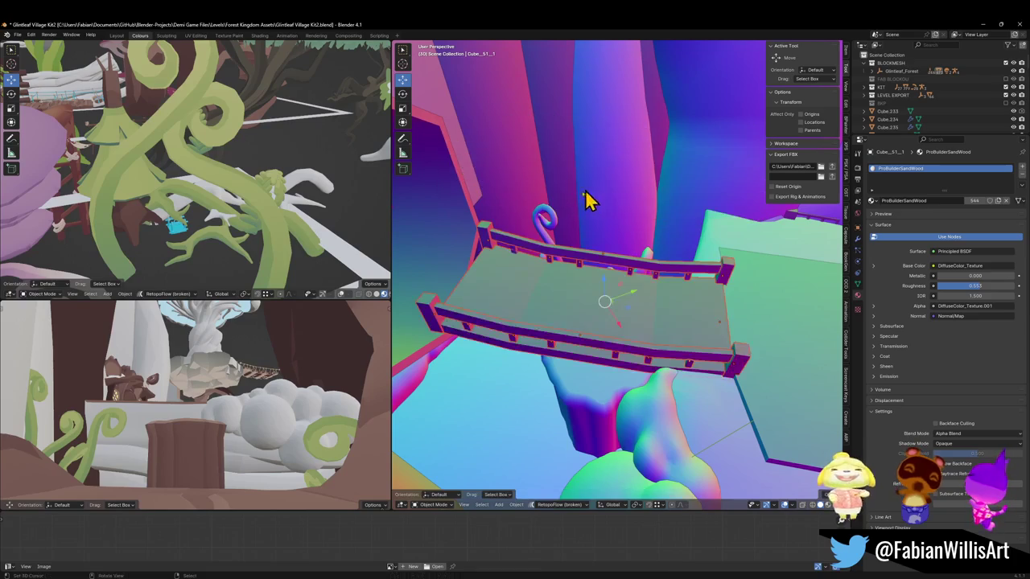
pyautogui.press('Delete')
pyautogui.moveTo(640, 290)
pyautogui.mouseDown(button='middle')
pyautogui.moveTo(563, 258)
pyautogui.moveTo(616, 295)
pyautogui.moveTo(653, 304)
pyautogui.moveTo(683, 214)
pyautogui.mouseUp(button='middle')
# Step: Delete the hexagon frame
pyautogui.click(563, 257)
pyautogui.press('Delete')
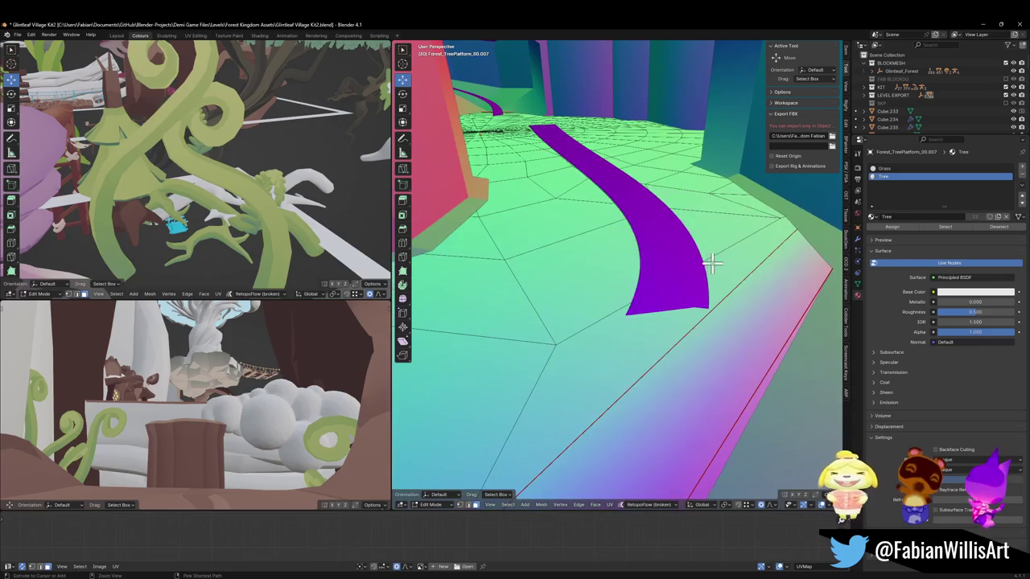
pyautogui.moveTo(802, 308); pyautogui.dragTo(769, 321, button='middle')
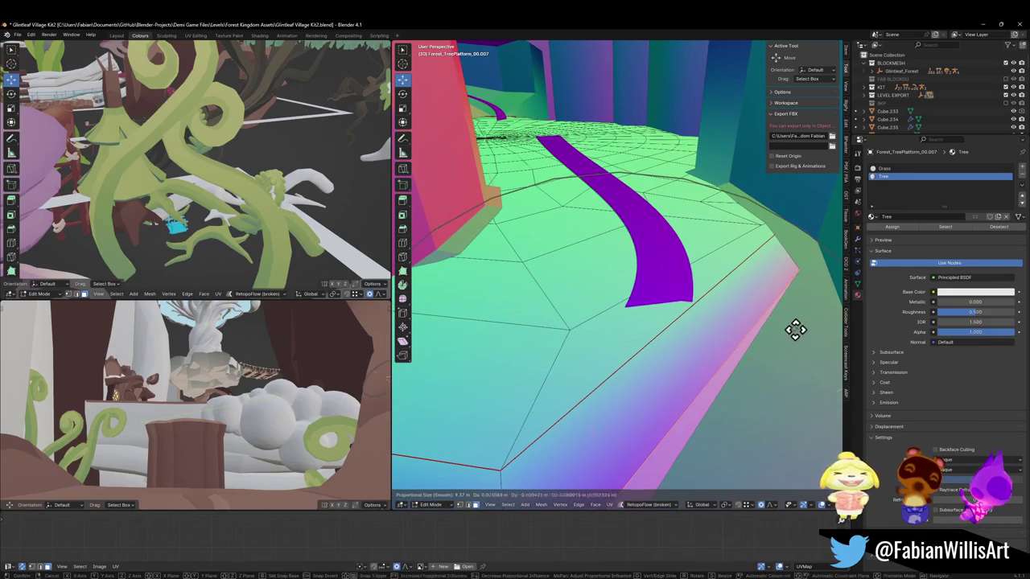
# Step: Raise the platform edge vertically with smooth proportional falloff over several moves
pyautogui.press('g')
pyautogui.press('z')
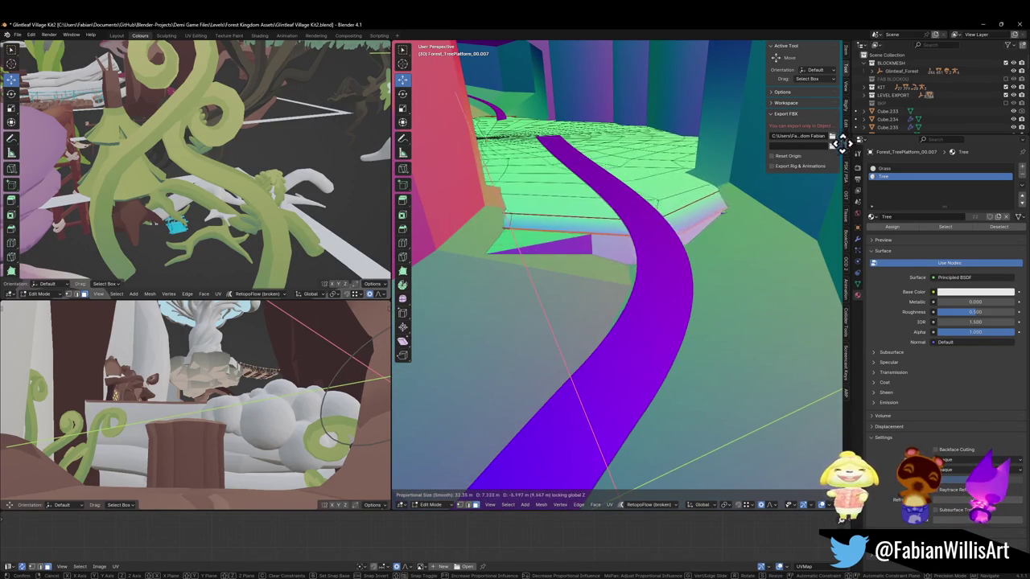
pyautogui.click(814, 162)
pyautogui.press('g')
pyautogui.press('z')
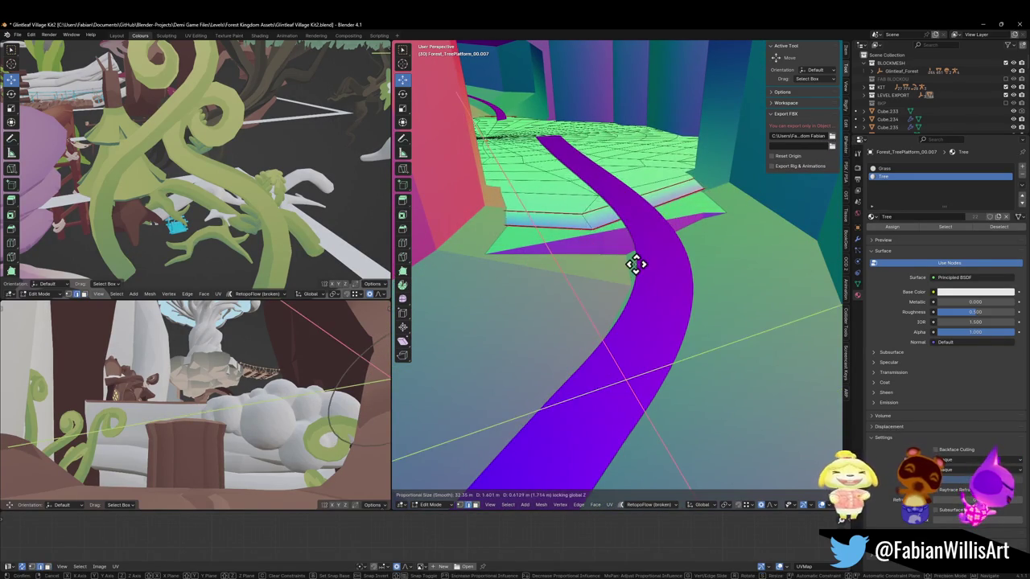
pyautogui.click(634, 263)
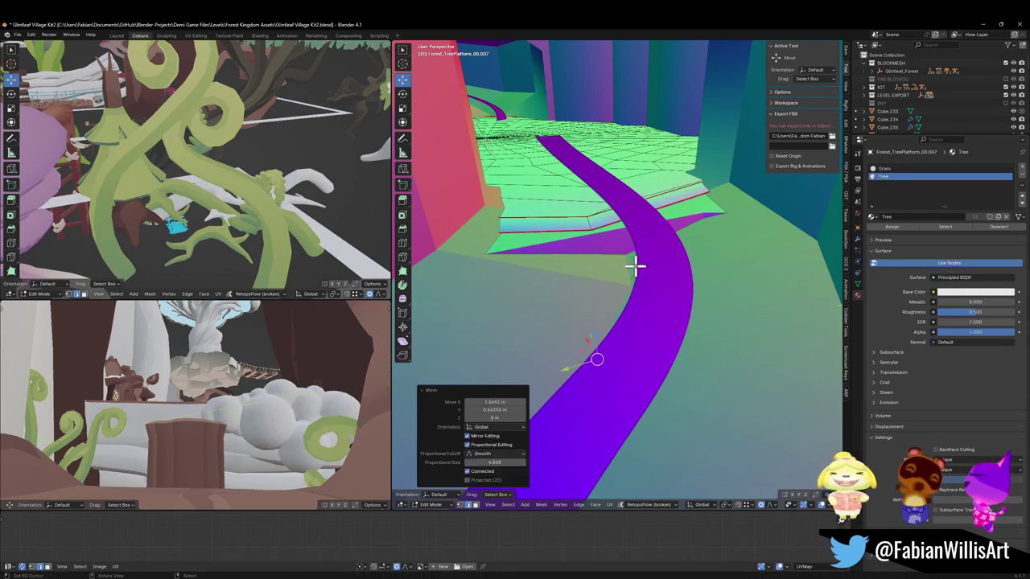
pyautogui.press('g')
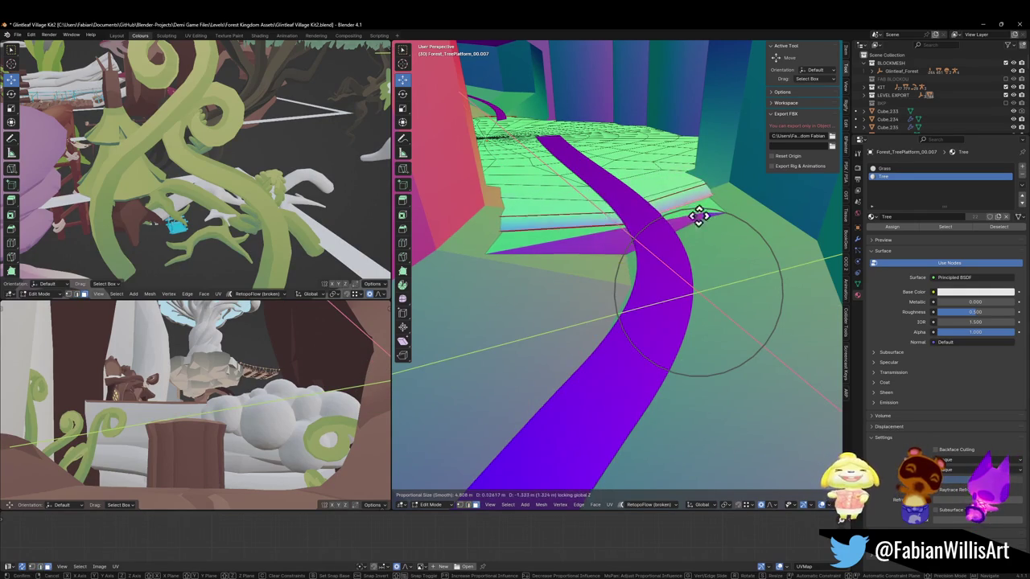
pyautogui.click(697, 222)
pyautogui.moveTo(696, 222)
pyautogui.mouseDown(button='middle')
pyautogui.moveTo(590, 276)
pyautogui.moveTo(639, 271)
pyautogui.moveTo(730, 226)
pyautogui.moveTo(719, 257)
pyautogui.moveTo(735, 252)
pyautogui.moveTo(638, 294)
pyautogui.moveTo(584, 294)
pyautogui.moveTo(619, 308)
pyautogui.moveTo(604, 306)
pyautogui.mouseUp(button='middle')
pyautogui.press('Tab')
pyautogui.press('Tab')
# Step: Select the grass-top rim faces and raise them vertically with a widened smooth falloff
pyautogui.click(602, 391)
pyautogui.keyDown('shift'); pyautogui.click(586, 297); pyautogui.keyUp('shift')
pyautogui.keyDown('shift'); pyautogui.click(585, 297); pyautogui.keyUp('shift')
pyautogui.press('g')
pyautogui.press('z')
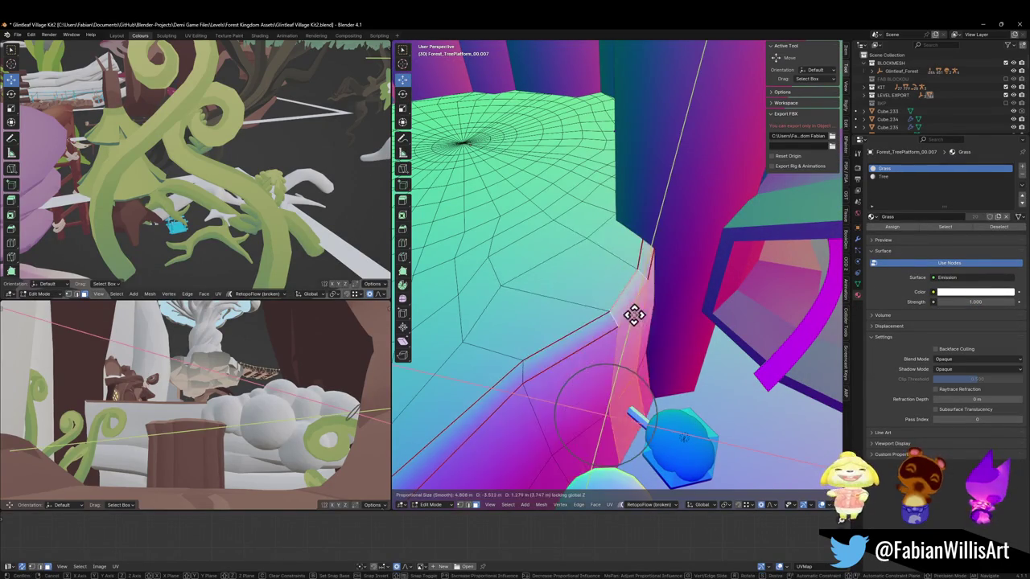
pyautogui.scroll(-2, 670, 326)
pyautogui.scroll(-6, 663, 321)
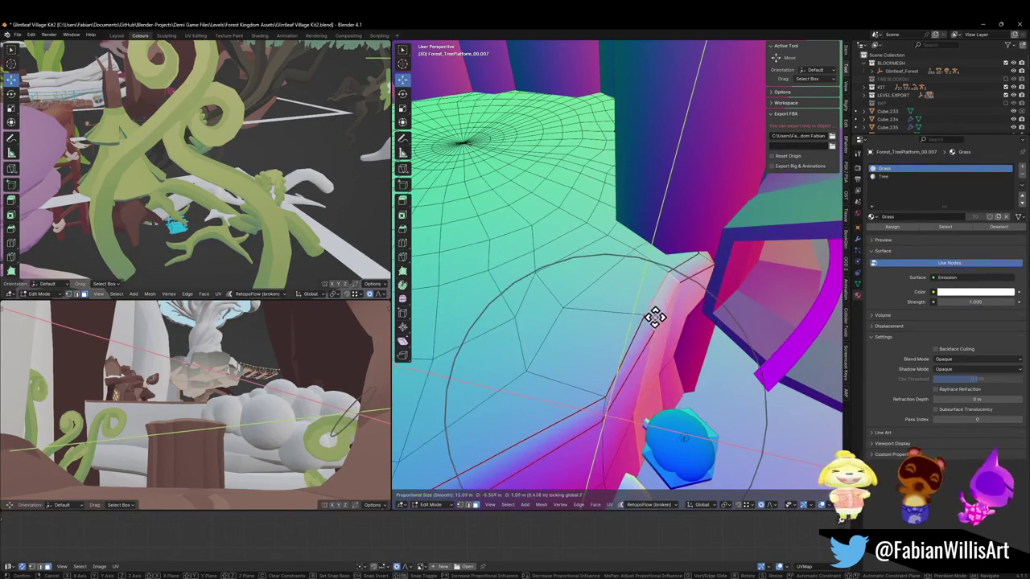
pyautogui.scroll(-3, 655, 316)
pyautogui.scroll(-2, 652, 314)
pyautogui.click(652, 314)
pyautogui.moveTo(653, 314)
pyautogui.mouseDown(button='middle')
pyautogui.moveTo(614, 301)
pyautogui.moveTo(729, 262)
pyautogui.mouseUp(button='middle')
# Step: Return to Object Mode and select Forest_TreePlatform_00.002 to move it horizontally
pyautogui.hotkey('shift', '`')
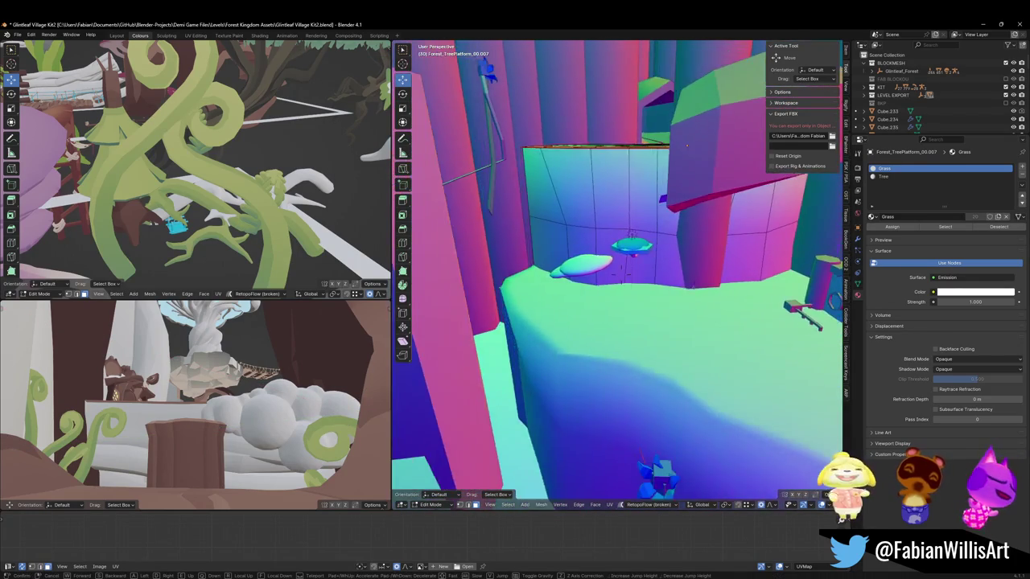
pyautogui.press('s')
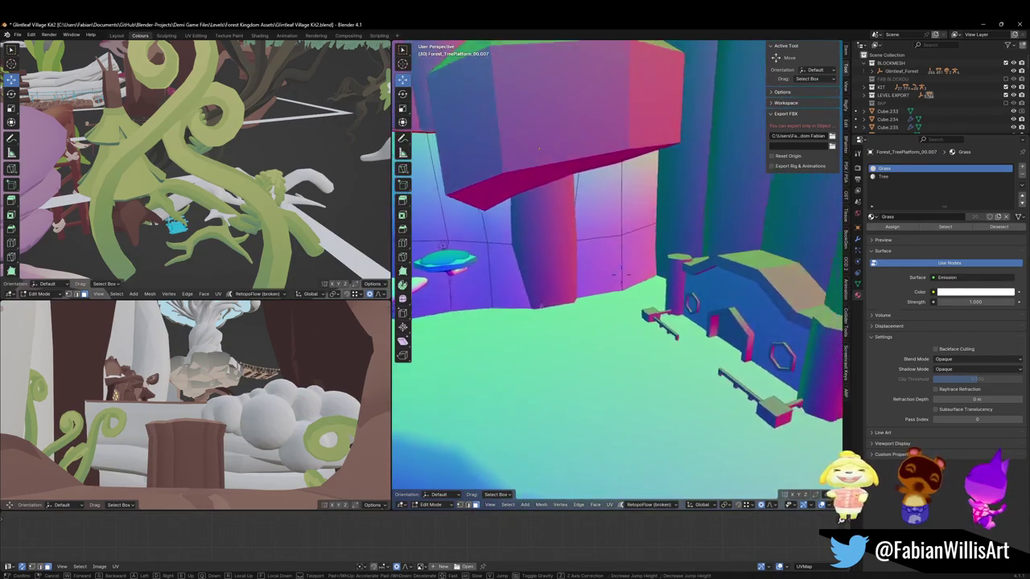
pyautogui.click(748, 269)
pyautogui.press('Tab')
pyautogui.moveTo(574, 260)
pyautogui.mouseDown(button='middle')
pyautogui.moveTo(544, 276)
pyautogui.moveTo(515, 251)
pyautogui.moveTo(752, 314)
pyautogui.mouseUp(button='middle')
pyautogui.click(753, 315)
pyautogui.press('g')
pyautogui.hotkey('shift', 'z')
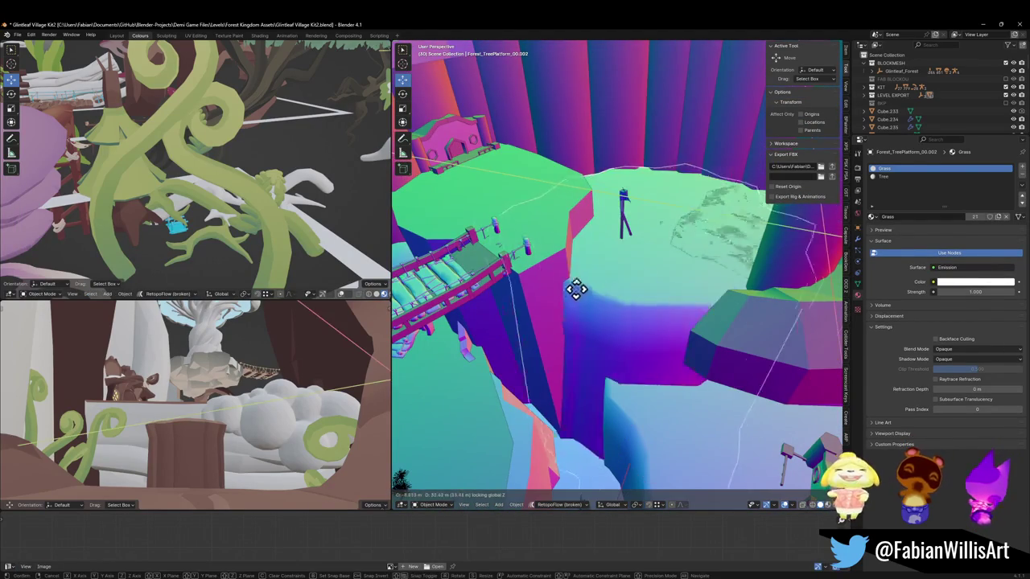
# Step: Place the duplicated tree platform over the rock pillar and raise it along Z
pyautogui.click(456, 274)
pyautogui.moveTo(489, 222)
pyautogui.mouseDown(button='middle')
pyautogui.moveTo(746, 322)
pyautogui.moveTo(793, 356)
pyautogui.mouseUp(button='middle')
pyautogui.press('g')
pyautogui.press('z')
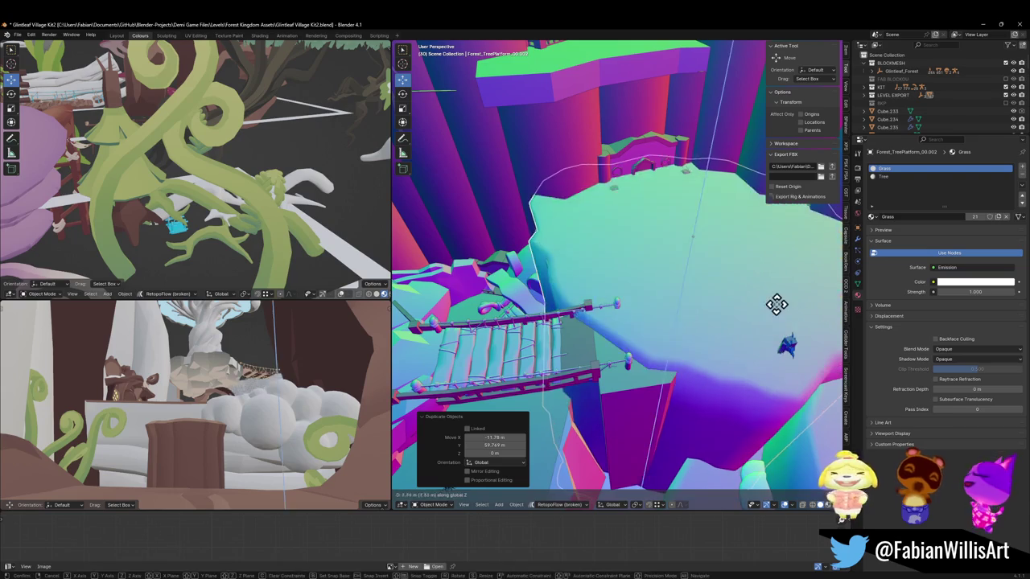
pyautogui.click(809, 313)
# Step: Rotate the copy -39.5° around Z and scale it to 0.866 horizontally
pyautogui.press('r')
pyautogui.press('z')
pyautogui.click(785, 338)
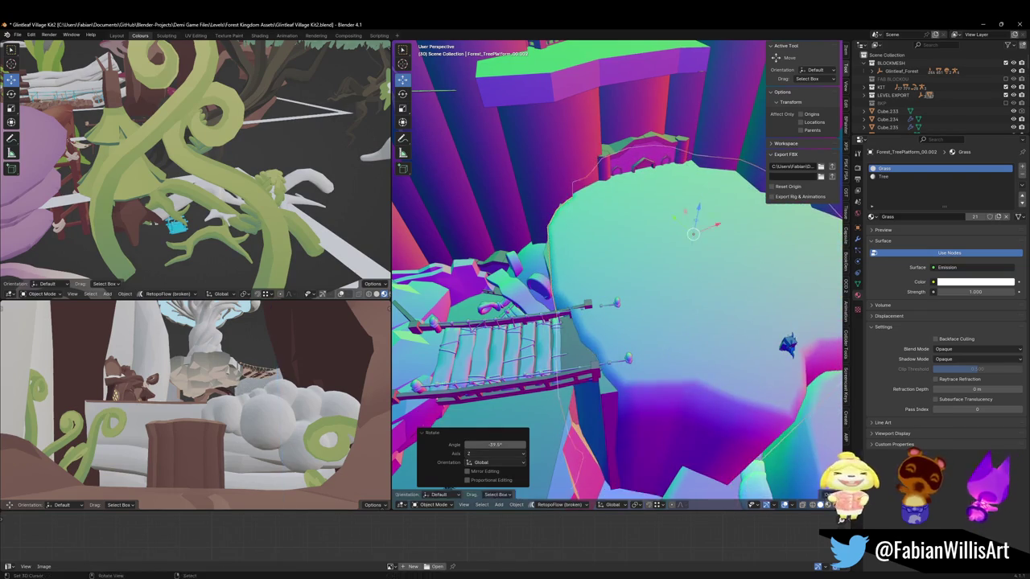
pyautogui.press('s')
pyautogui.hotkey('shift', 'z')
pyautogui.click(792, 348)
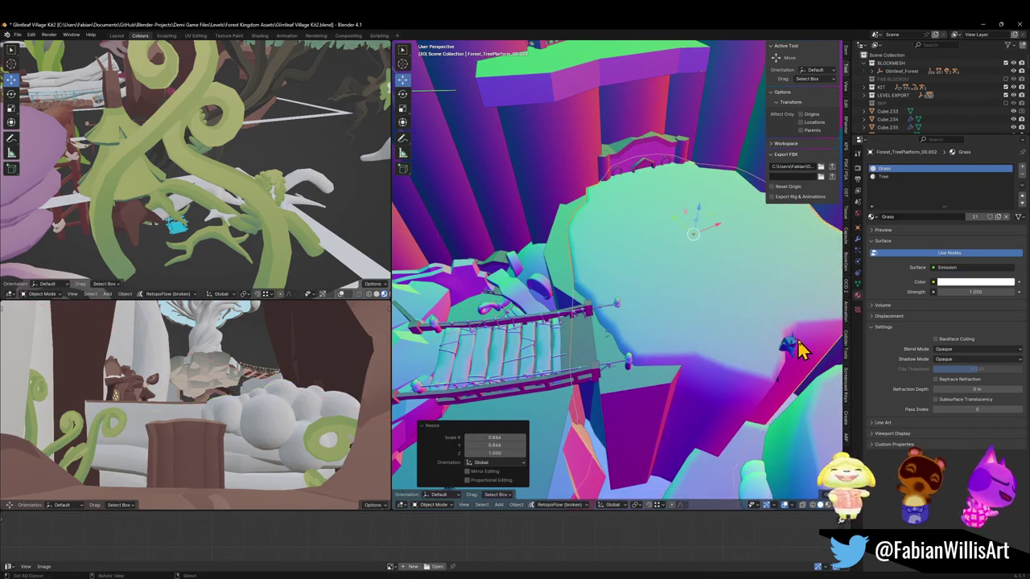
# Step: Lower the platform copy along Z until it fits on the pillar
pyautogui.press('g')
pyautogui.hotkey('shift', 'z')
pyautogui.click(769, 345)
pyautogui.moveTo(770, 345)
pyautogui.mouseDown(button='middle')
pyautogui.moveTo(719, 322)
pyautogui.moveTo(694, 361)
pyautogui.moveTo(679, 295)
pyautogui.moveTo(724, 283)
pyautogui.moveTo(648, 291)
pyautogui.moveTo(655, 333)
pyautogui.moveTo(716, 329)
pyautogui.moveTo(660, 322)
pyautogui.mouseUp(button='middle')
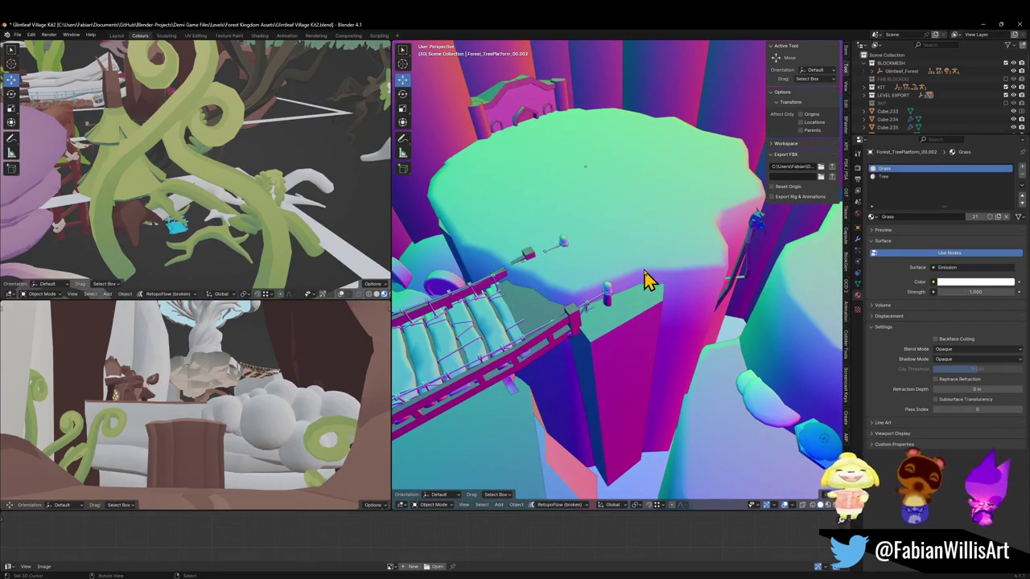
pyautogui.press('g')
pyautogui.press('z')
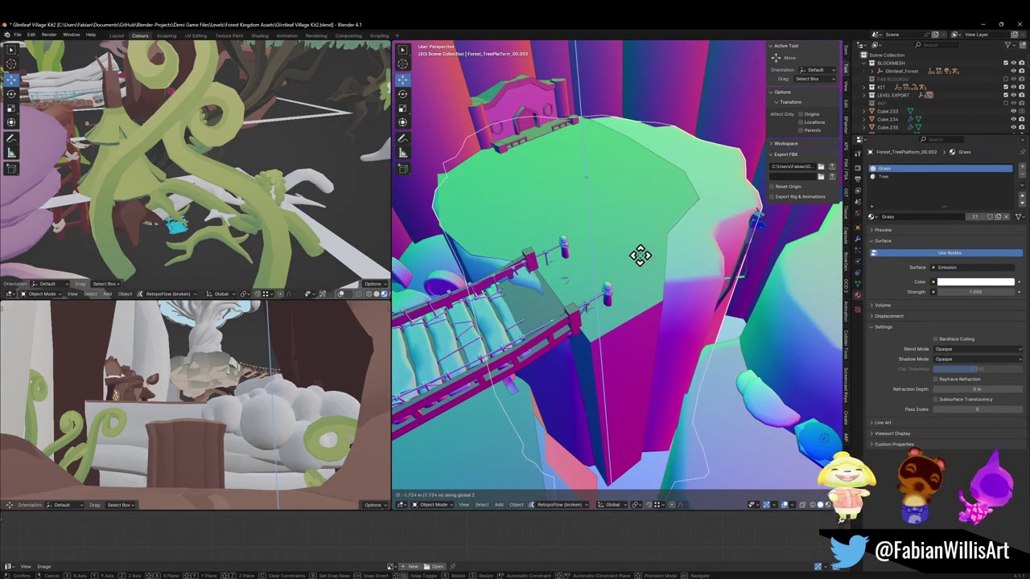
pyautogui.click(641, 254)
# Step: Enter Edit Mode on the platform, select part of its mesh and turn on X-ray
pyautogui.press('Tab')
pyautogui.moveTo(673, 315)
pyautogui.mouseDown(button='middle')
pyautogui.moveTo(685, 314)
pyautogui.moveTo(616, 322)
pyautogui.mouseUp(button='middle')
pyautogui.click(616, 322)
pyautogui.press('g')
pyautogui.press('Escape')
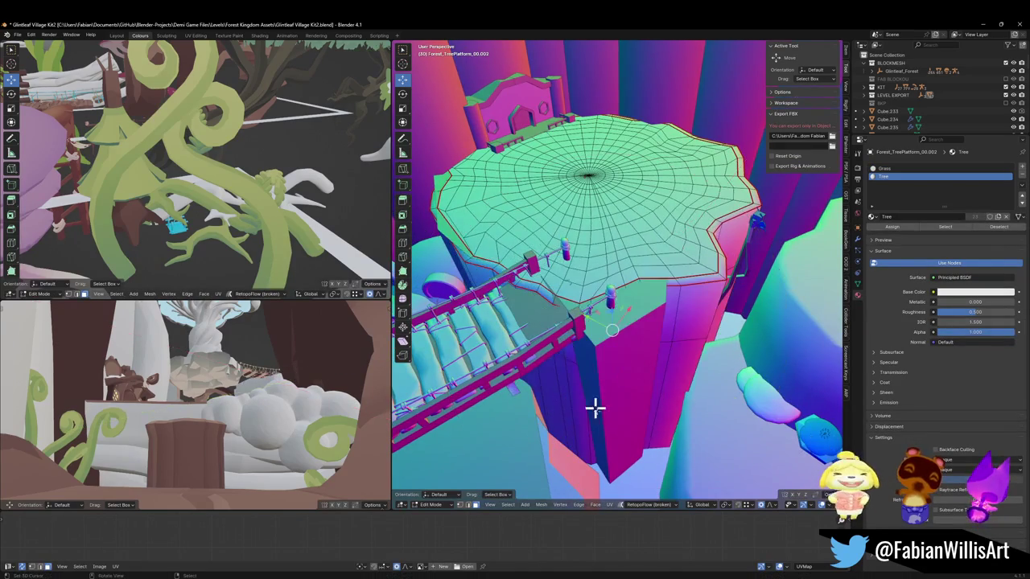
pyautogui.hotkey('alt', 'z')
pyautogui.hotkey('alt', 'z')
# Step: Brush-select the platform rim faces and reshape them vertically with a smooth falloff
pyautogui.press('c')
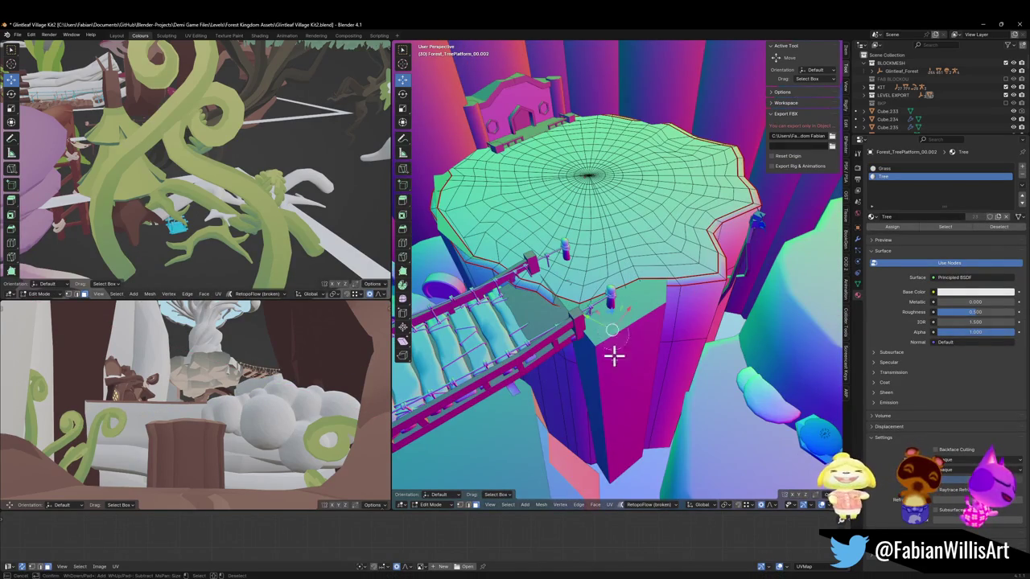
pyautogui.moveTo(626, 415); pyautogui.dragTo(632, 374, button='middle')
pyautogui.press('g')
pyautogui.press('z')
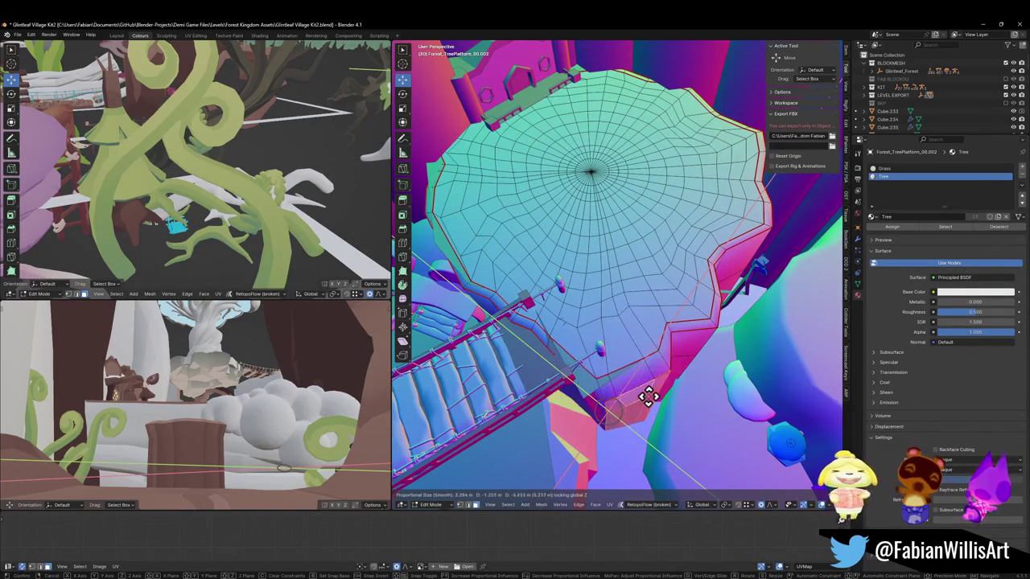
pyautogui.click(641, 399)
# Step: Select a column of faces on the platform wall, testing and cancelling a vertical move
pyautogui.moveTo(685, 394); pyautogui.dragTo(636, 388, button='middle')
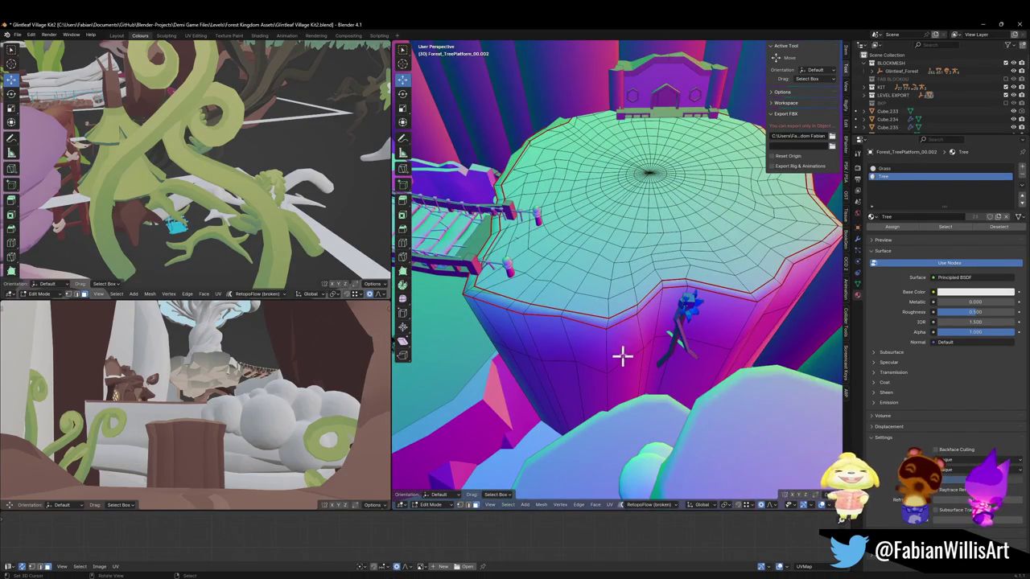
pyautogui.click(623, 386)
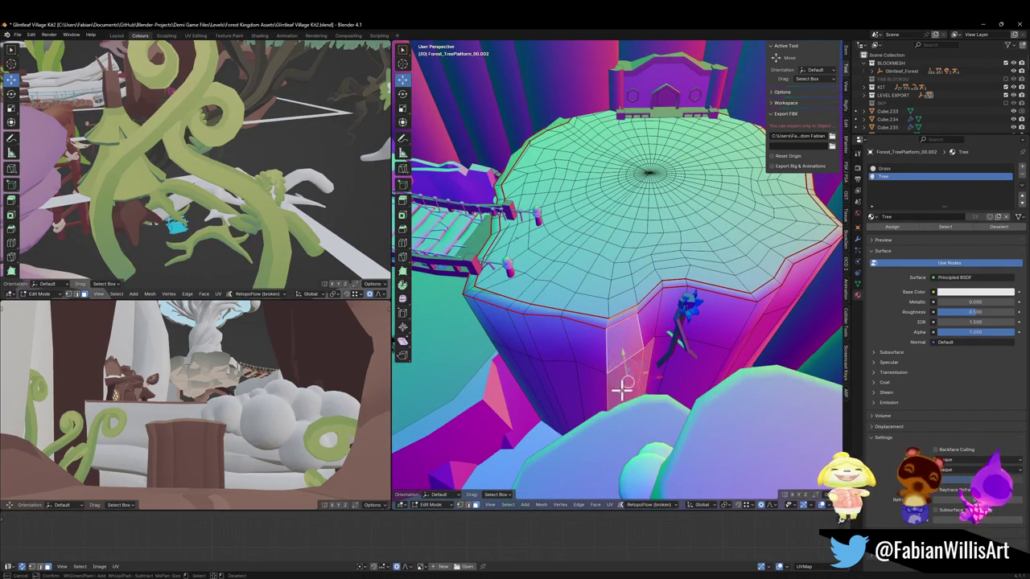
pyautogui.keyDown('shift'); pyautogui.click(636, 378); pyautogui.keyUp('shift')
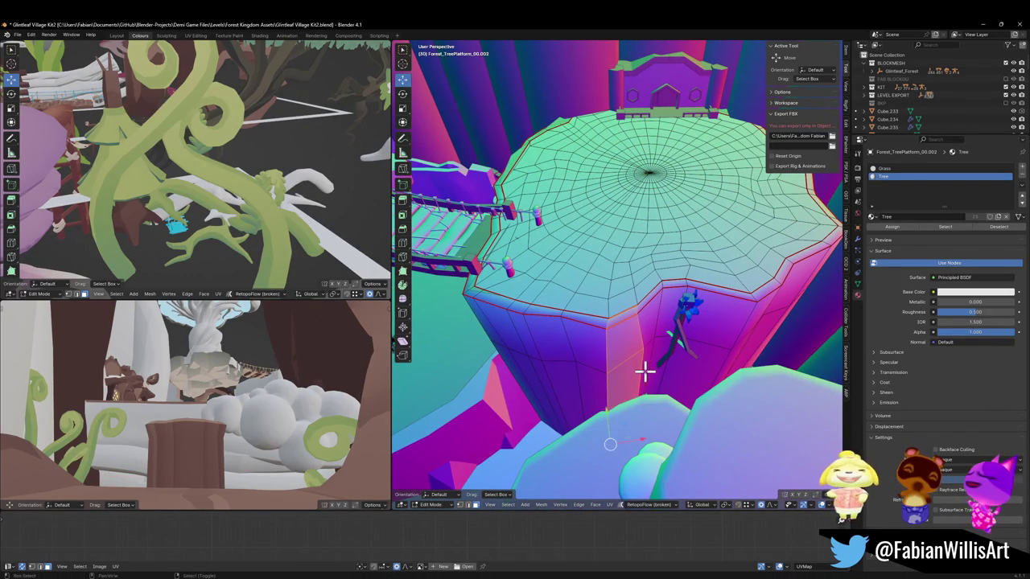
pyautogui.moveTo(644, 370); pyautogui.dragTo(632, 391, button='middle')
pyautogui.press('g')
pyautogui.press('z')
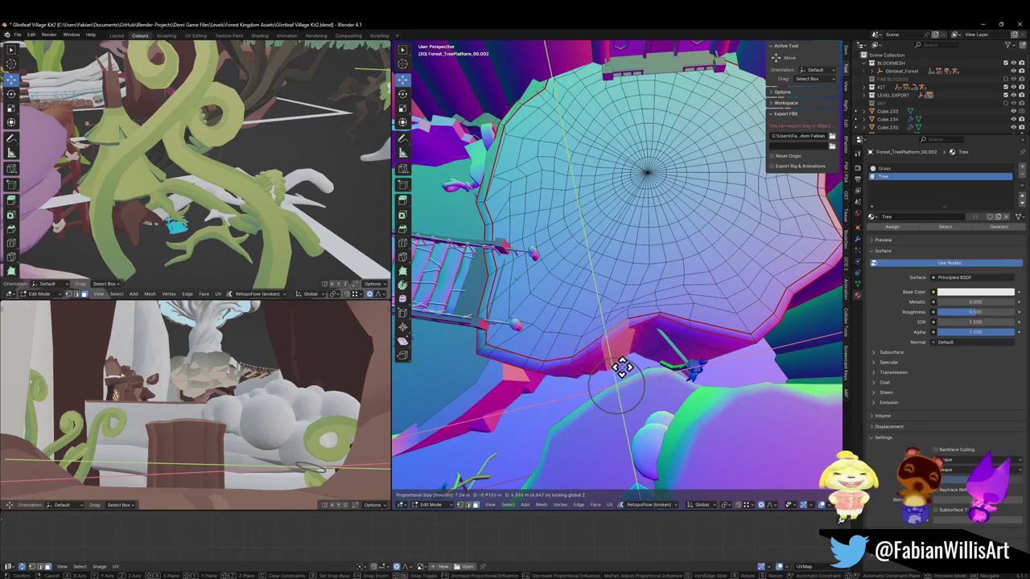
pyautogui.rightClick(612, 360)
pyautogui.moveTo(606, 356)
pyautogui.mouseDown(button='middle')
pyautogui.moveTo(664, 313)
pyautogui.moveTo(696, 324)
pyautogui.moveTo(575, 336)
pyautogui.moveTo(712, 379)
pyautogui.moveTo(655, 395)
pyautogui.mouseUp(button='middle')
# Step: Pull the wall face down along Z with an enlarged proportional falloff
pyautogui.press('a')
pyautogui.hotkey('alt', 'a')
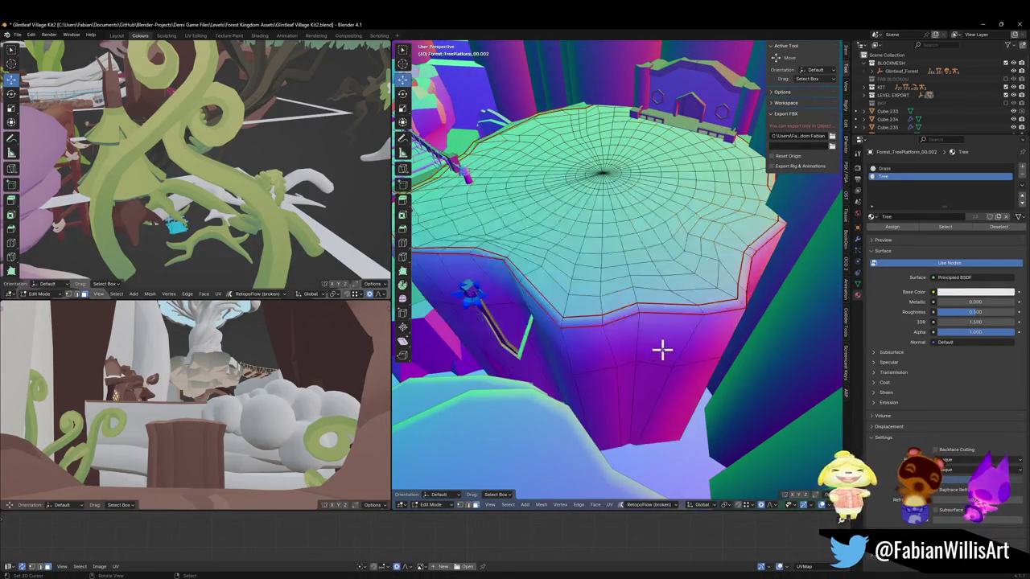
pyautogui.moveTo(652, 368); pyautogui.dragTo(639, 465)
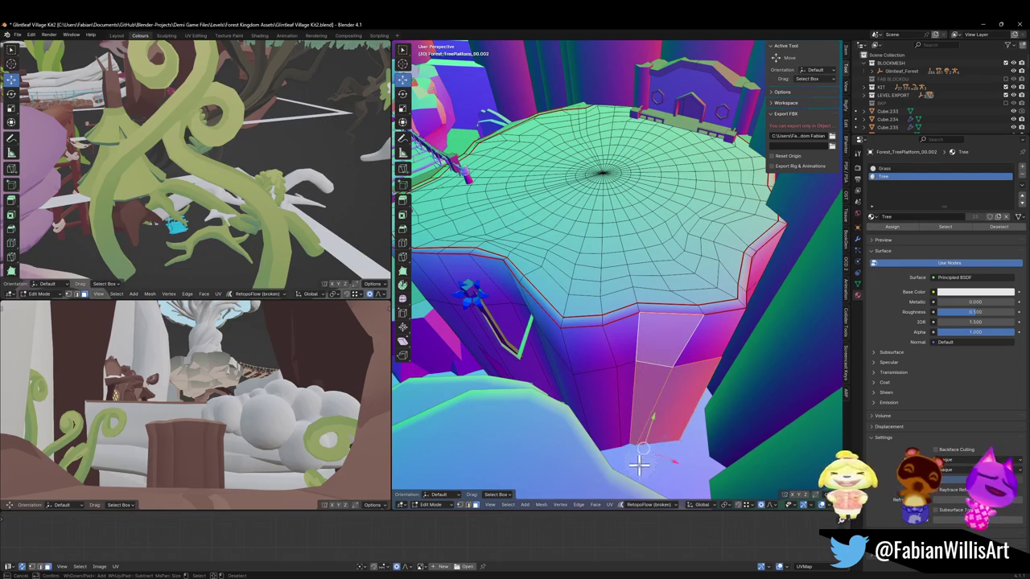
pyautogui.press('g')
pyautogui.press('z')
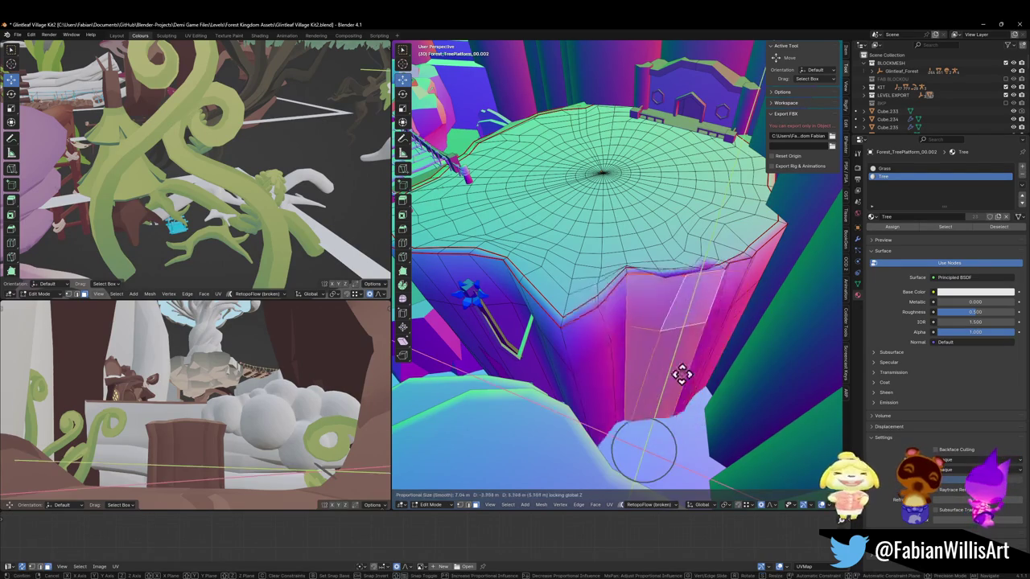
pyautogui.scroll(-8, 679, 367)
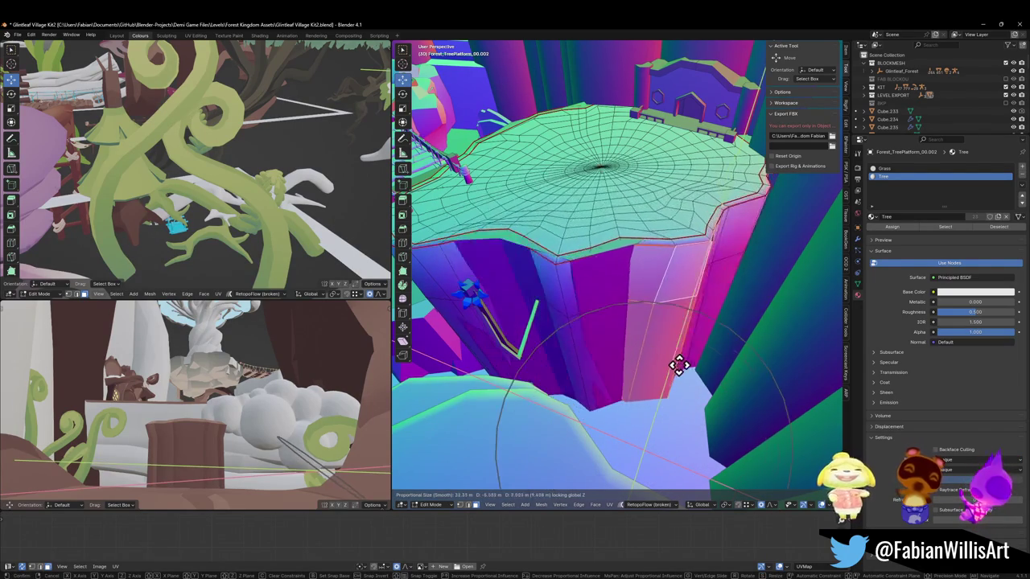
pyautogui.scroll(-8, 683, 370)
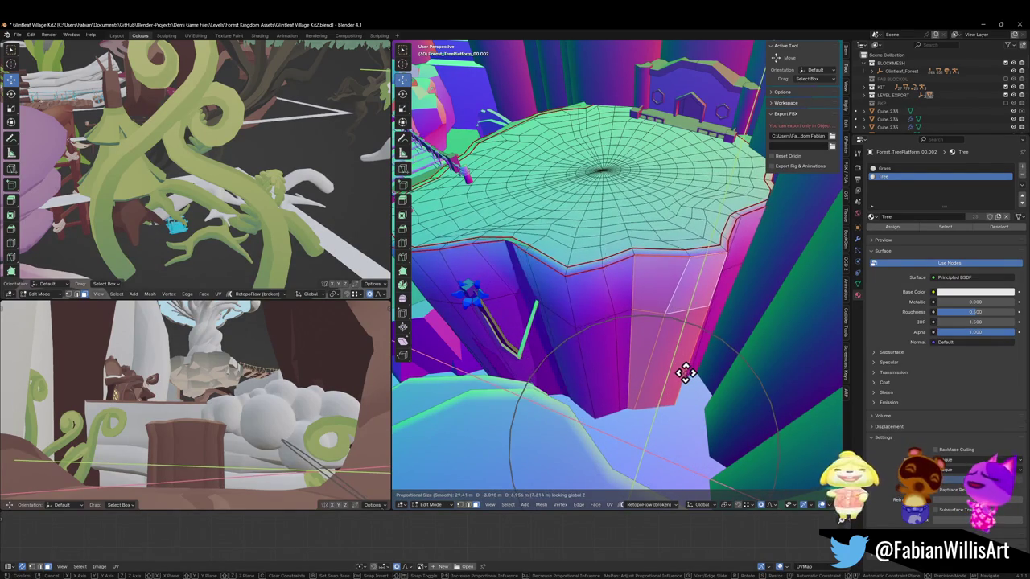
pyautogui.click(683, 369)
# Step: Deselect the mesh, return the platform to Object Mode and save the file
pyautogui.moveTo(677, 322)
pyautogui.mouseDown(button='middle')
pyautogui.moveTo(676, 297)
pyautogui.moveTo(648, 288)
pyautogui.moveTo(725, 352)
pyautogui.moveTo(544, 315)
pyautogui.moveTo(689, 329)
pyautogui.moveTo(654, 341)
pyautogui.mouseUp(button='middle')
pyautogui.hotkey('alt', 'a')
pyautogui.press('c')
pyautogui.scroll(5, 596, 328)
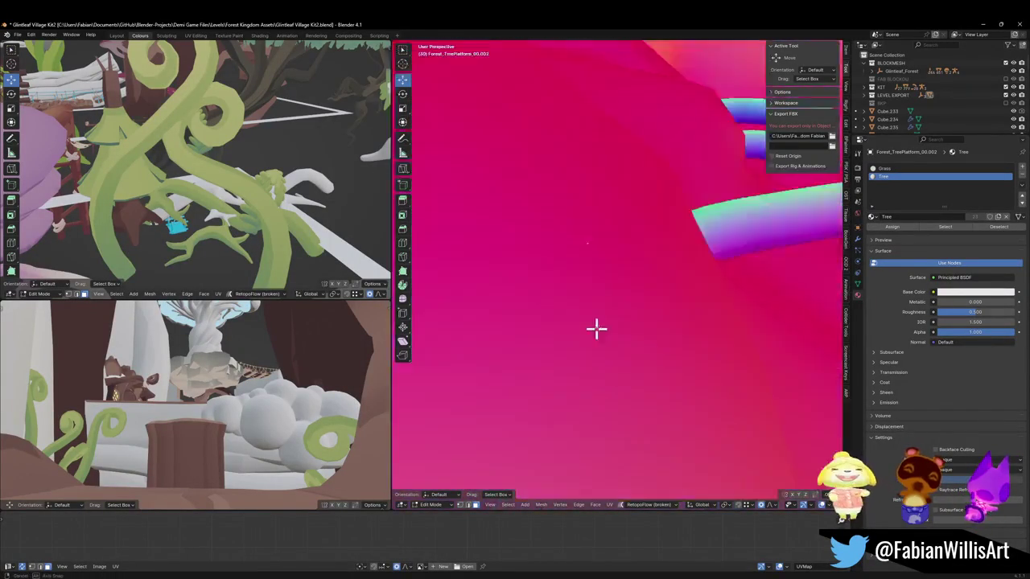
pyautogui.scroll(-5, 596, 328)
pyautogui.scroll(-4, 611, 313)
pyautogui.moveTo(611, 313); pyautogui.dragTo(544, 276, button='middle')
pyautogui.scroll(2, 607, 309)
pyautogui.scroll(-3, 604, 308)
pyautogui.scroll(5, 591, 287)
pyautogui.scroll(-5, 603, 298)
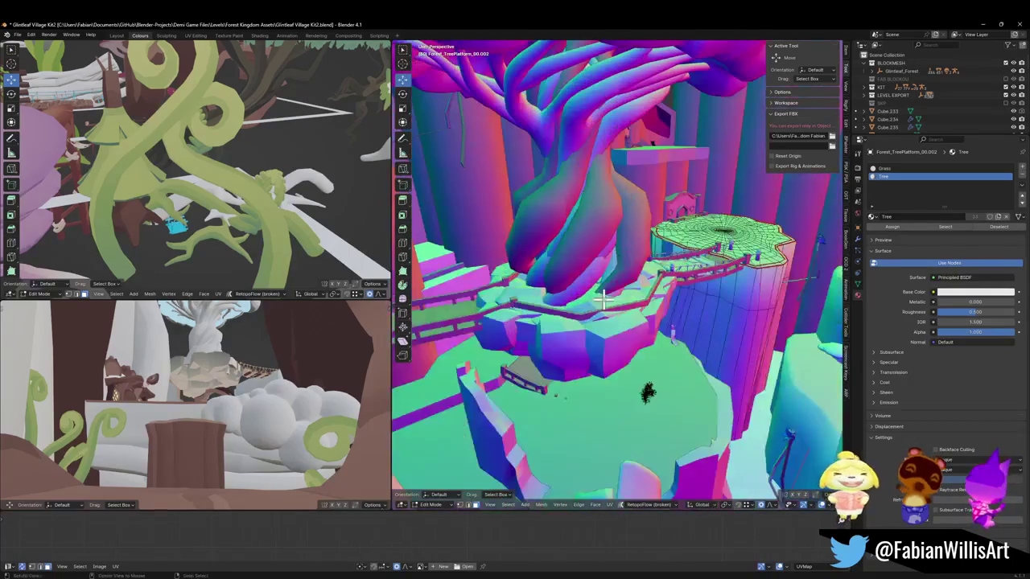
pyautogui.press('Tab')
pyautogui.hotkey('ctrl', 's')
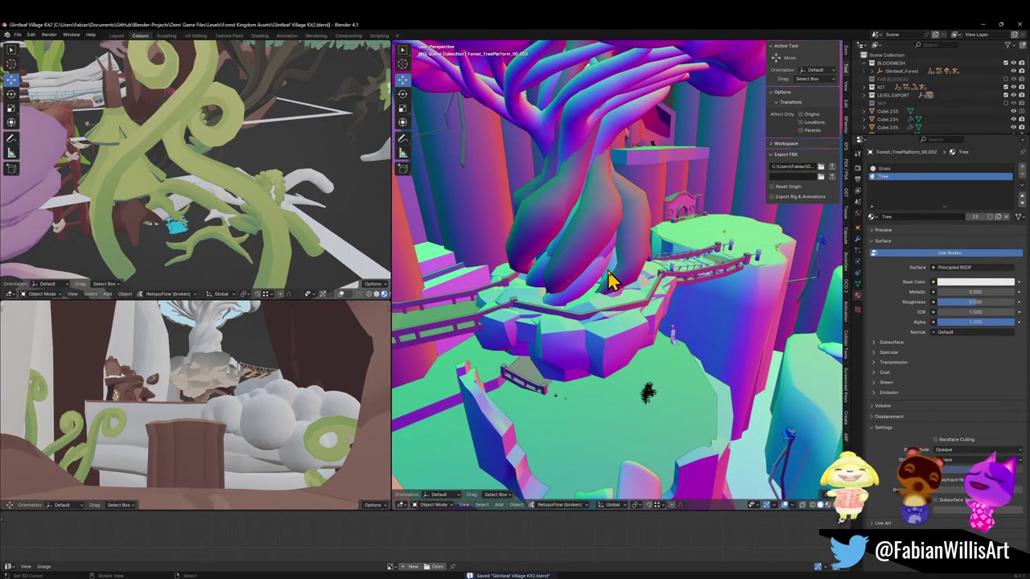
# Step: Delete the stray trunk object Plane_095
pyautogui.click(592, 238)
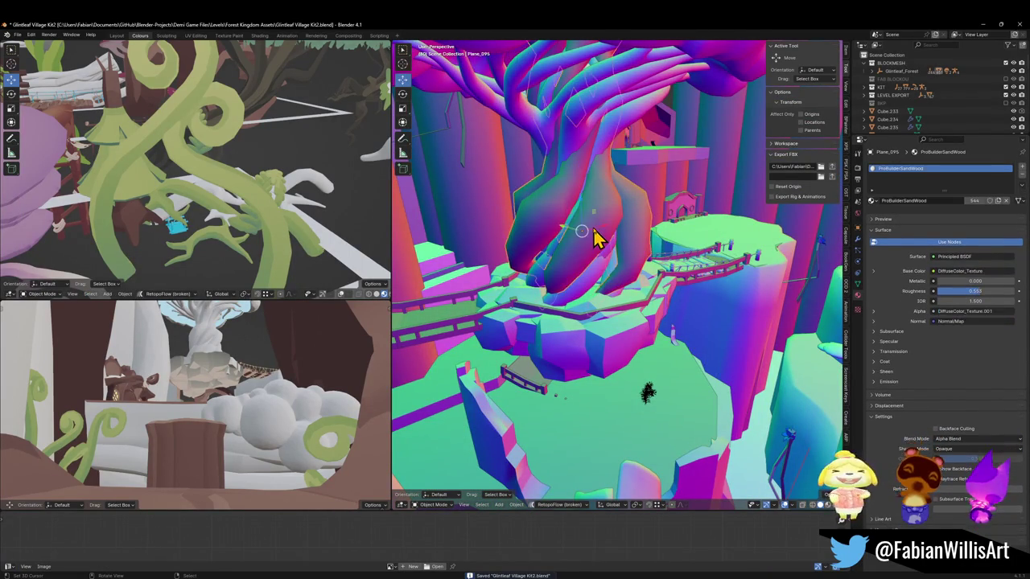
pyautogui.press('g')
pyautogui.press('Escape')
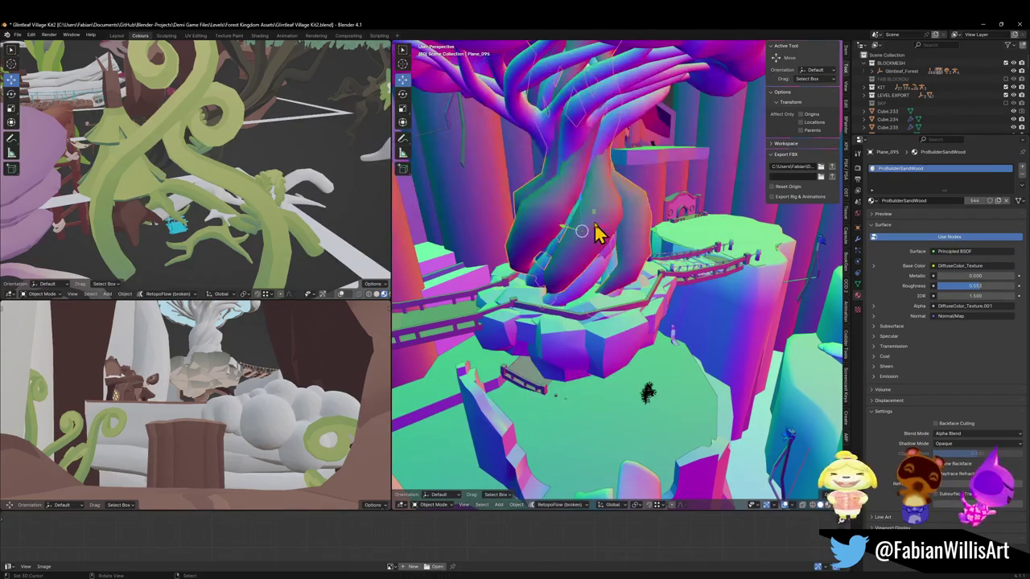
pyautogui.press('Delete')
# Step: Locate the tree's branches and select the branch cube Cube.350
pyautogui.scroll(5, 636, 258)
pyautogui.moveTo(620, 231); pyautogui.dragTo(620, 265, button='middle')
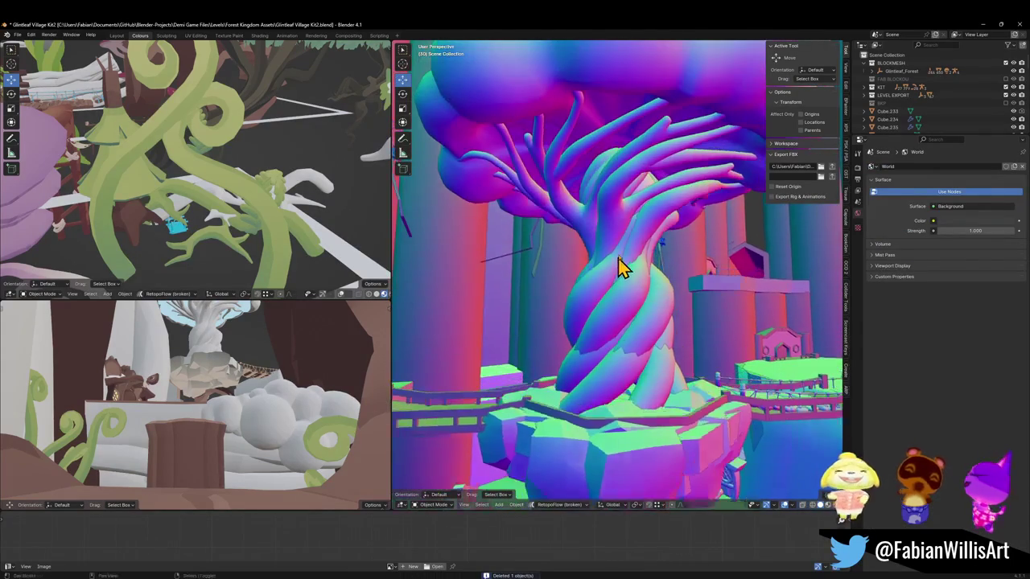
pyautogui.click(651, 237)
pyautogui.click(602, 185)
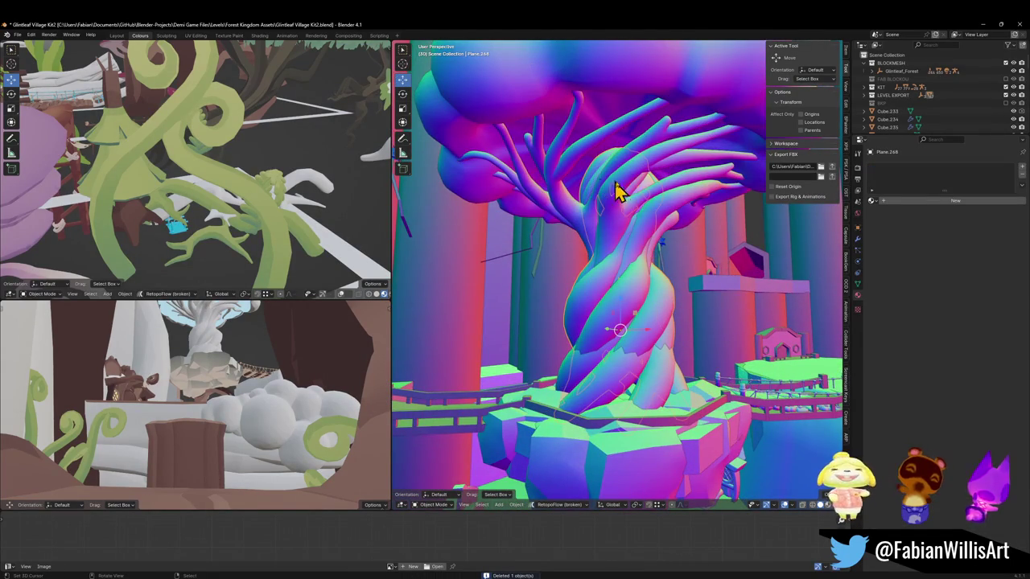
pyautogui.moveTo(586, 198); pyautogui.dragTo(615, 193, button='middle')
pyautogui.scroll(4, 614, 193)
pyautogui.scroll(2, 603, 273)
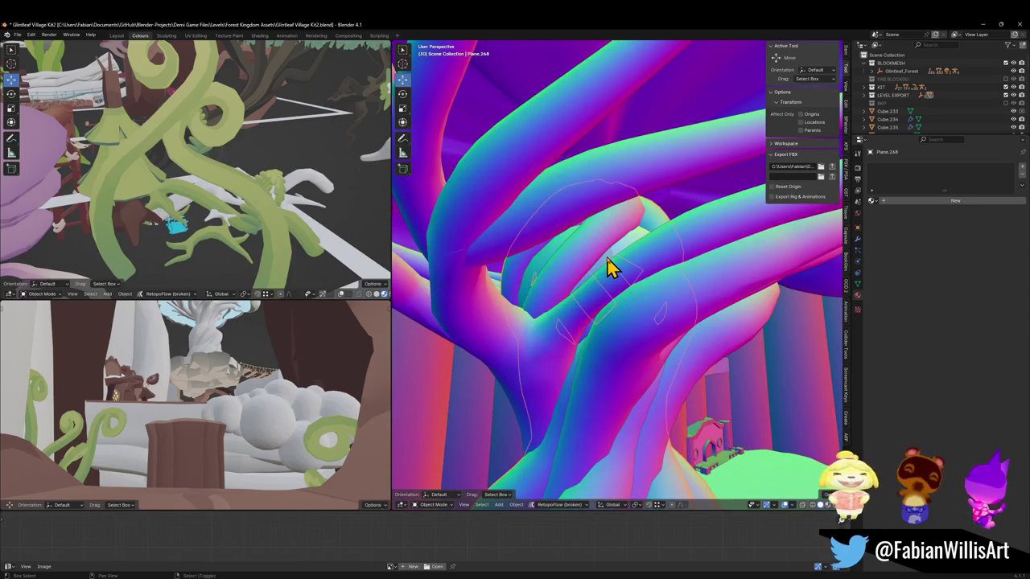
pyautogui.click(612, 264)
# Step: Clear Cube.350's parent while keeping its transformation
pyautogui.moveTo(595, 262); pyautogui.dragTo(575, 264, button='middle')
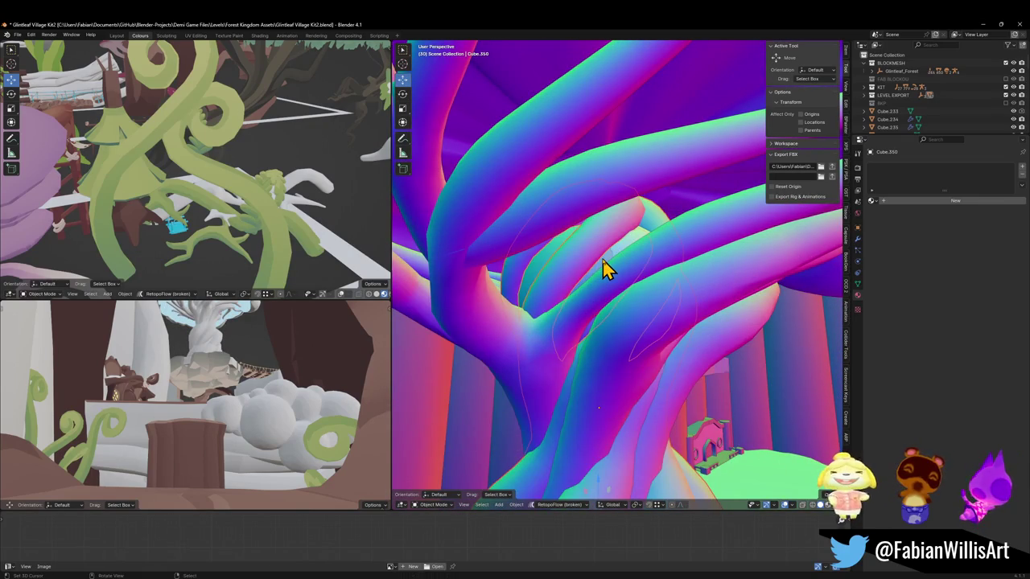
pyautogui.scroll(-1, 607, 269)
pyautogui.scroll(-1, 609, 266)
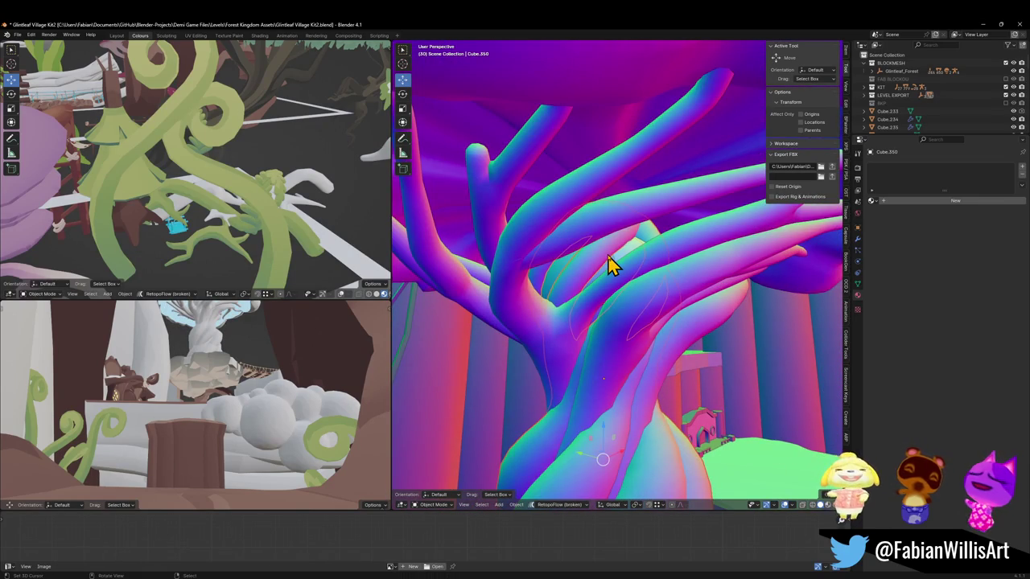
pyautogui.hotkey('alt', 'p')
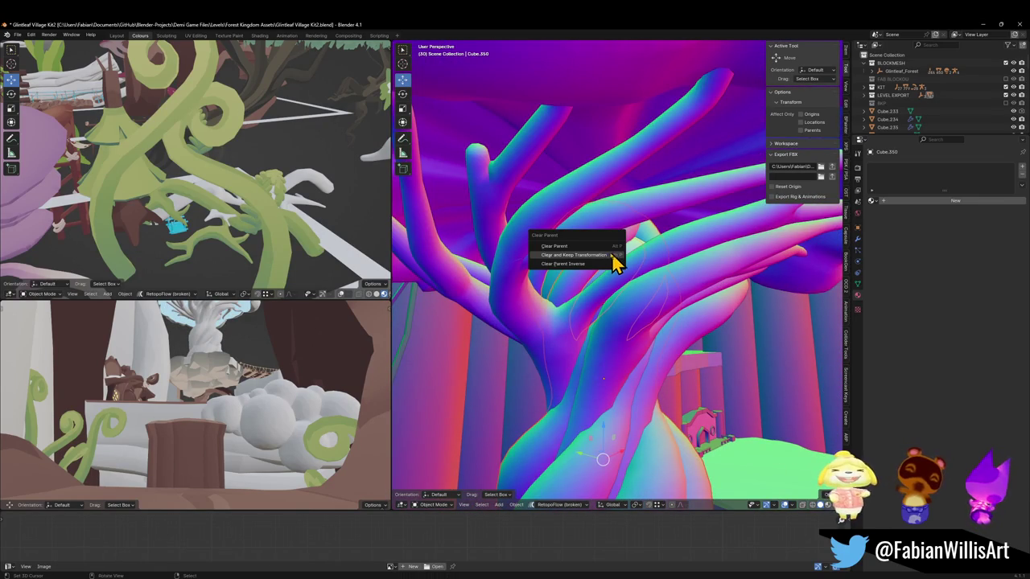
pyautogui.click(601, 255)
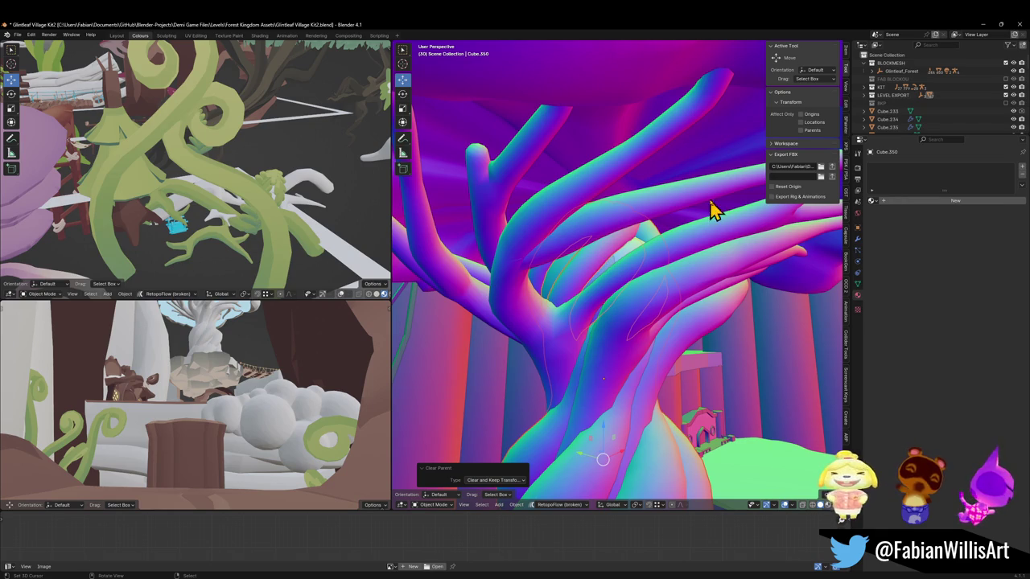
# Step: Move Cube_350 into the BKP collection, then select the Mush Base tree
pyautogui.press('m')
pyautogui.click(653, 226)
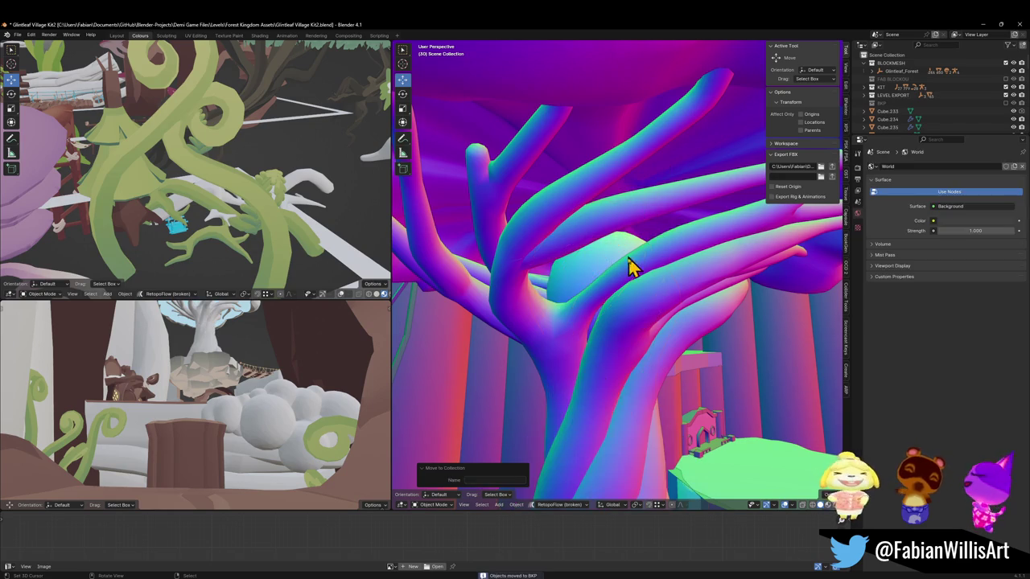
pyautogui.click(595, 274)
pyautogui.press('m')
pyautogui.click(595, 272)
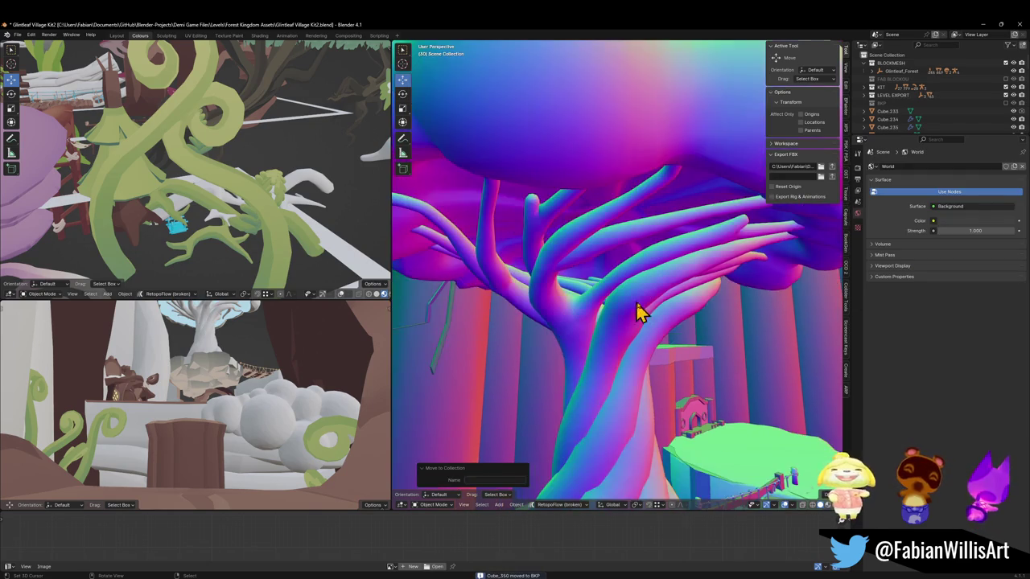
pyautogui.scroll(-5, 660, 314)
pyautogui.moveTo(684, 328); pyautogui.dragTo(623, 330, button='middle')
pyautogui.click(625, 330)
# Step: Save the file, then fly to the tree base and select the railing Cube_44_1
pyautogui.press('r')
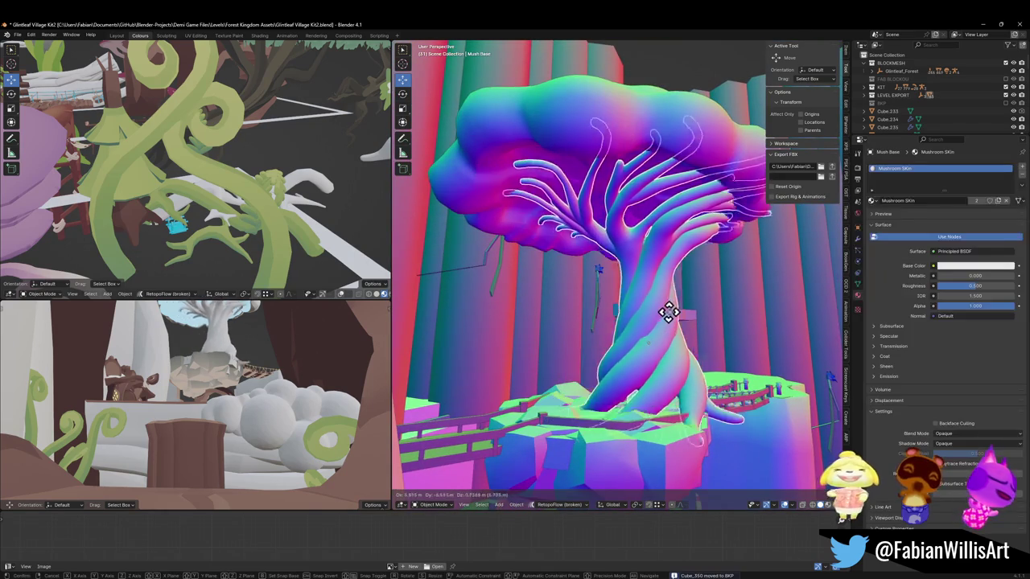
pyautogui.press('Escape')
pyautogui.hotkey('ctrl', 's')
pyautogui.hotkey('shift', '`')
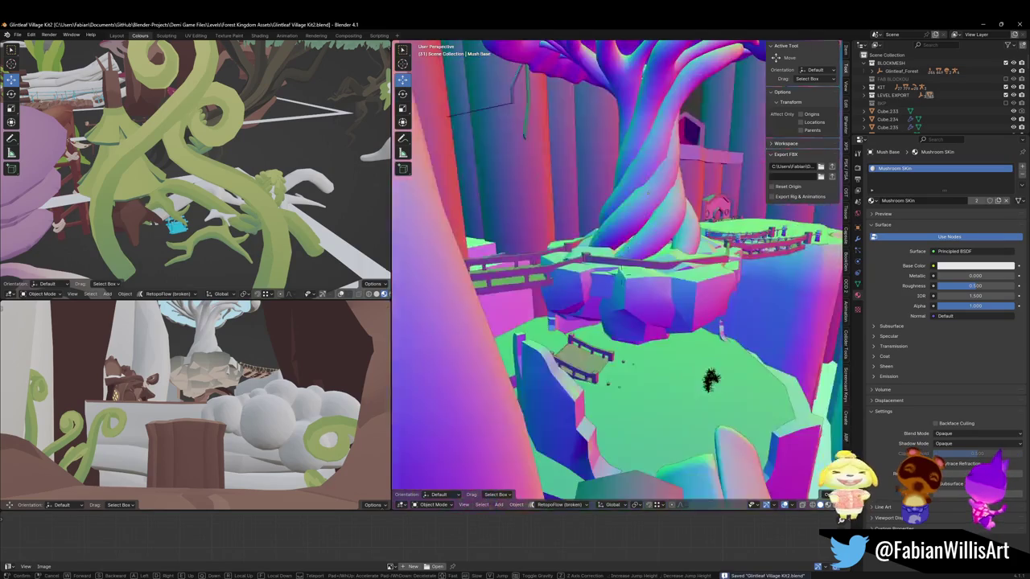
pyautogui.press('w')
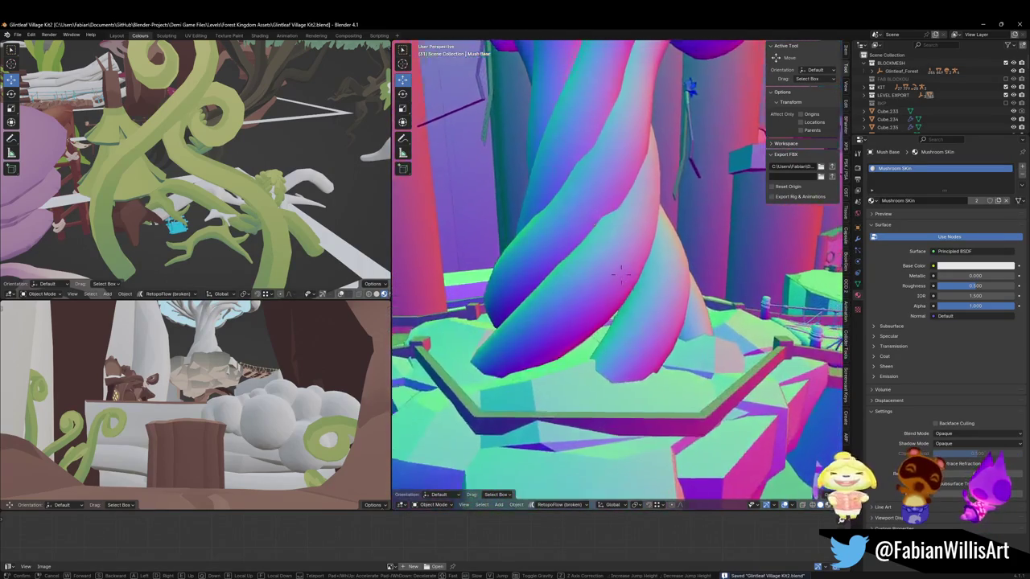
pyautogui.click(708, 338)
pyautogui.click(707, 338)
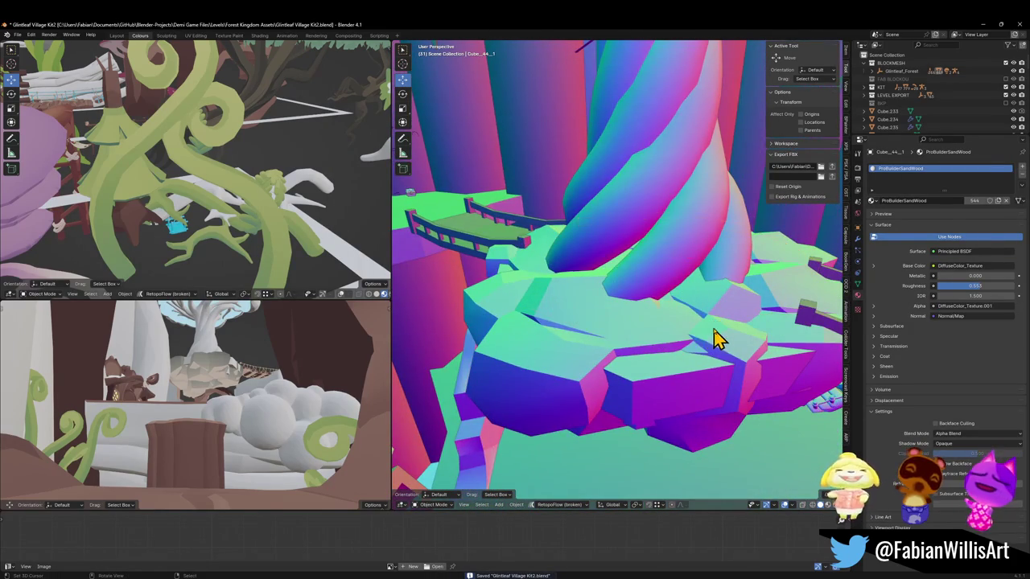
# Step: Select the platform Cylinder, frame the rope bridge and pick the Cube.236 piece
pyautogui.hotkey('shift', '`')
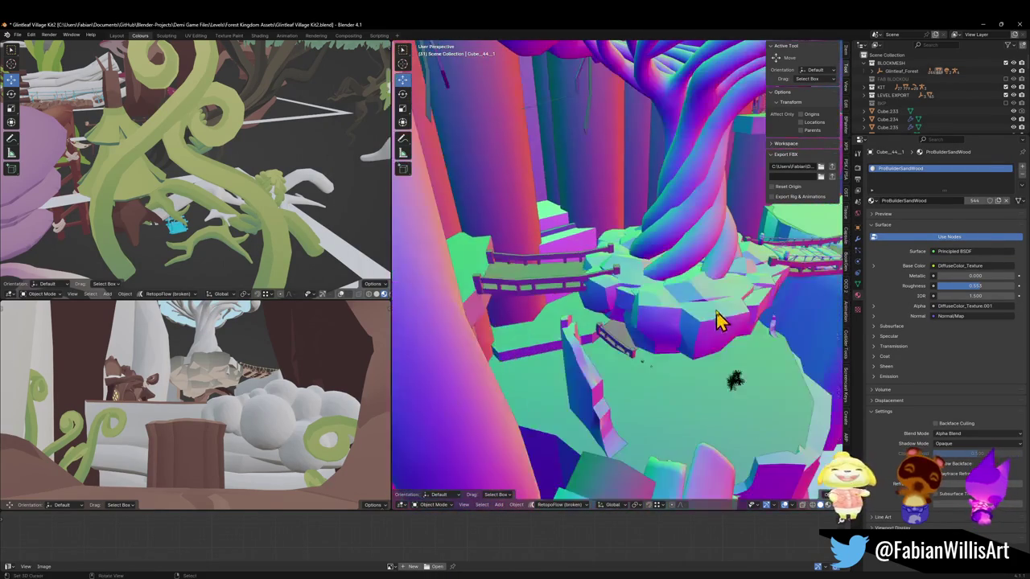
pyautogui.click(698, 310)
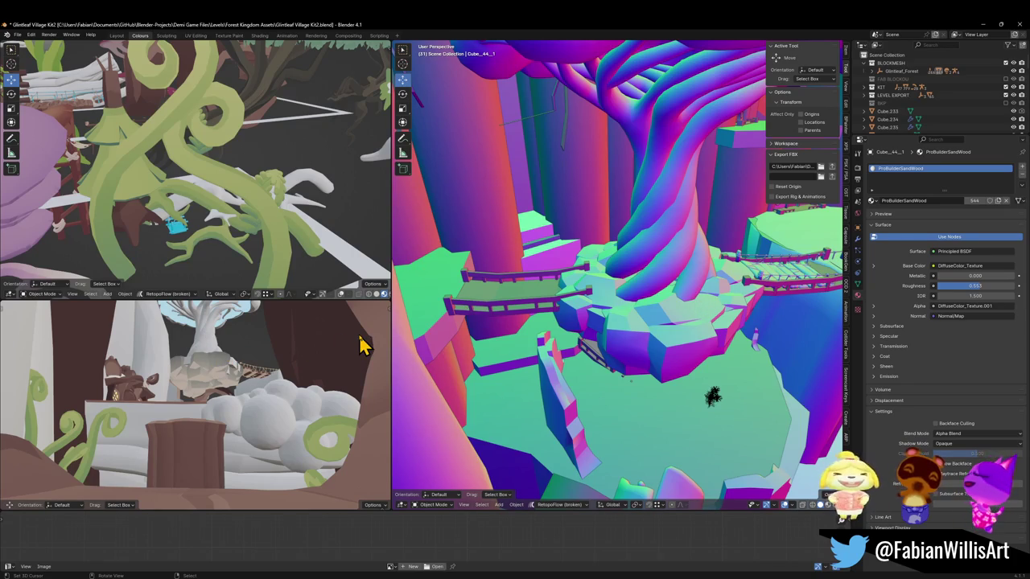
pyautogui.click(734, 338)
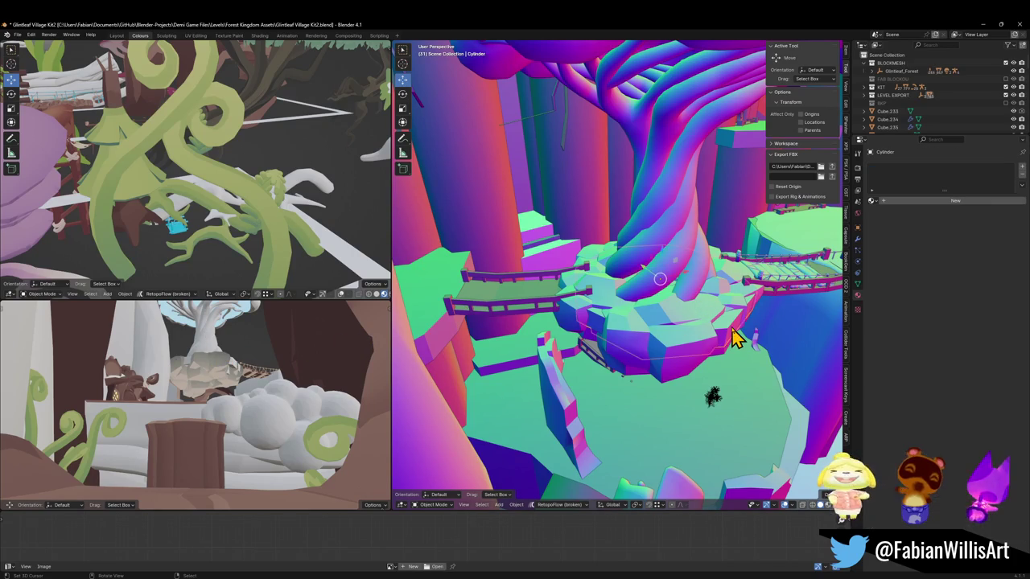
pyautogui.click(734, 338)
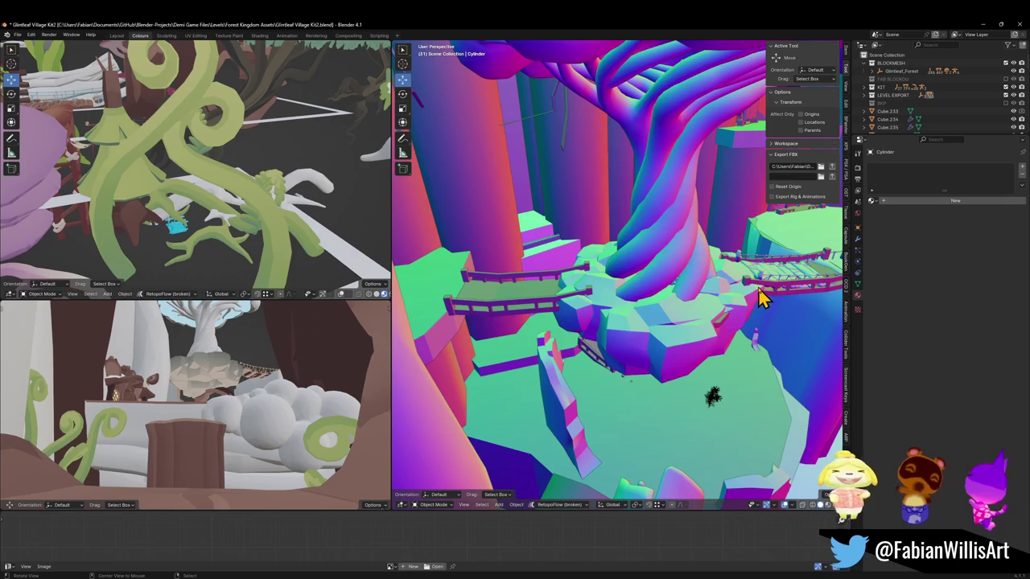
pyautogui.press('KP_Decimal')
pyautogui.moveTo(632, 298)
pyautogui.mouseDown(button='middle')
pyautogui.moveTo(667, 290)
pyautogui.moveTo(638, 314)
pyautogui.mouseUp(button='middle')
pyautogui.click(567, 360)
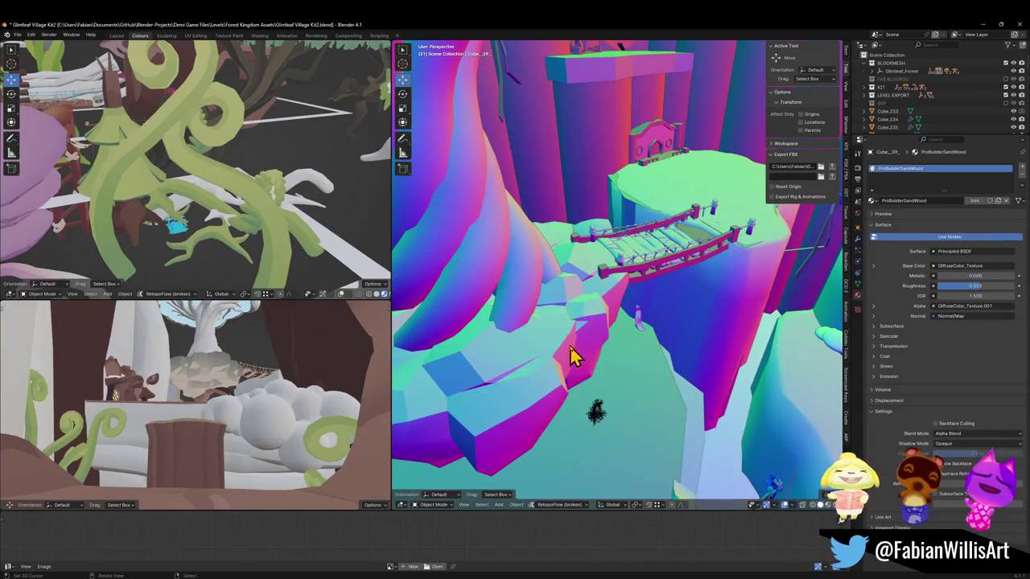
pyautogui.click(568, 343)
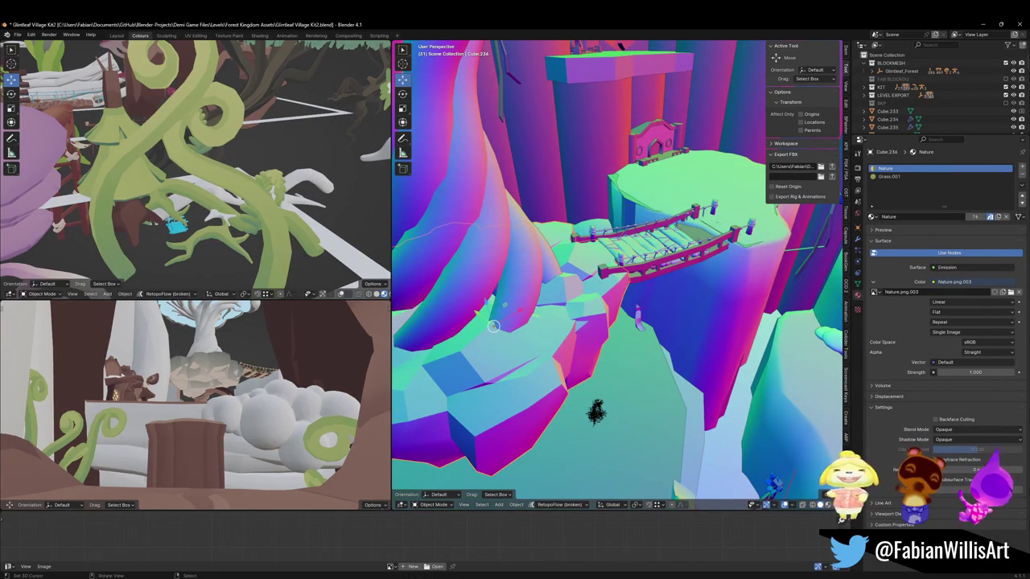
# Step: Select the rock slab cliff, save, and isolate it in a front local view
pyautogui.moveTo(542, 329)
pyautogui.mouseDown(button='middle')
pyautogui.moveTo(637, 314)
pyautogui.moveTo(628, 275)
pyautogui.moveTo(607, 297)
pyautogui.mouseUp(button='middle')
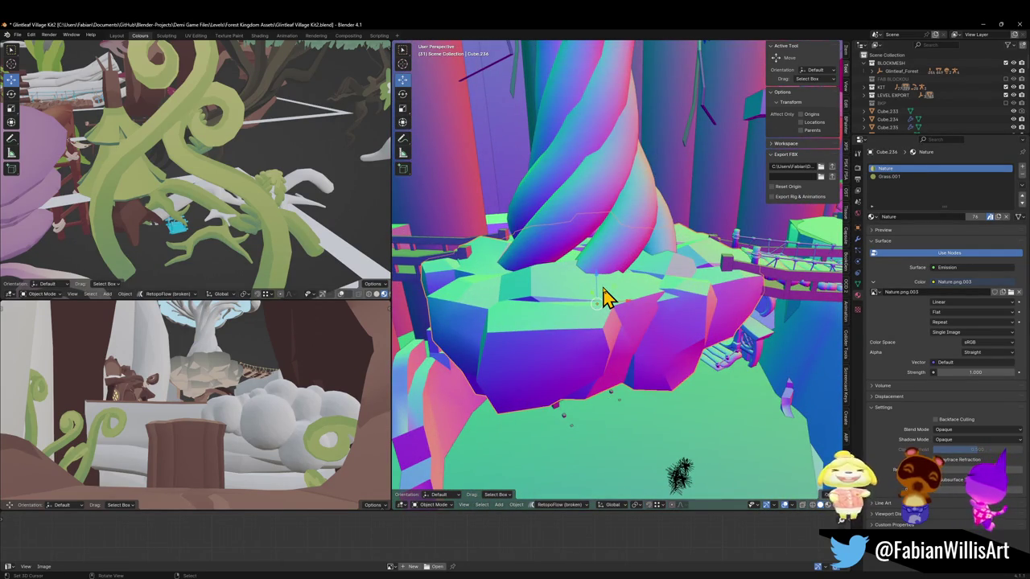
pyautogui.click(632, 314)
pyautogui.hotkey('ctrl', 's')
pyautogui.click(631, 313)
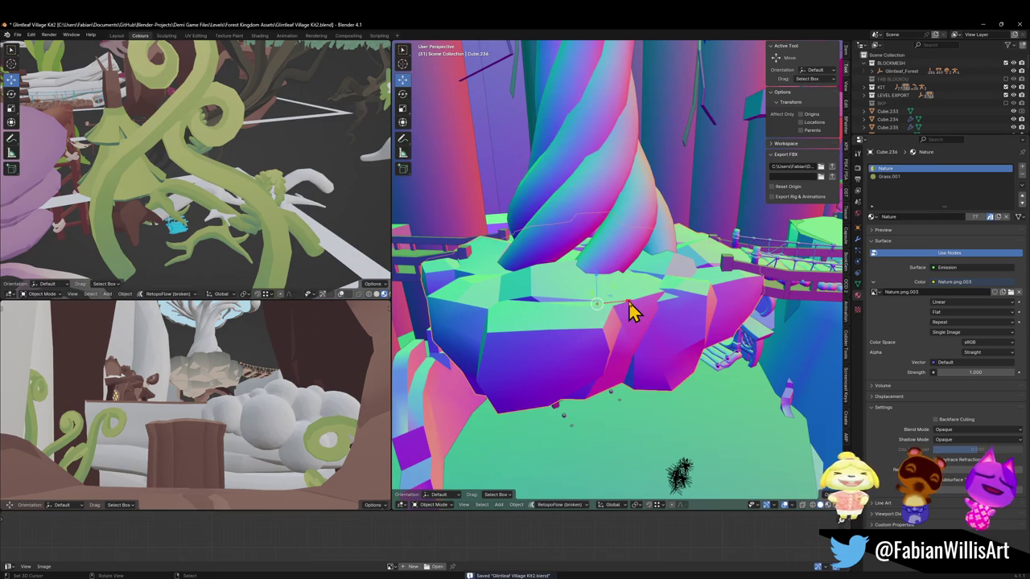
pyautogui.press('KP_Divide')
pyautogui.press('KP_1')
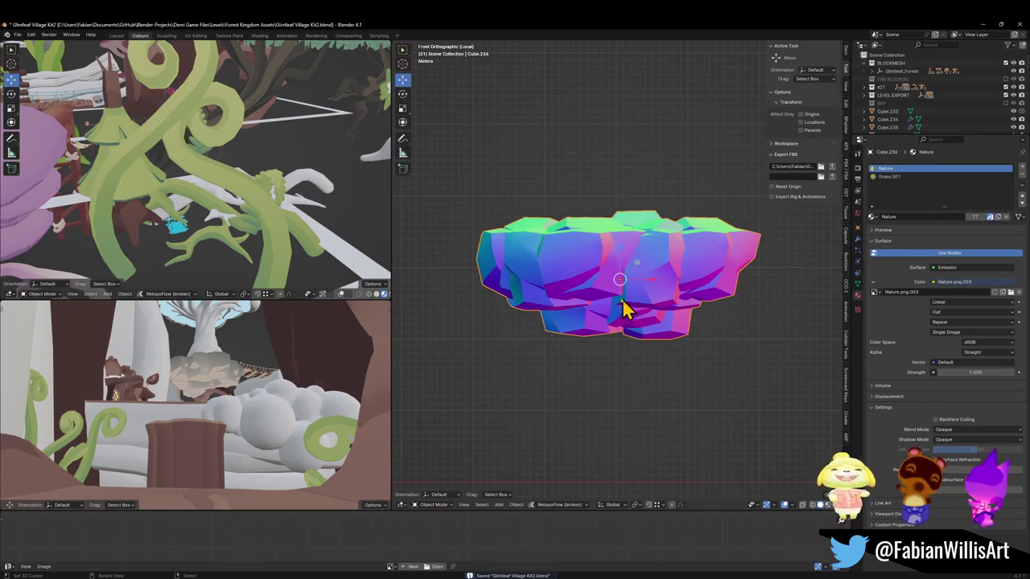
# Step: Select a rock chunk in Edit Mode and apply Intersect (Boolean) as Union with the Fast solver
pyautogui.press('Tab')
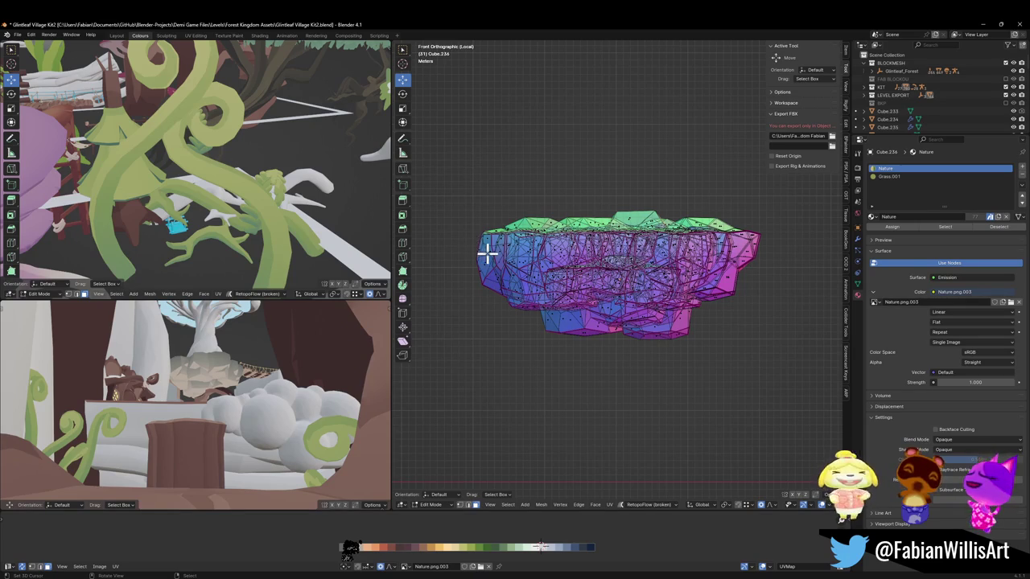
pyautogui.press('l')
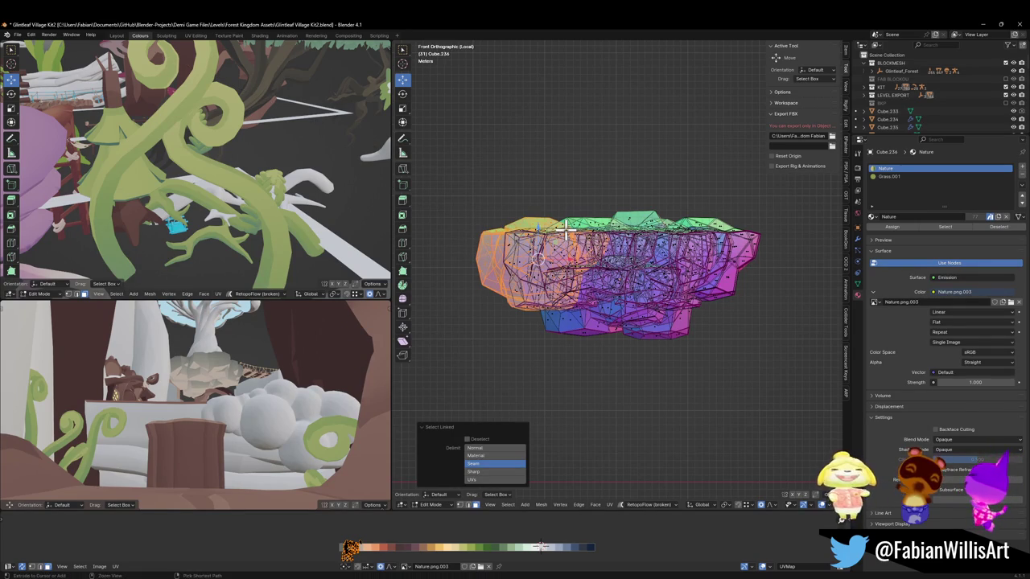
pyautogui.hotkey('ctrl', 'f')
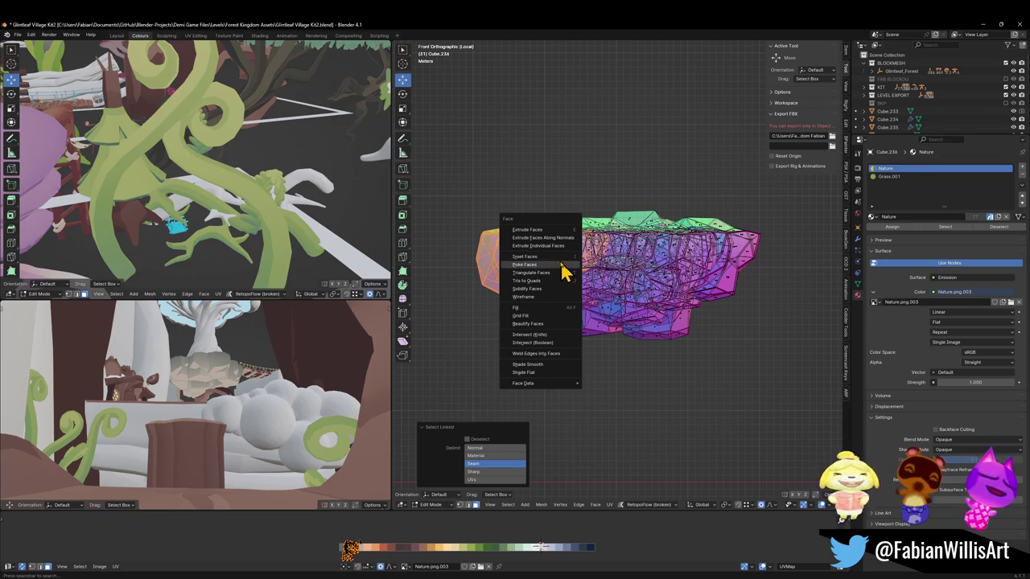
pyautogui.click(557, 343)
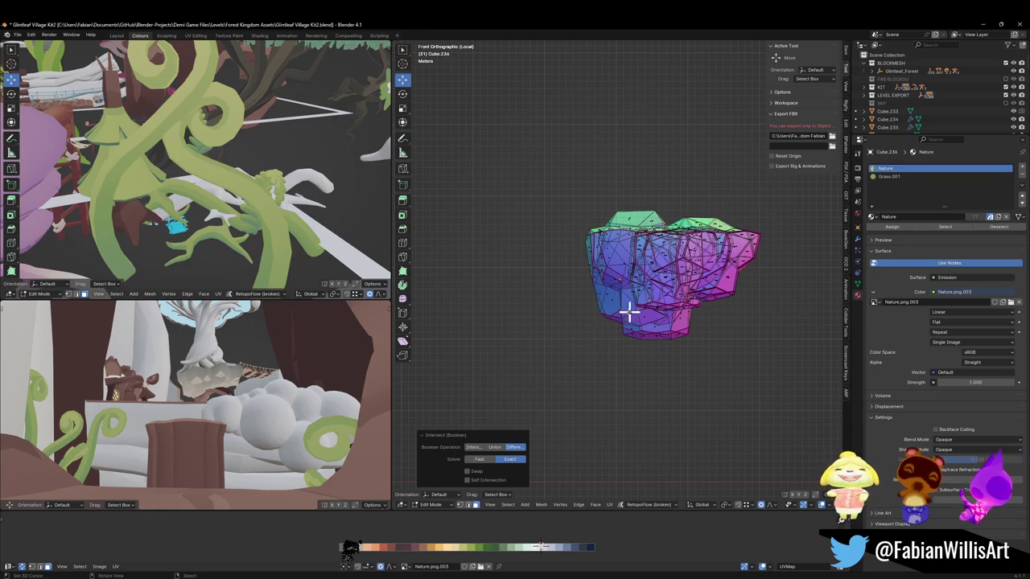
pyautogui.click(496, 446)
pyautogui.click(480, 458)
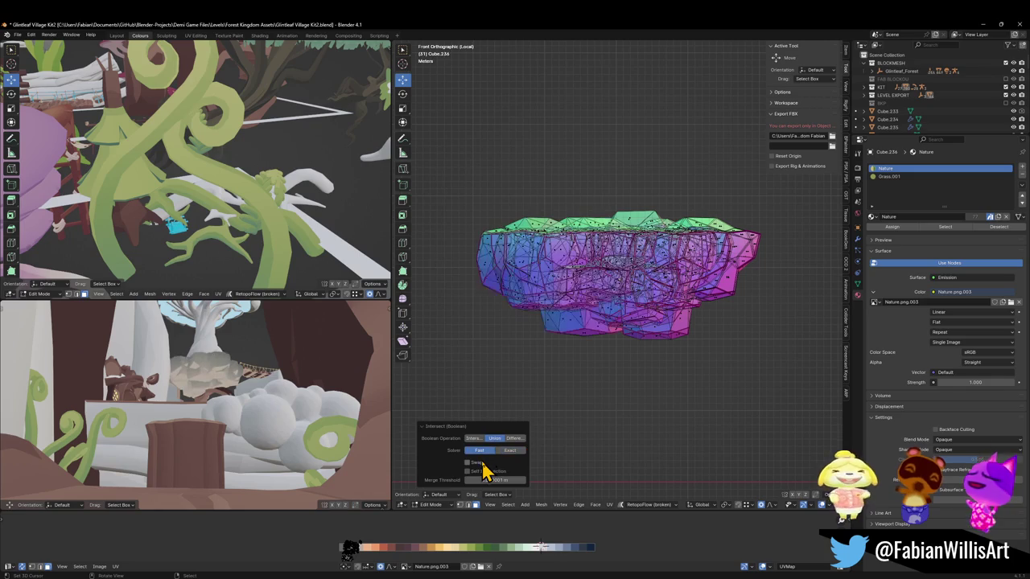
# Step: Inspect the merged cliff, reselecting a connected chunk and then the whole mesh
pyautogui.moveTo(650, 233)
pyautogui.mouseDown(button='middle')
pyautogui.moveTo(633, 259)
pyautogui.moveTo(673, 316)
pyautogui.mouseUp(button='middle')
pyautogui.scroll(4, 673, 316)
pyautogui.press('a')
pyautogui.hotkey('alt', 'a')
pyautogui.press('l')
pyautogui.moveTo(629, 351)
pyautogui.mouseDown(button='middle')
pyautogui.moveTo(648, 287)
pyautogui.moveTo(680, 298)
pyautogui.mouseUp(button='middle')
pyautogui.press('a')
pyautogui.scroll(-4, 647, 273)
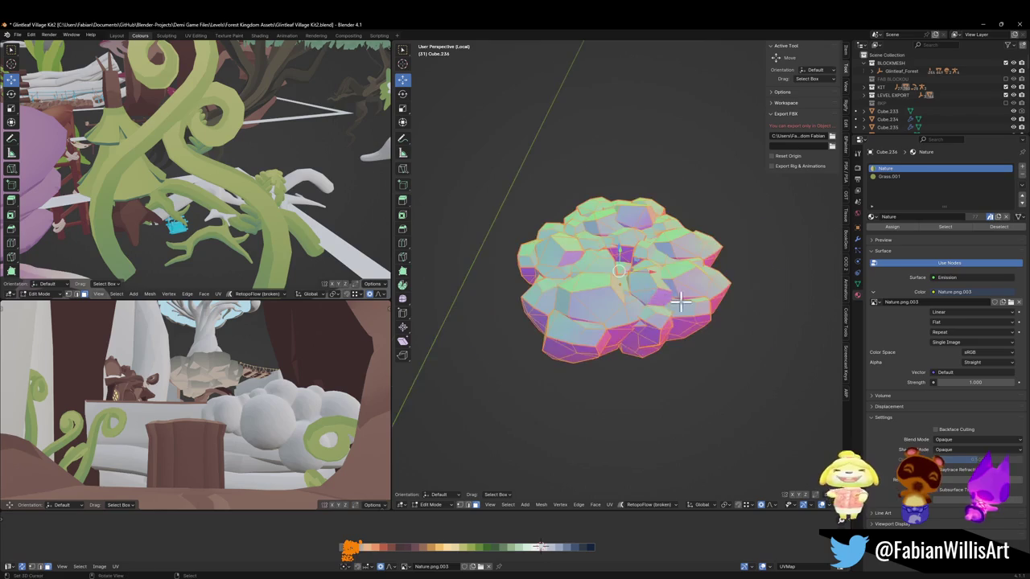
# Step: Select the front-left rock chunk and boolean-intersect it with the rest of the mesh
pyautogui.scroll(2, 597, 324)
pyautogui.hotkey('alt', 'a')
pyautogui.press('l')
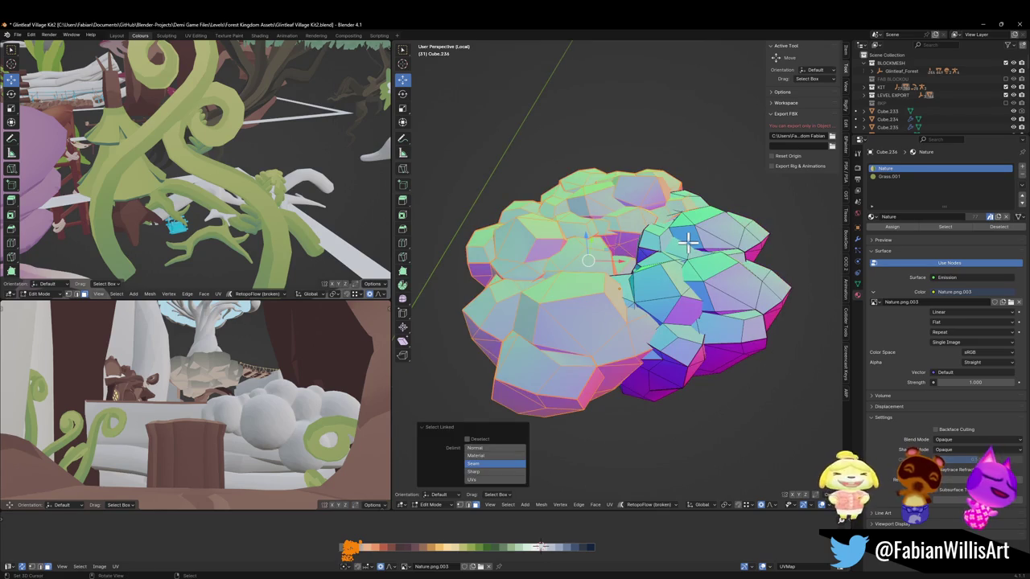
pyautogui.rightClick(699, 287)
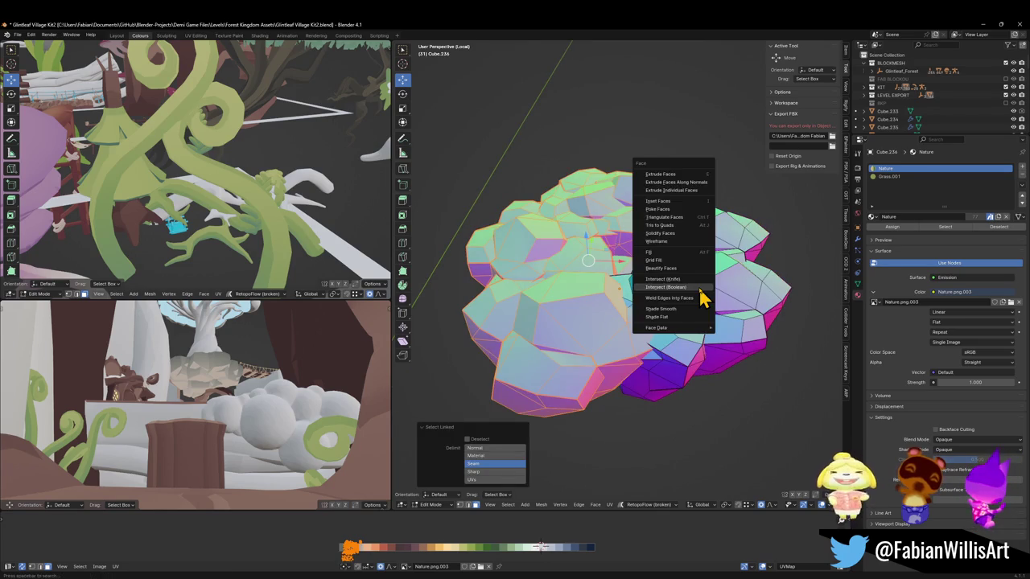
pyautogui.click(698, 288)
pyautogui.moveTo(663, 287); pyautogui.dragTo(609, 287, button='middle')
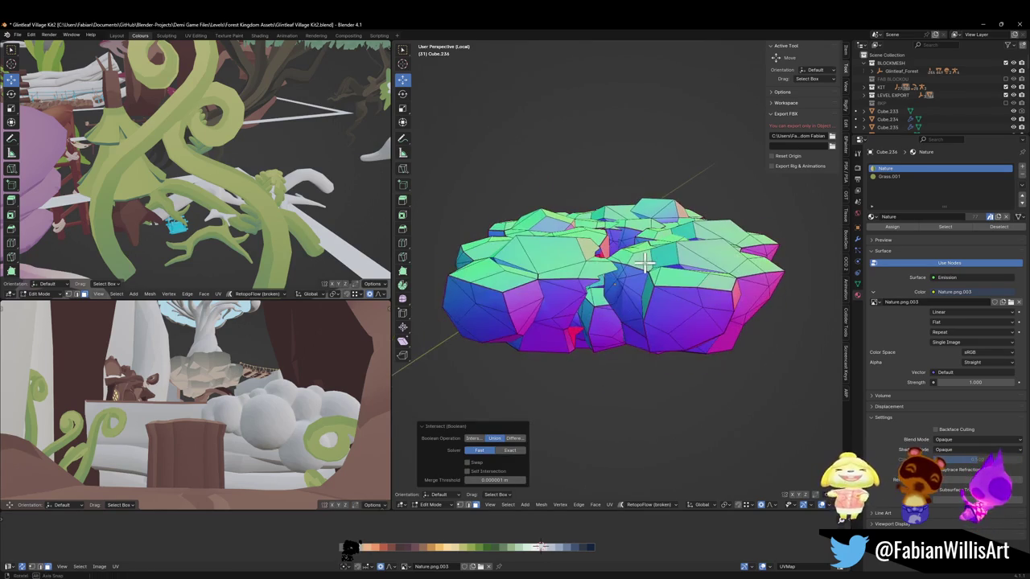
# Step: Try the Exact and Fast solvers and adjust the merge threshold between 0 and 0.01 m
pyautogui.click(507, 450)
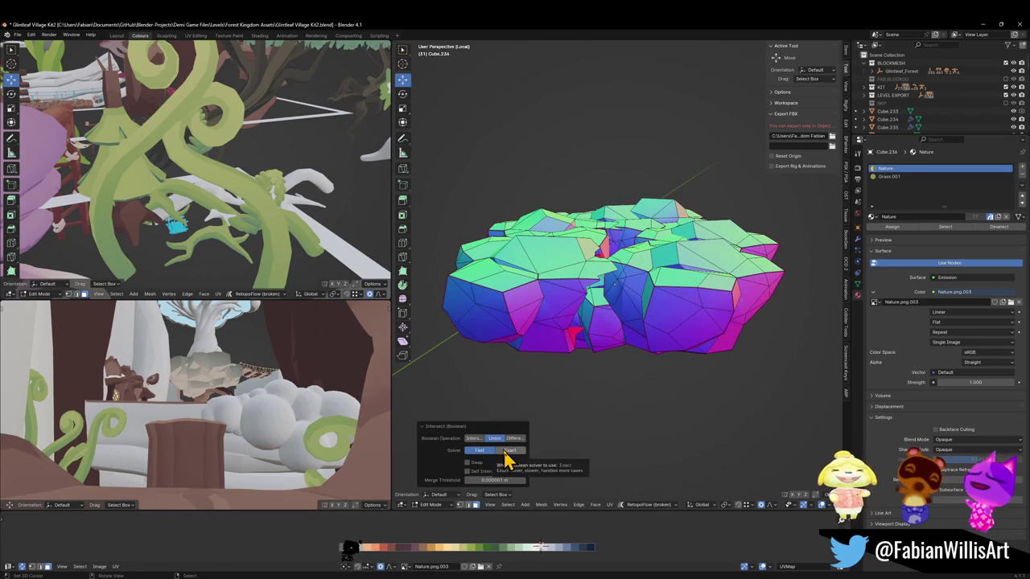
pyautogui.moveTo(575, 361); pyautogui.dragTo(595, 348, button='middle')
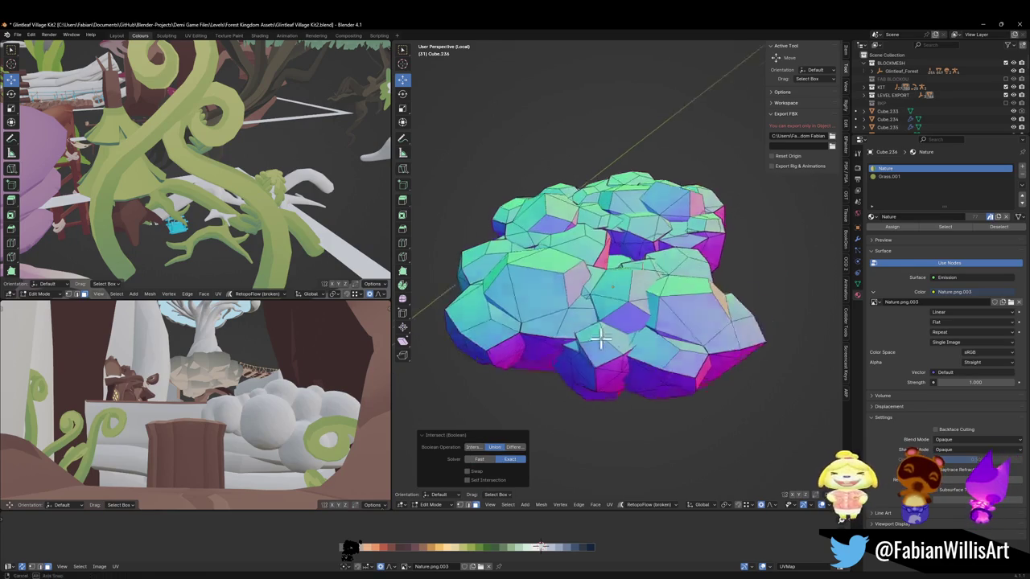
pyautogui.click(485, 461)
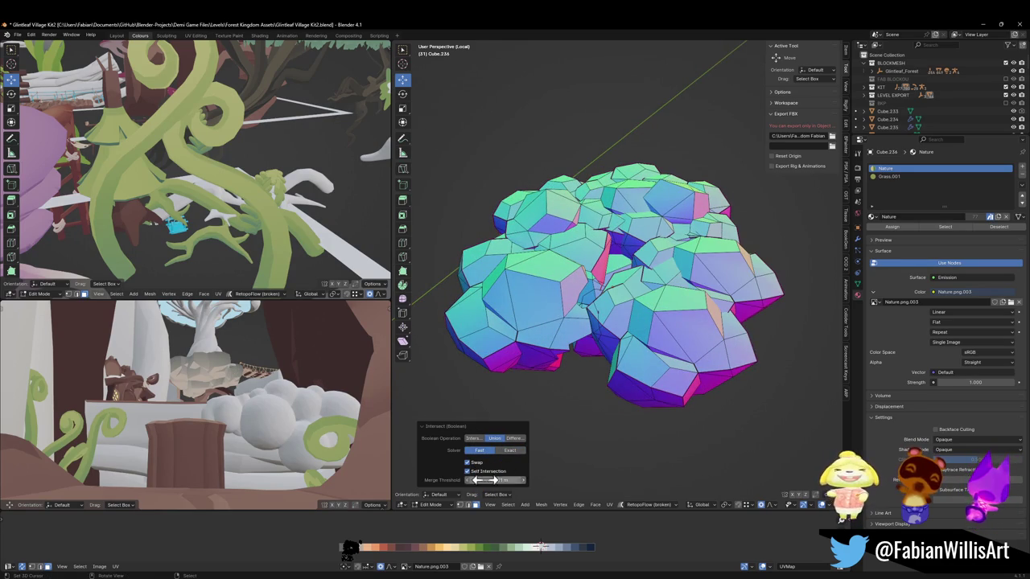
pyautogui.press('Return')
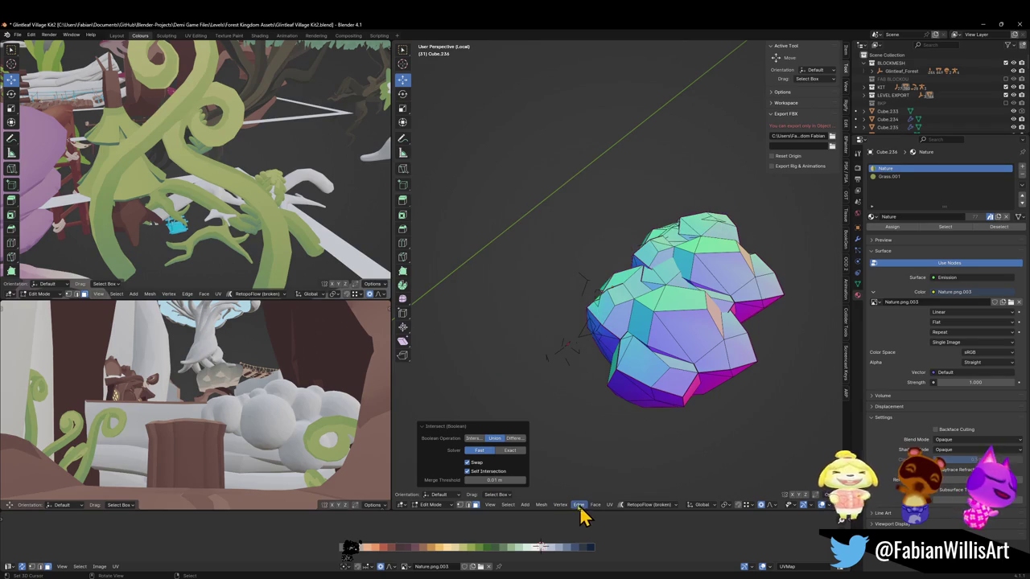
pyautogui.click(467, 479)
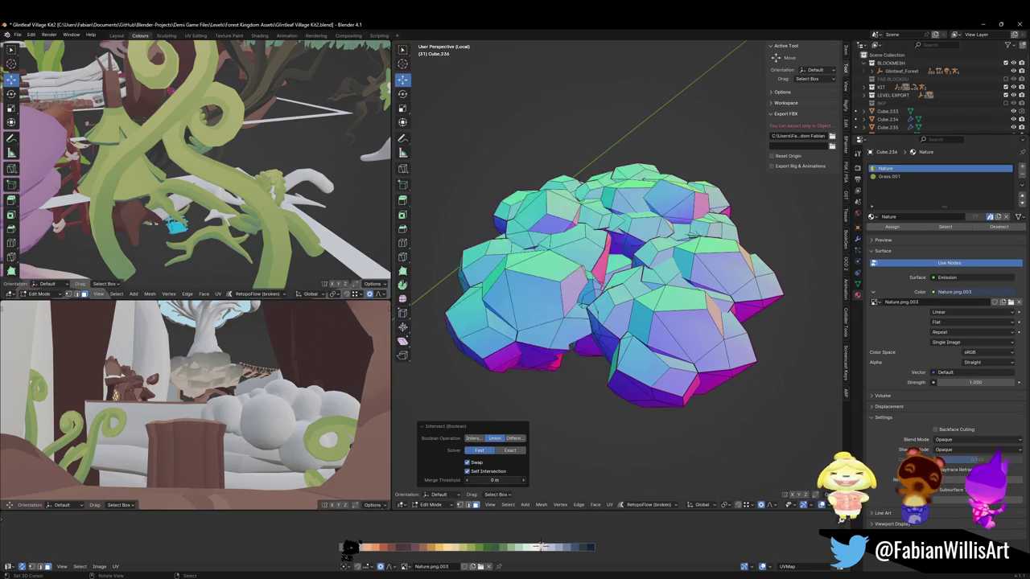
pyautogui.moveTo(495, 480); pyautogui.dragTo(505, 481)
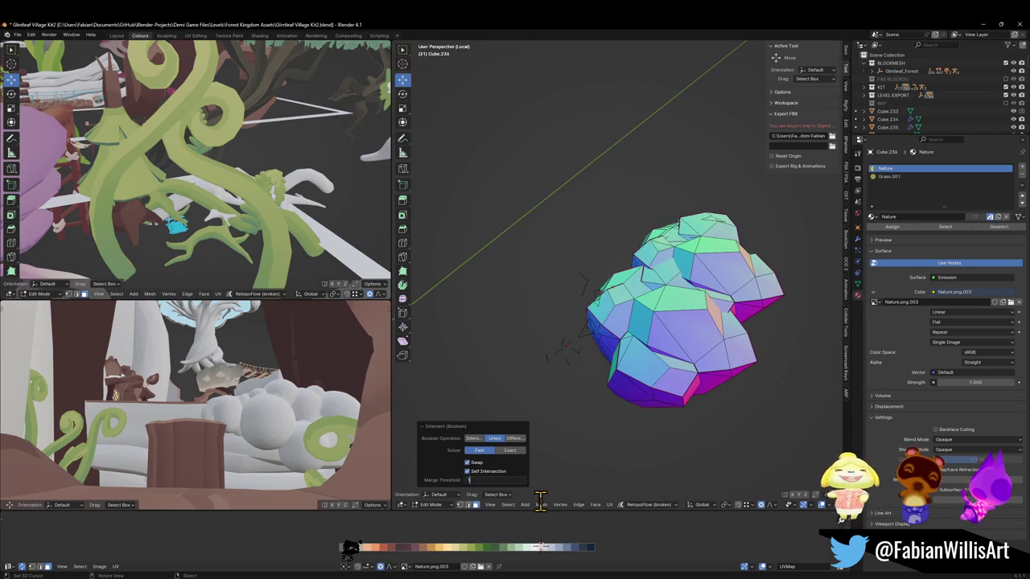
pyautogui.press('Escape')
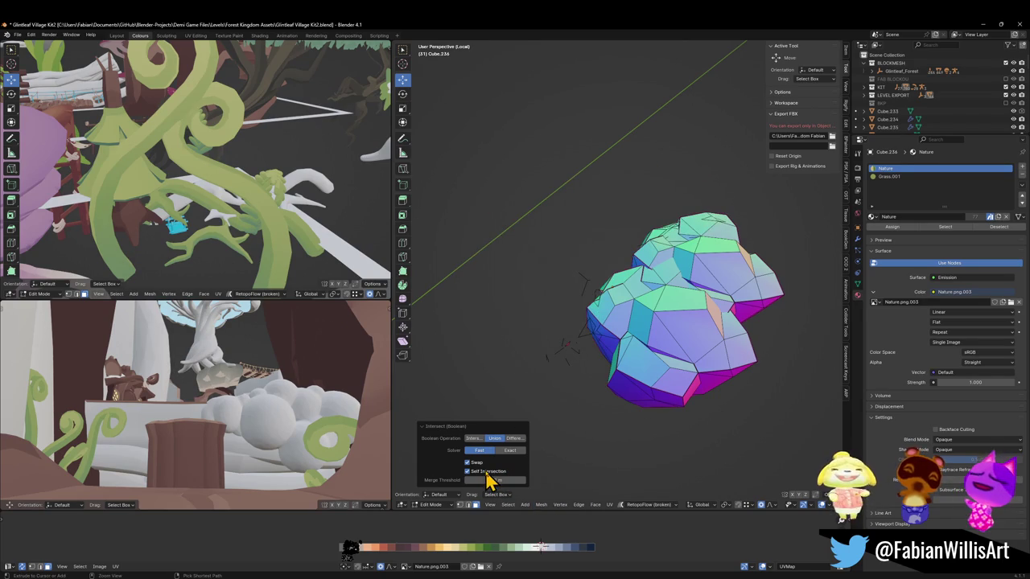
# Step: Set the boolean to the Exact solver with Swap and Self Intersection enabled
pyautogui.click(477, 467)
pyautogui.click(508, 452)
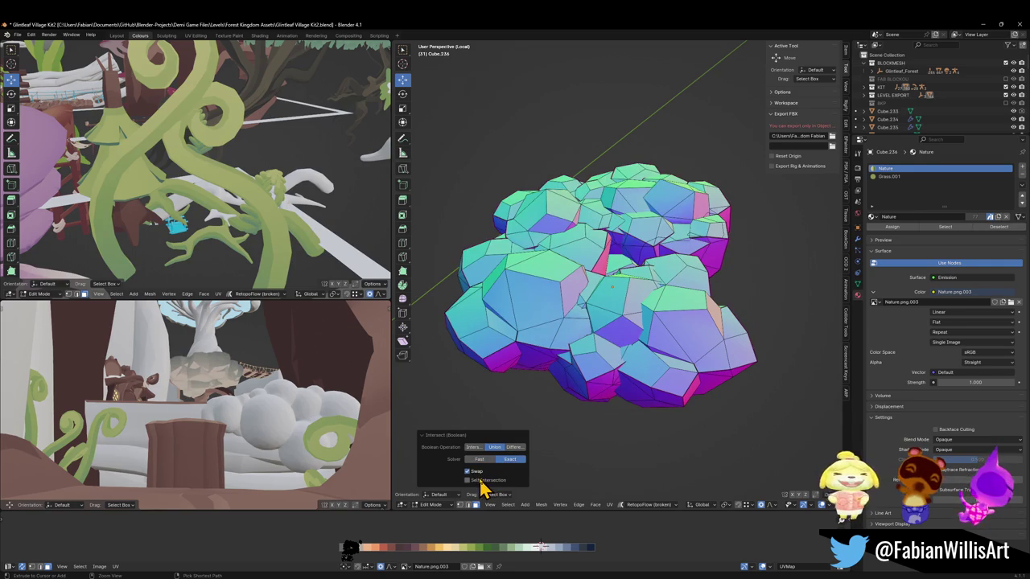
pyautogui.click(468, 480)
pyautogui.click(479, 481)
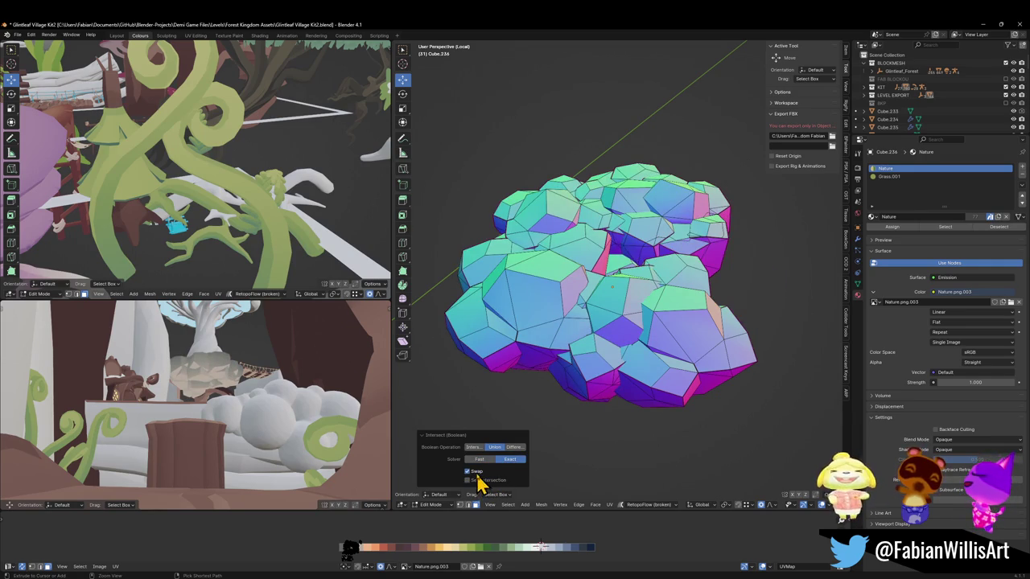
pyautogui.click(481, 483)
# Step: Select the whole unioned mesh, check it from the front view, then deselect everything
pyautogui.moveTo(659, 293)
pyautogui.mouseDown(button='middle')
pyautogui.moveTo(673, 236)
pyautogui.moveTo(669, 189)
pyautogui.moveTo(681, 259)
pyautogui.moveTo(665, 291)
pyautogui.mouseUp(button='middle')
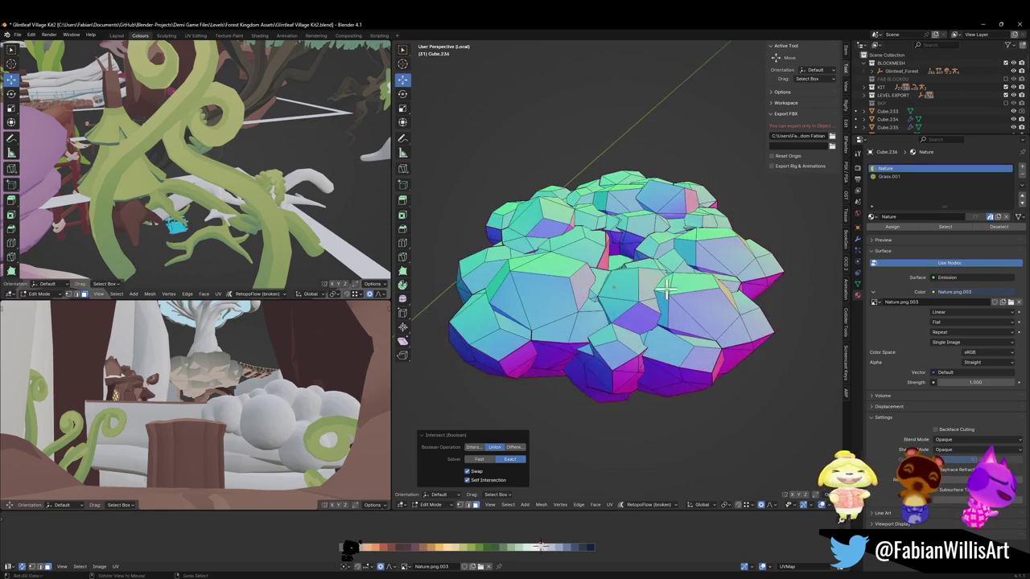
pyautogui.press('l')
pyautogui.moveTo(593, 291)
pyautogui.mouseDown(button='middle')
pyautogui.moveTo(593, 329)
pyautogui.moveTo(597, 229)
pyautogui.mouseUp(button='middle')
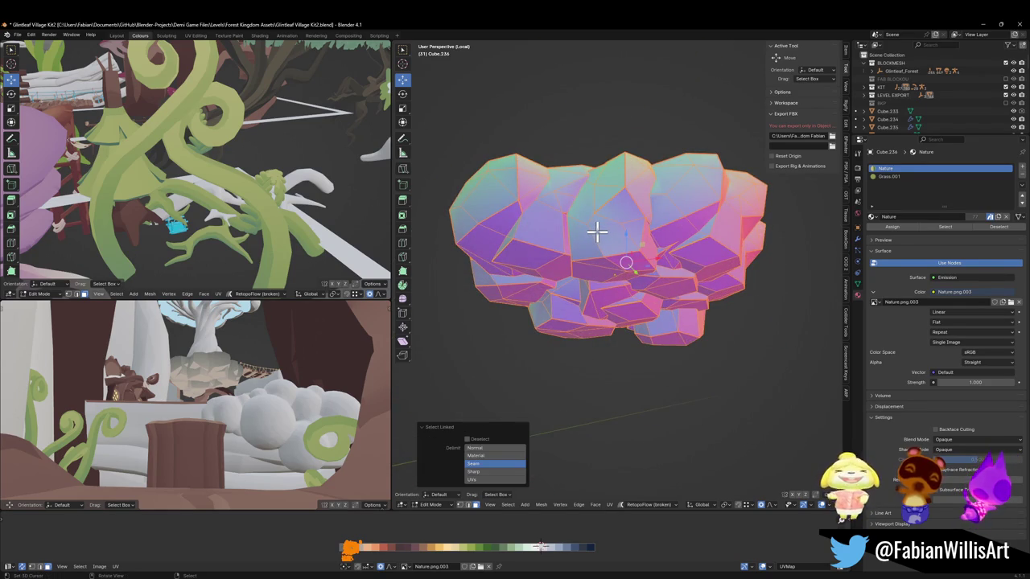
pyautogui.press('KP_1')
pyautogui.hotkey('alt', 'a')
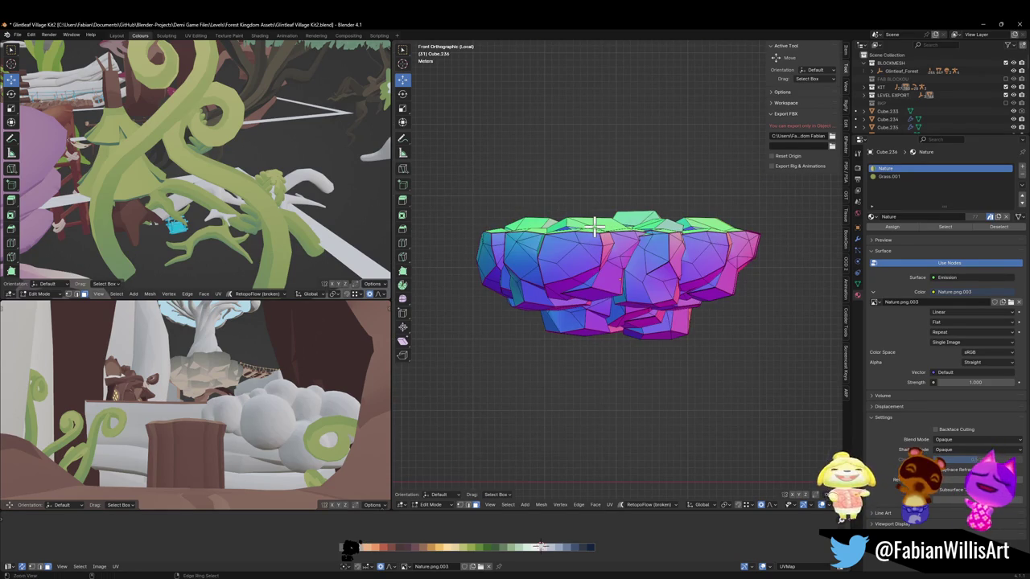
# Step: Bisect the whole mesh horizontally near its top, toggling Clear Outer and Fill
pyautogui.hotkey('shift', 'space')
pyautogui.press('a')
pyautogui.moveTo(457, 236); pyautogui.dragTo(816, 246)
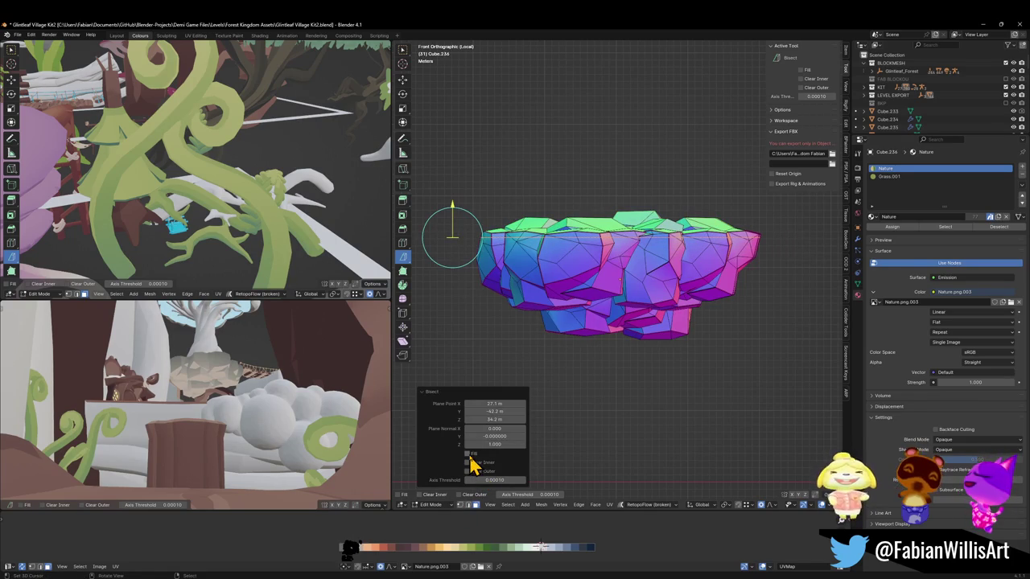
pyautogui.click(467, 463)
pyautogui.click(467, 463)
pyautogui.click(467, 470)
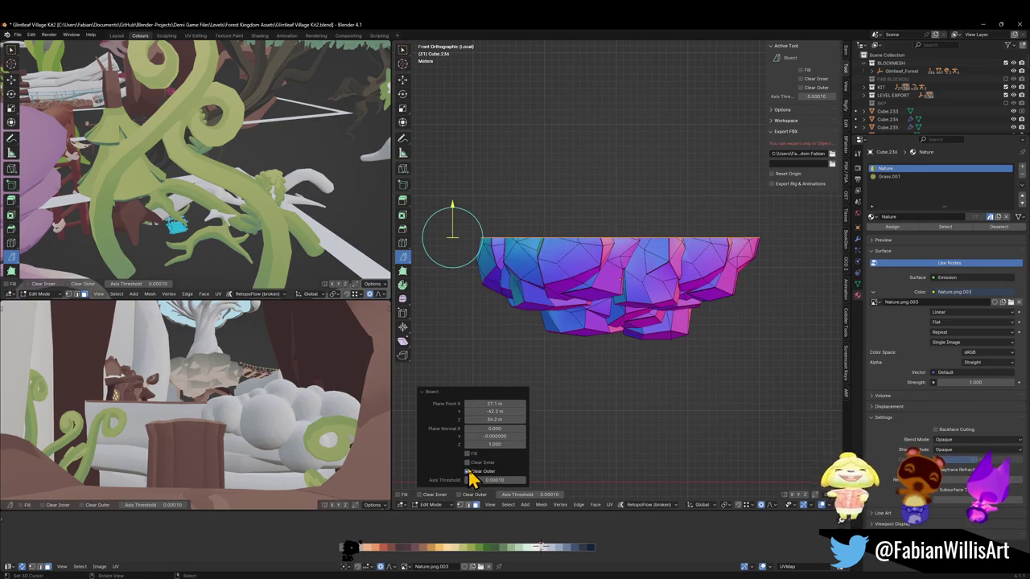
pyautogui.moveTo(596, 270)
pyautogui.mouseDown(button='middle')
pyautogui.moveTo(588, 277)
pyautogui.moveTo(588, 249)
pyautogui.mouseUp(button='middle')
pyautogui.scroll(-3, 588, 249)
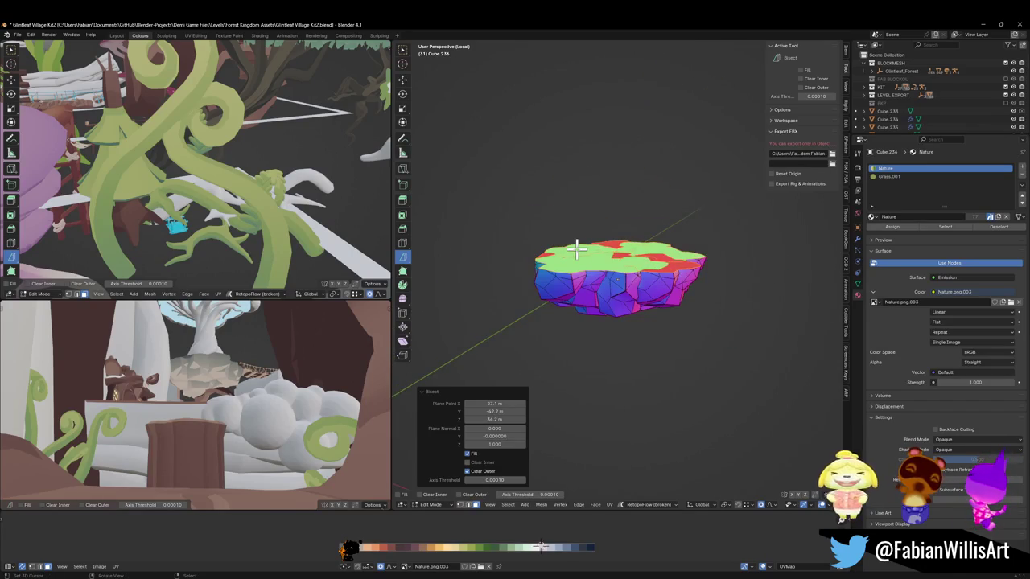
pyautogui.press('KP_1')
# Step: Undo the slice to restore the top, then box-select the slab's top vertices
pyautogui.moveTo(523, 221); pyautogui.dragTo(523, 219)
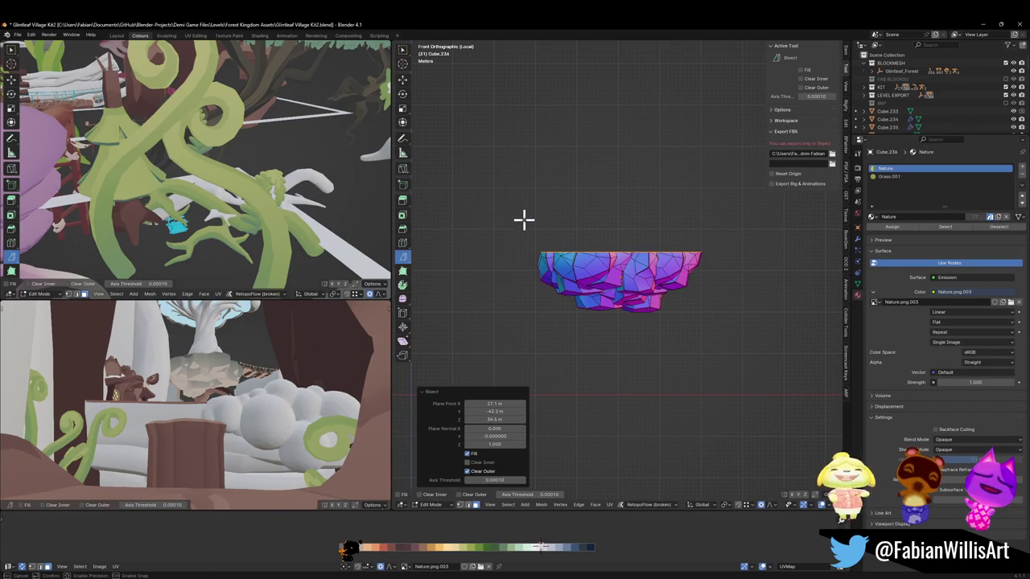
pyautogui.hotkey('ctrl', 'z')
pyautogui.hotkey('alt', 'a')
pyautogui.press('a')
pyautogui.scroll(3, 649, 210)
pyautogui.hotkey('alt', 'a')
pyautogui.press('b')
pyautogui.moveTo(433, 161); pyautogui.dragTo(788, 245)
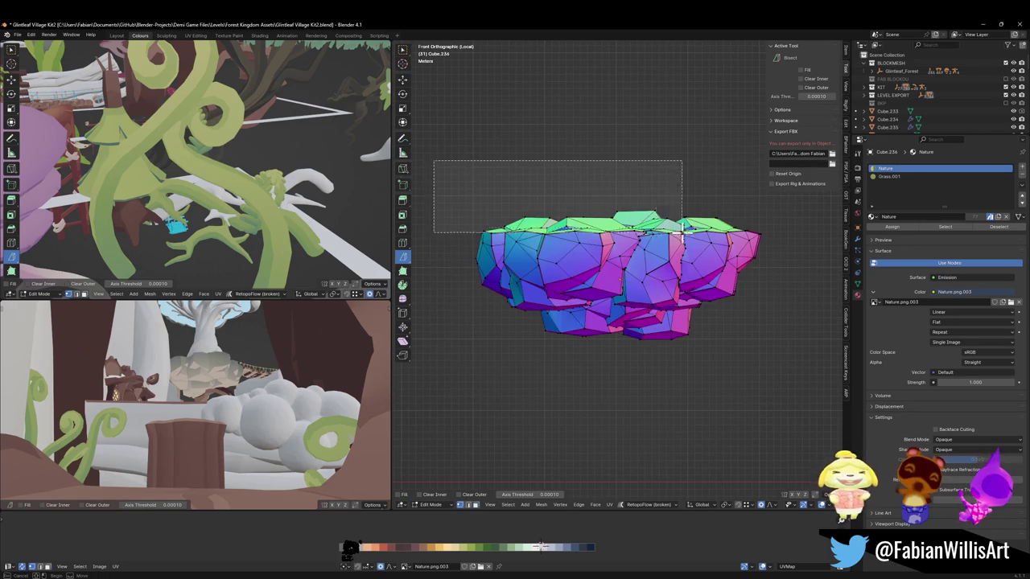
# Step: Discard two trial bisect cuts, enable X-ray, and box-select all top vertices
pyautogui.moveTo(563, 298); pyautogui.dragTo(702, 298)
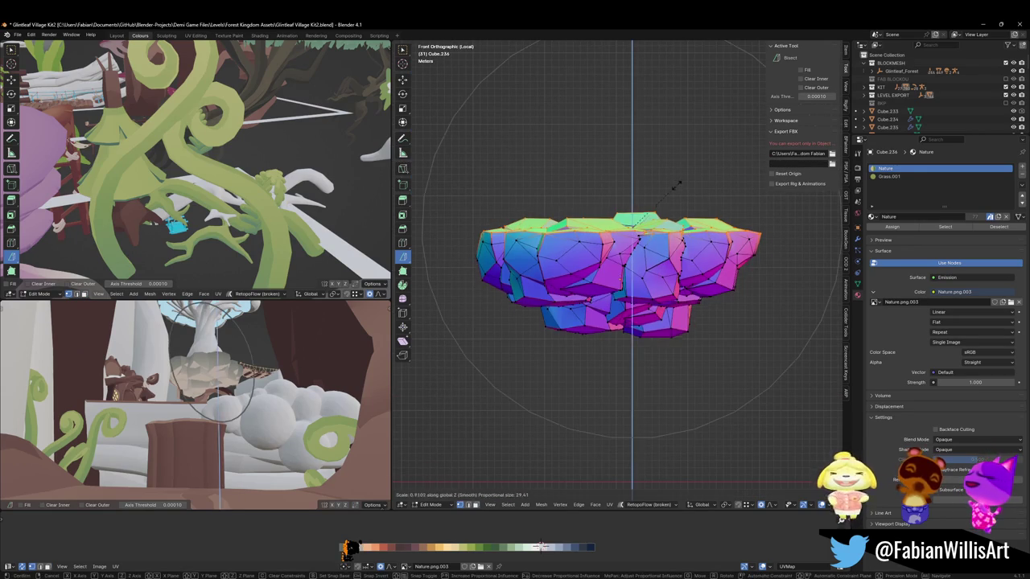
pyautogui.hotkey('ctrl', 'z')
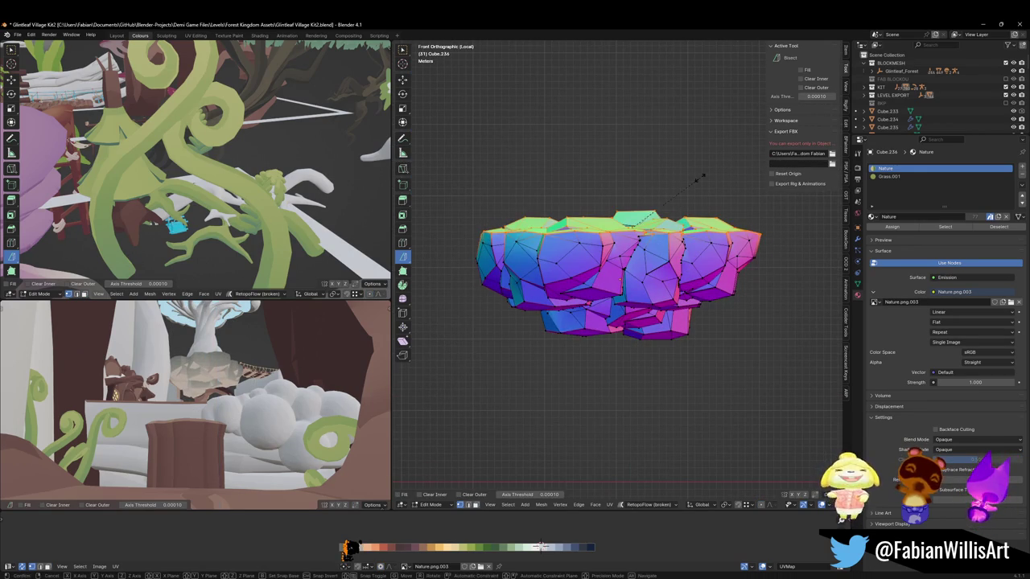
pyautogui.moveTo(632, 184); pyautogui.dragTo(632, 467)
pyautogui.hotkey('ctrl', 'z')
pyautogui.hotkey('alt', 'z')
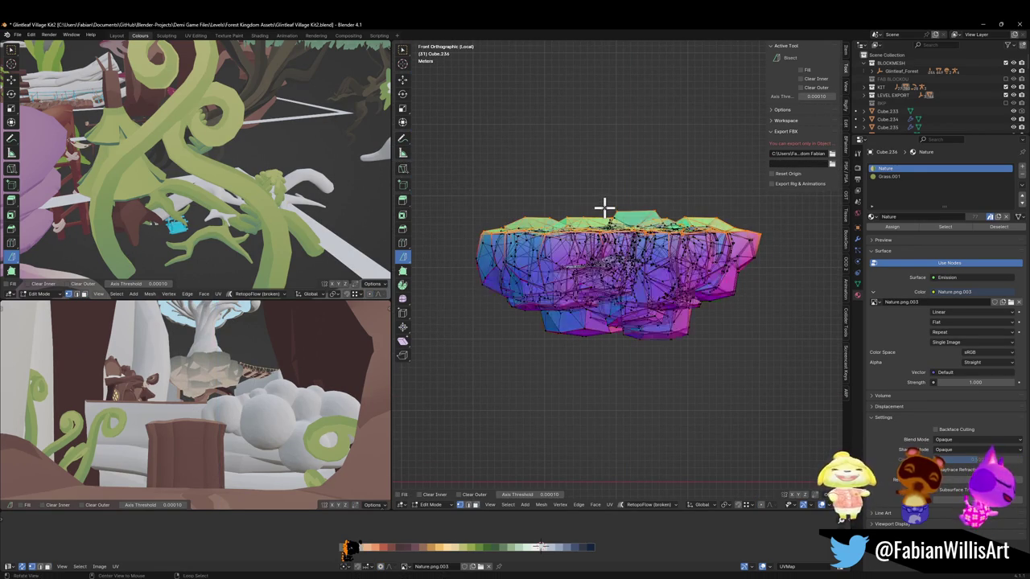
pyautogui.hotkey('alt', 'a')
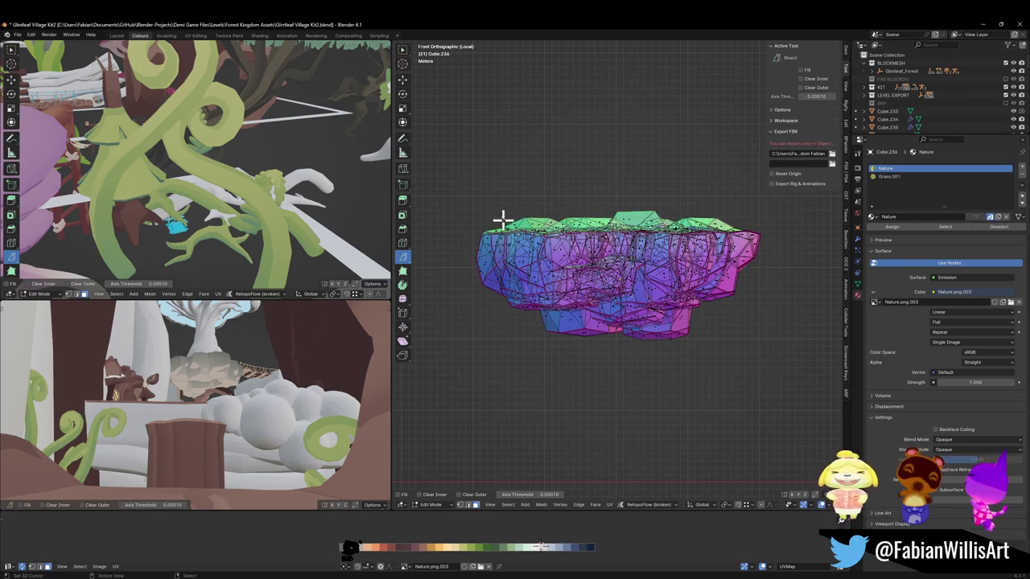
pyautogui.moveTo(454, 173); pyautogui.dragTo(772, 239)
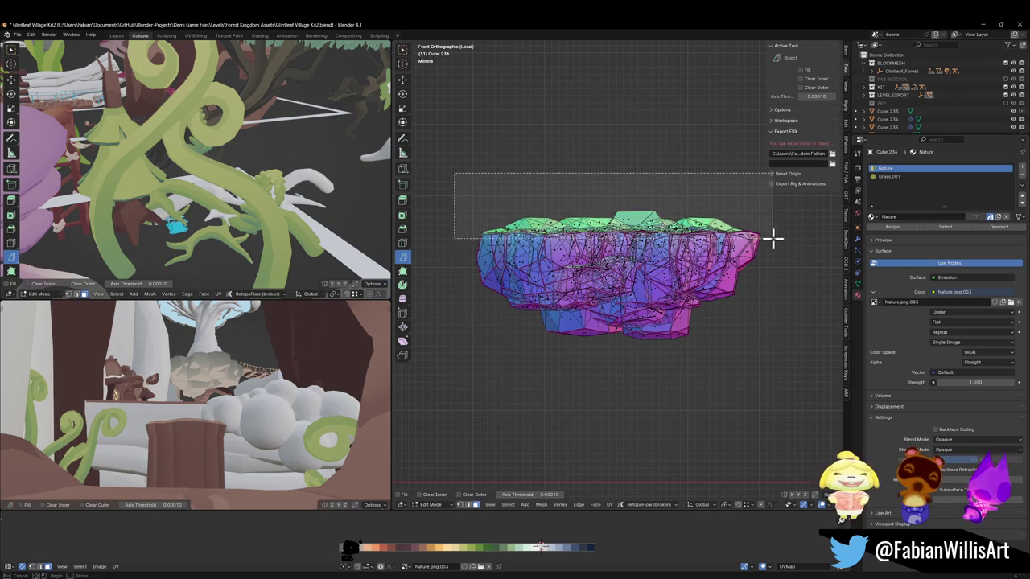
# Step: Flatten the top vertices by scaling them to 0 along Z
pyautogui.press('s')
pyautogui.press('z')
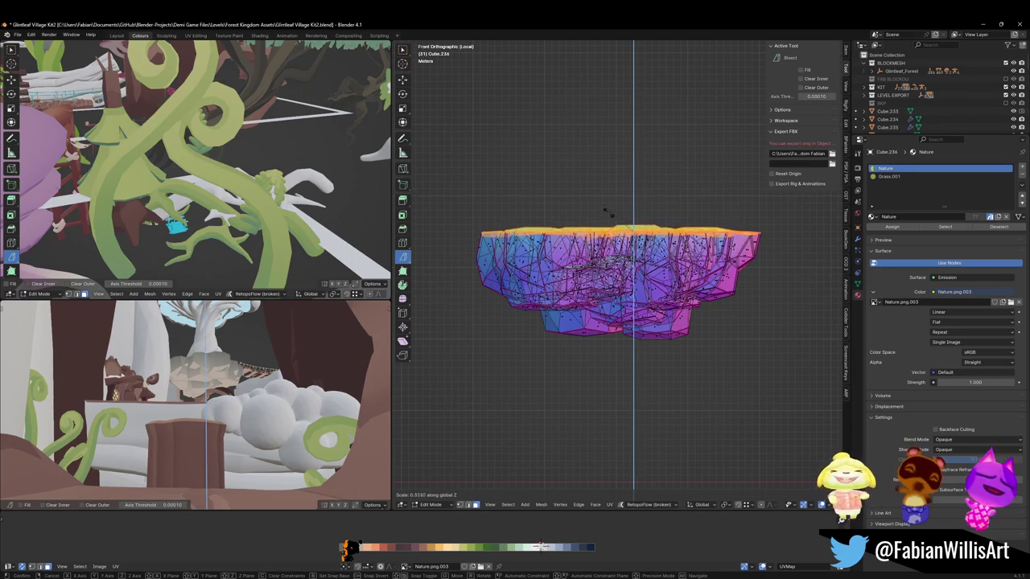
pyautogui.press('Escape')
pyautogui.press('s')
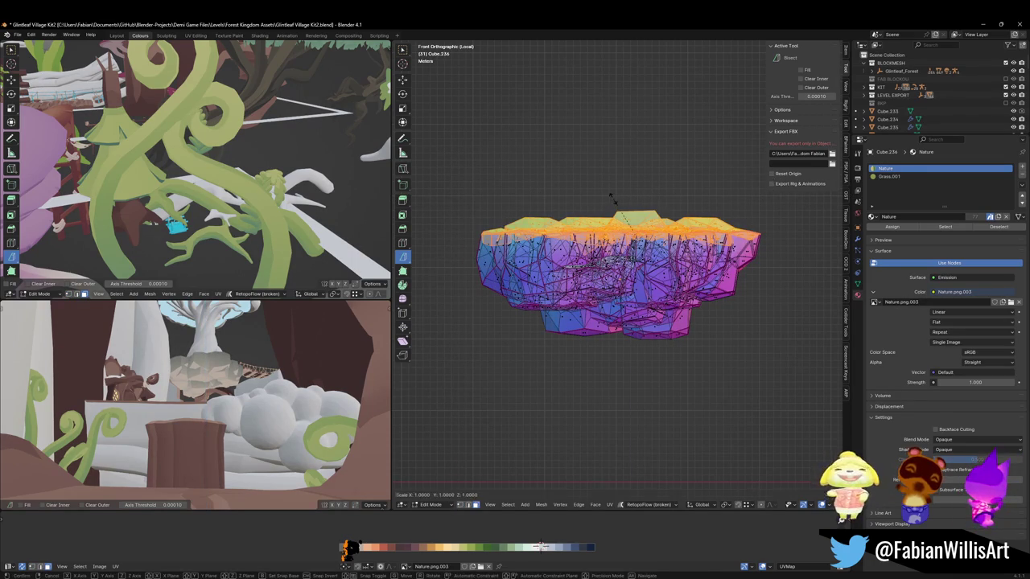
pyautogui.press('z')
pyautogui.press('0')
pyautogui.press('Return')
pyautogui.moveTo(644, 207); pyautogui.dragTo(668, 255, button='middle')
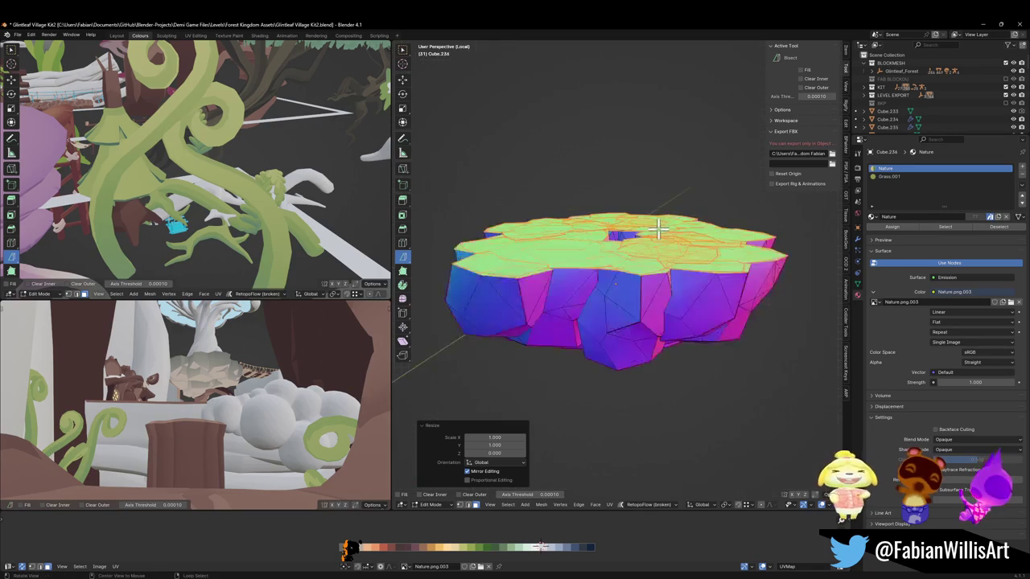
# Step: Inspect the flattened slab top in Object Mode, then return to Edit Mode
pyautogui.press('Tab')
pyautogui.scroll(3, 690, 265)
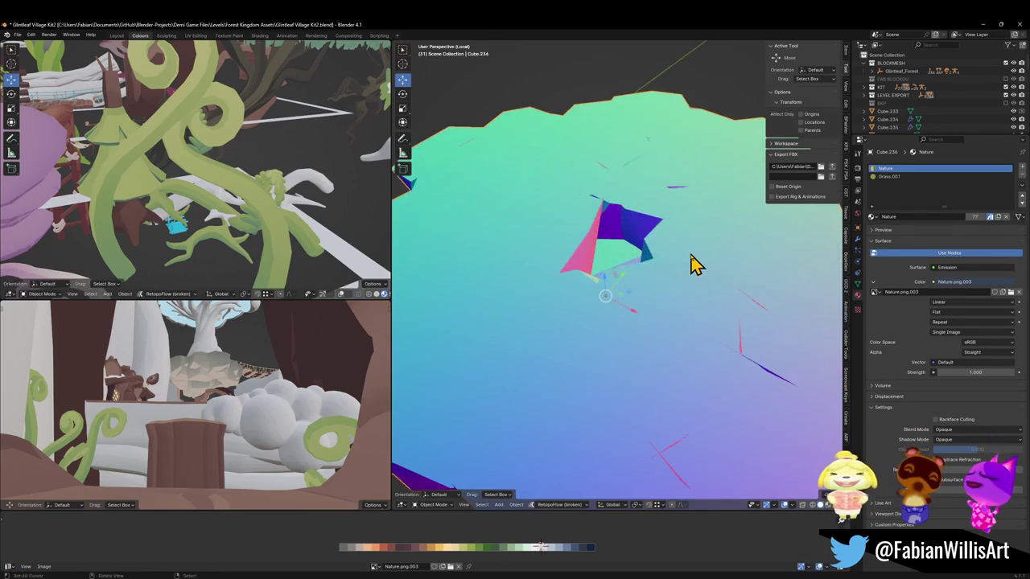
pyautogui.scroll(2, 699, 261)
pyautogui.moveTo(708, 260)
pyautogui.mouseDown(button='middle')
pyautogui.moveTo(742, 273)
pyautogui.moveTo(777, 259)
pyautogui.moveTo(643, 271)
pyautogui.mouseUp(button='middle')
pyautogui.scroll(-3, 643, 272)
pyautogui.moveTo(719, 276)
pyautogui.mouseDown(button='middle')
pyautogui.moveTo(684, 285)
pyautogui.moveTo(708, 274)
pyautogui.mouseUp(button='middle')
pyautogui.scroll(3, 713, 273)
pyautogui.scroll(-3, 709, 278)
pyautogui.press('Tab')
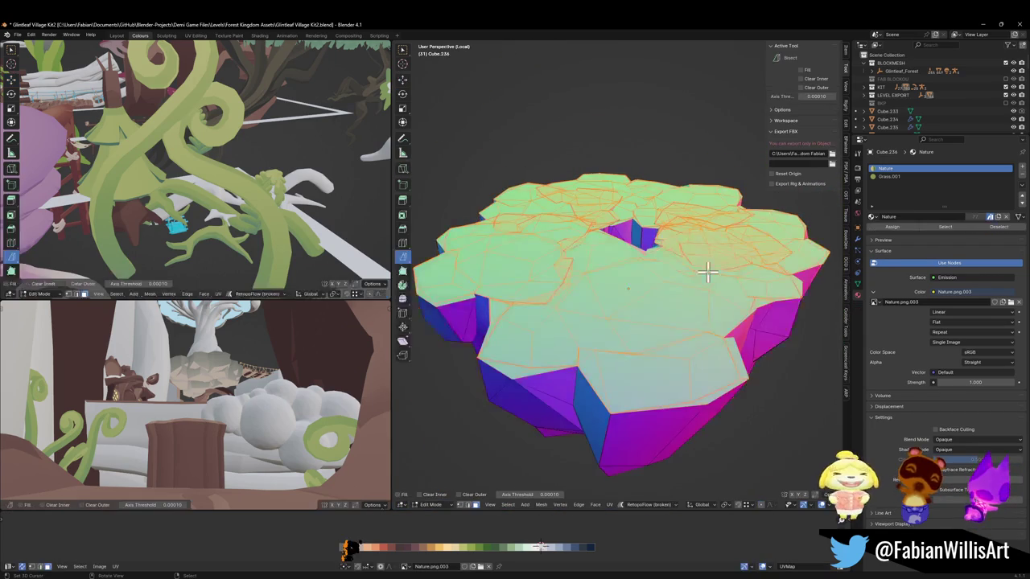
pyautogui.scroll(2, 707, 282)
pyautogui.scroll(2, 702, 279)
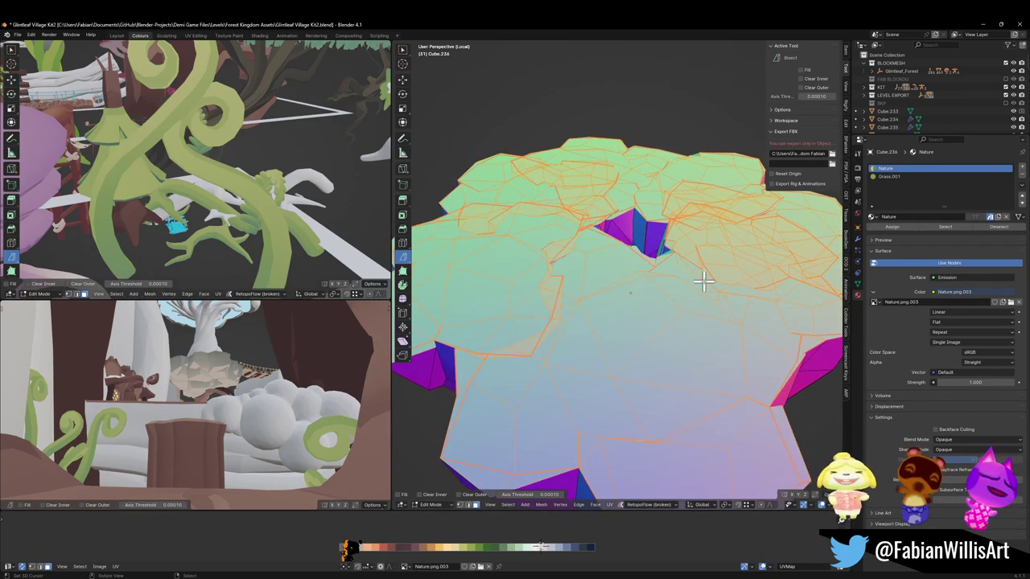
# Step: Apply Merge by Distance from Quick Favorites, trying 0.3 m before settling near 1.23 m
pyautogui.press('q')
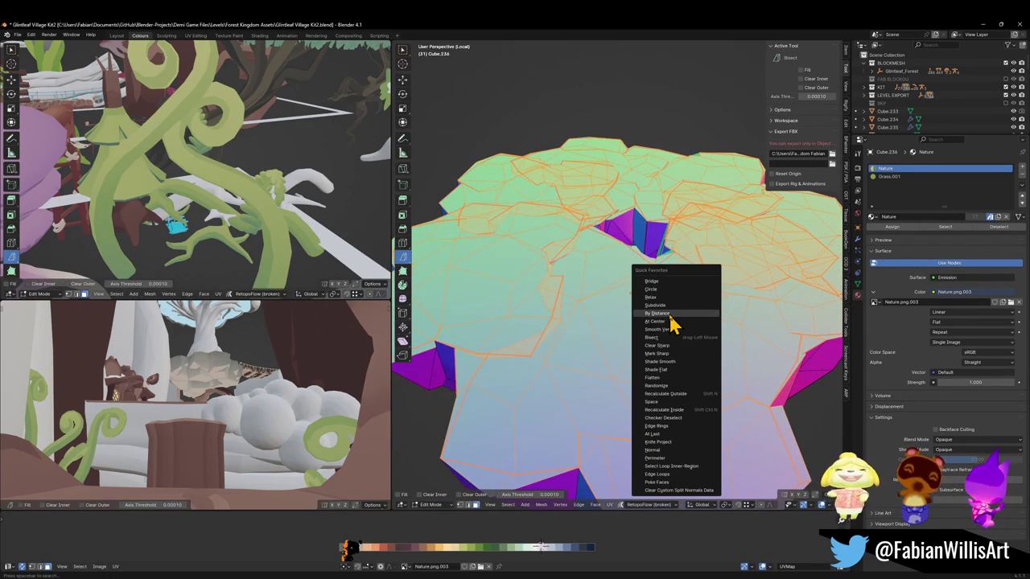
pyautogui.click(668, 315)
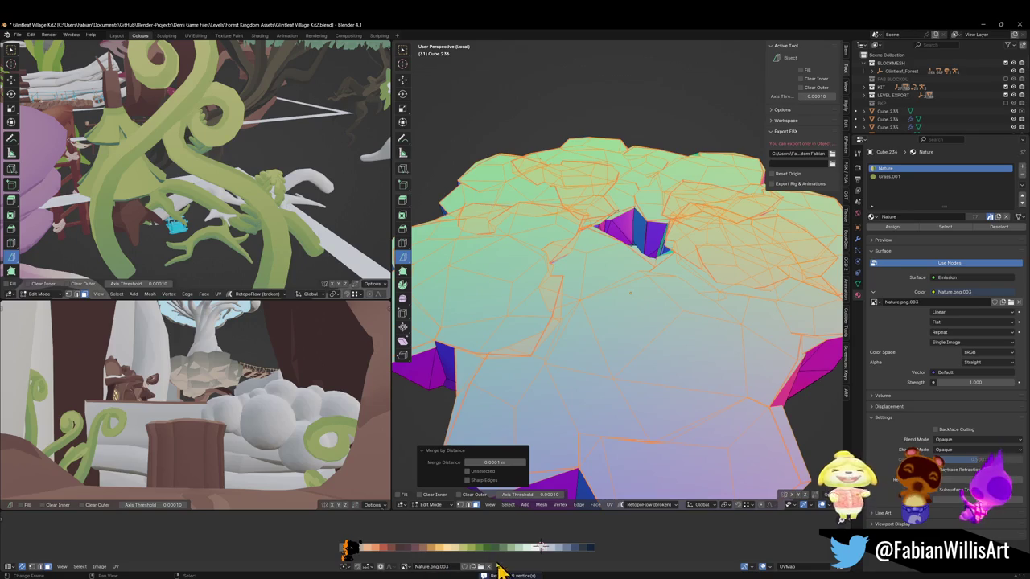
pyautogui.moveTo(495, 462)
pyautogui.mouseDown()
pyautogui.moveTo(563, 462)
pyautogui.moveTo(494, 463)
pyautogui.mouseUp()
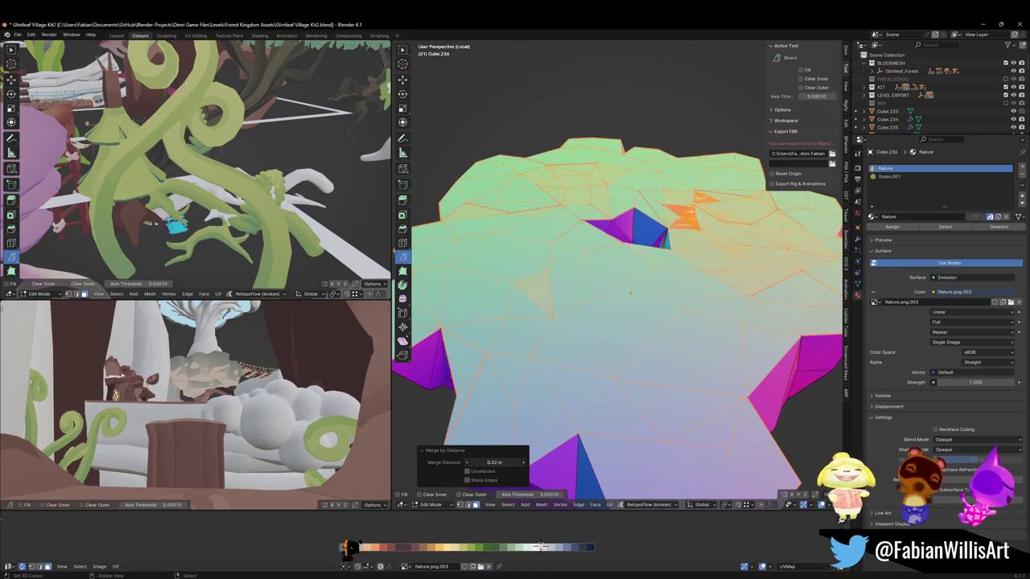
pyautogui.click(493, 463)
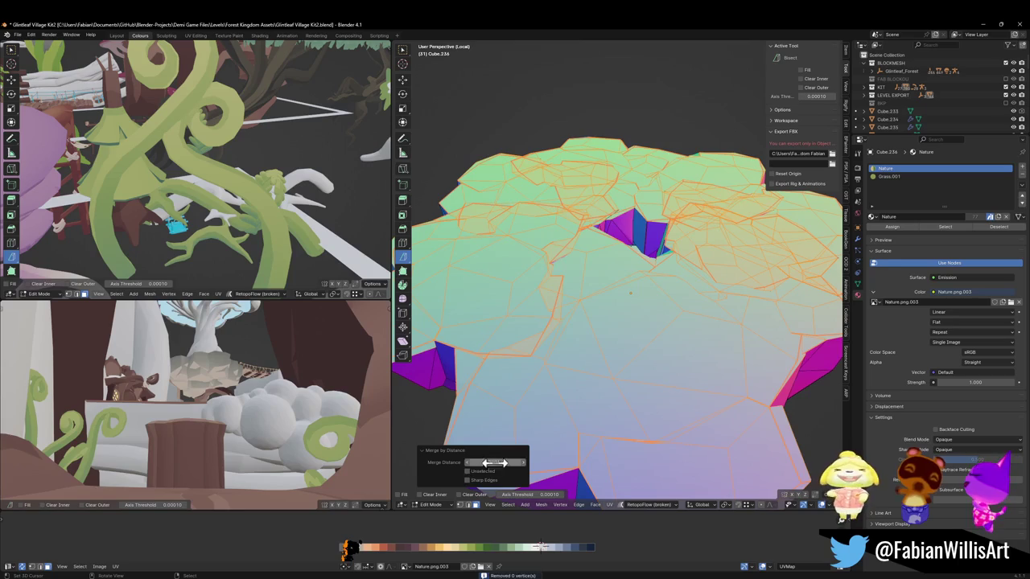
pyautogui.write('0.3')
pyautogui.press('Return')
pyautogui.moveTo(494, 461); pyautogui.dragTo(523, 462)
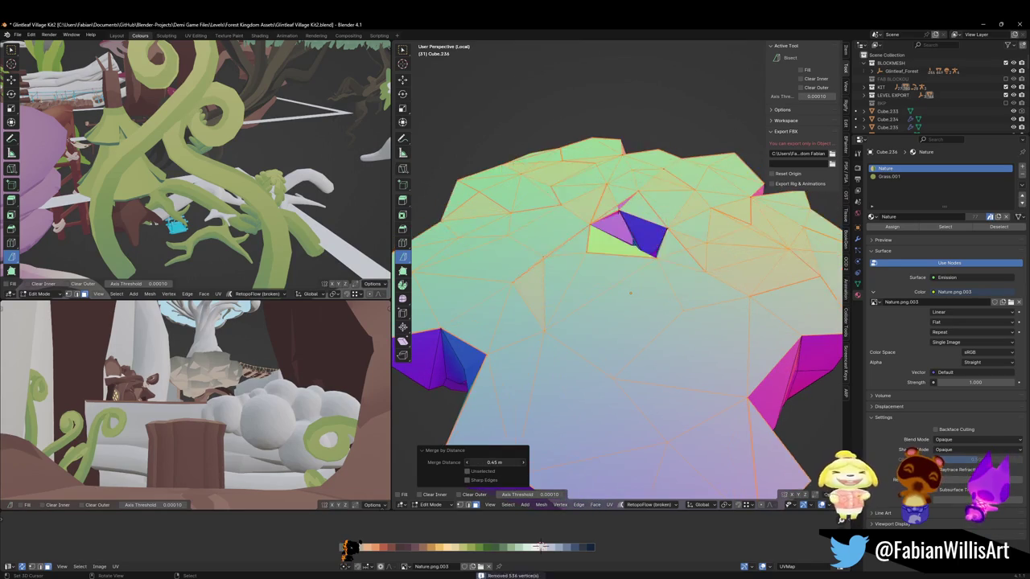
pyautogui.moveTo(494, 462)
pyautogui.mouseDown()
pyautogui.moveTo(531, 461)
pyautogui.moveTo(489, 462)
pyautogui.mouseUp()
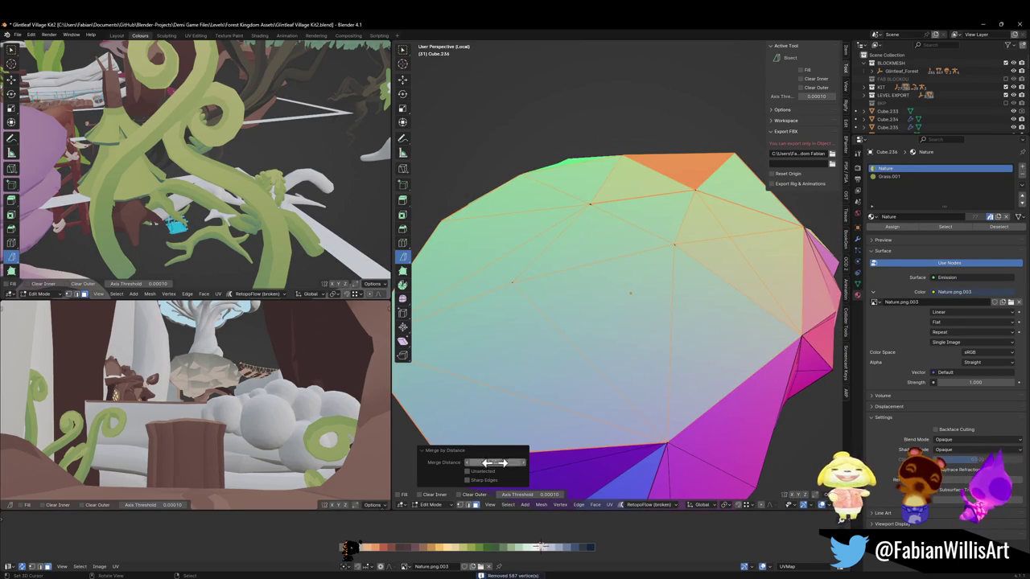
pyautogui.scroll(-5, 657, 338)
pyautogui.moveTo(657, 338); pyautogui.dragTo(653, 301, button='middle')
pyautogui.moveTo(655, 286)
pyautogui.mouseDown(button='middle')
pyautogui.moveTo(687, 295)
pyautogui.moveTo(613, 314)
pyautogui.mouseUp(button='middle')
pyautogui.moveTo(217, 376)
pyautogui.mouseDown(button='middle')
pyautogui.moveTo(232, 363)
pyautogui.moveTo(193, 419)
pyautogui.moveTo(252, 379)
pyautogui.moveTo(226, 372)
pyautogui.moveTo(236, 391)
pyautogui.moveTo(225, 404)
pyautogui.moveTo(195, 391)
pyautogui.moveTo(198, 376)
pyautogui.mouseUp(button='middle')
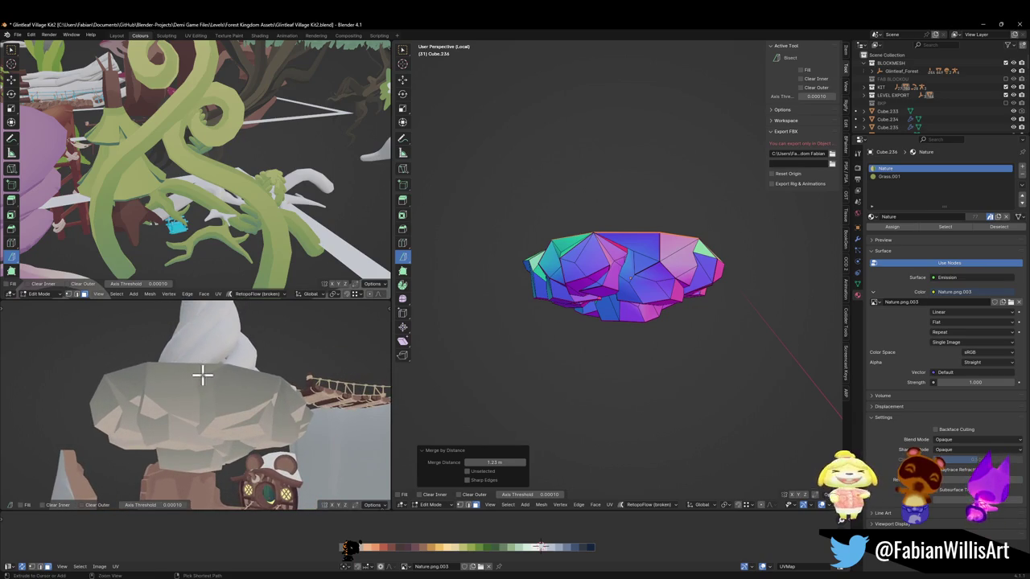
# Step: Orbit down onto the slab and zoom in to inspect its top faces
pyautogui.moveTo(275, 402)
pyautogui.mouseDown(button='middle')
pyautogui.moveTo(202, 394)
pyautogui.moveTo(245, 428)
pyautogui.moveTo(315, 411)
pyautogui.moveTo(176, 391)
pyautogui.moveTo(227, 394)
pyautogui.moveTo(282, 362)
pyautogui.moveTo(278, 423)
pyautogui.moveTo(294, 400)
pyautogui.moveTo(292, 409)
pyautogui.mouseUp(button='middle')
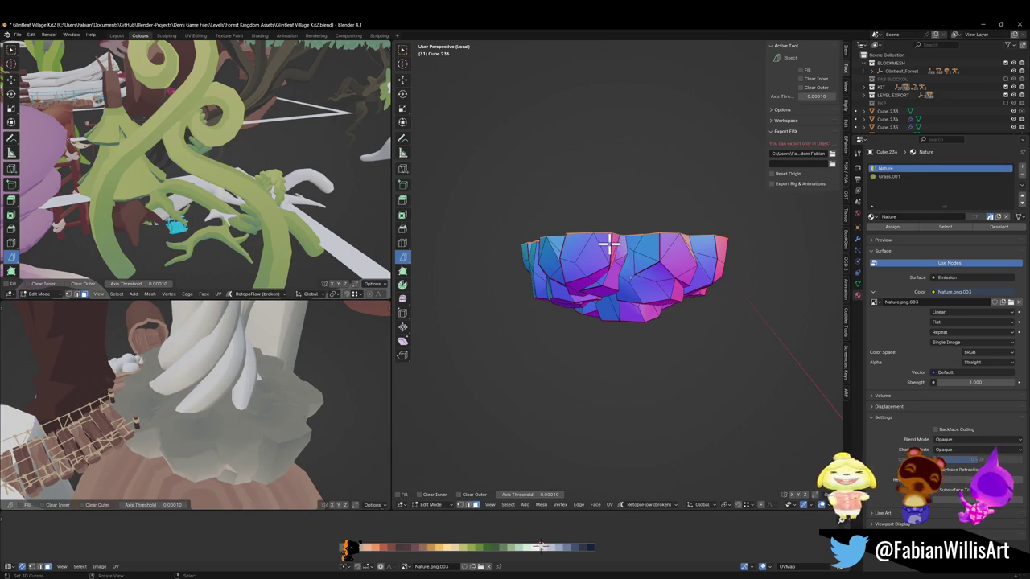
pyautogui.moveTo(573, 262)
pyautogui.mouseDown(button='middle')
pyautogui.moveTo(603, 255)
pyautogui.moveTo(592, 271)
pyautogui.mouseUp(button='middle')
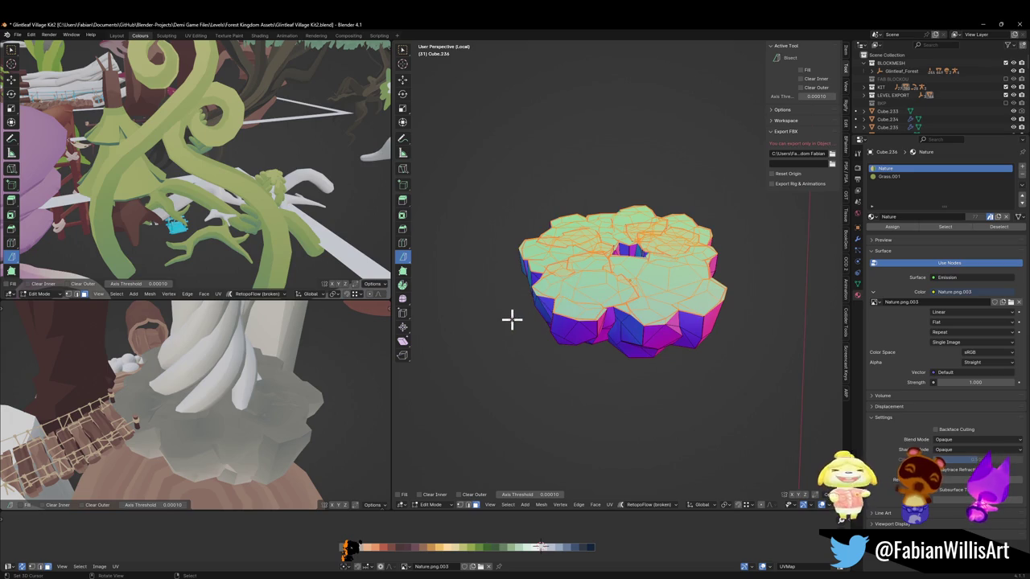
pyautogui.scroll(4, 657, 280)
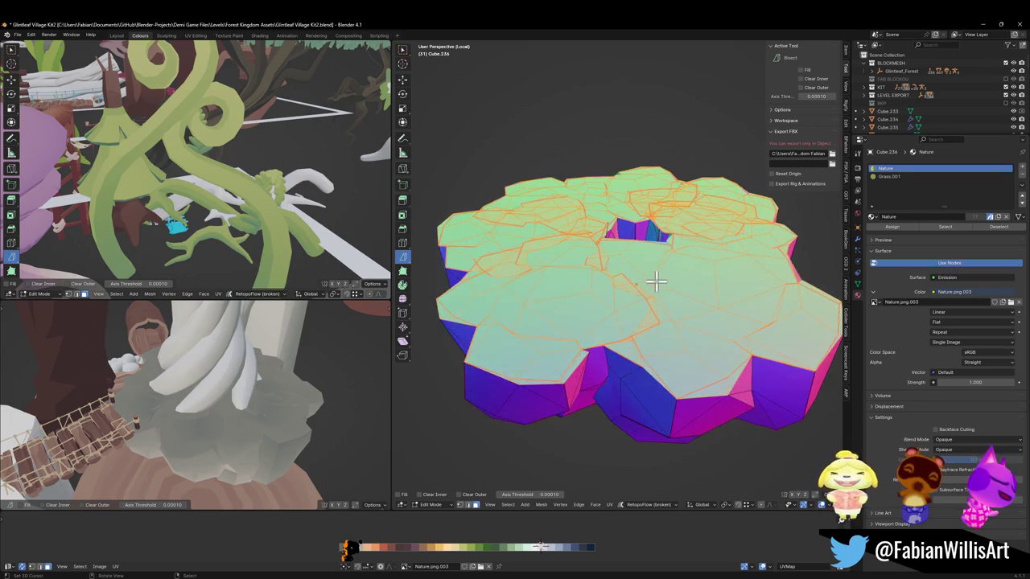
# Step: Duplicate the slab's top faces in place and separate them into a new object, Cube.251
pyautogui.hotkey('shift', 'd')
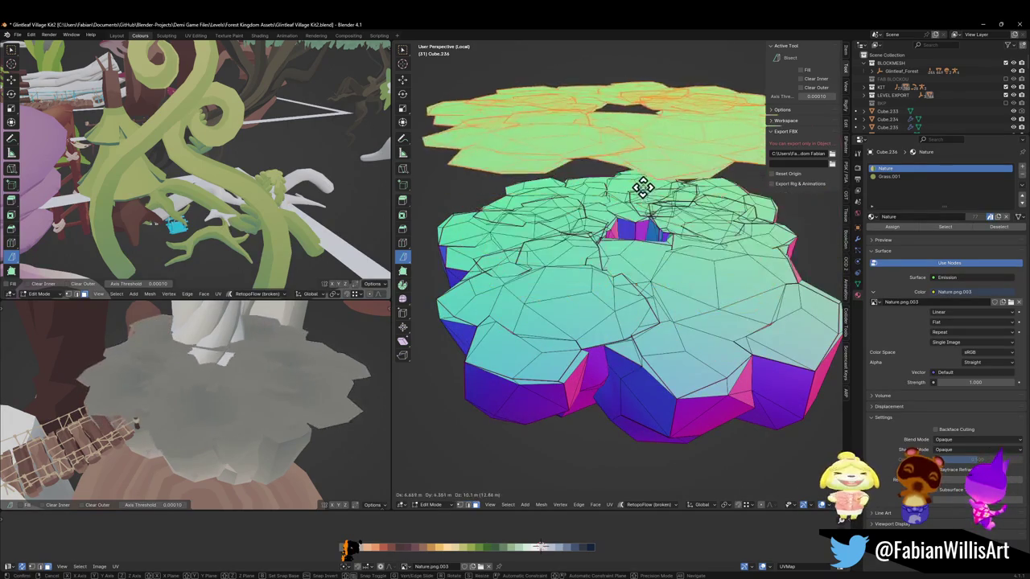
pyautogui.rightClick(632, 200)
pyautogui.press('p')
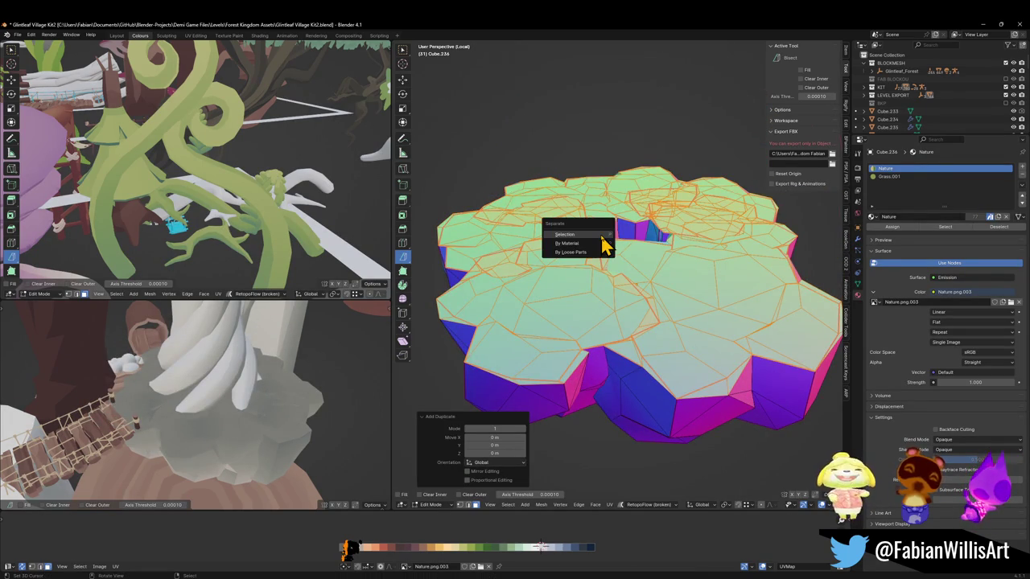
pyautogui.click(603, 235)
pyautogui.press('Tab')
pyautogui.press('Tab')
# Step: Extrude all of the cap's faces 10.432 m upward along Z and return to Object Mode
pyautogui.press('a')
pyautogui.moveTo(660, 272); pyautogui.dragTo(660, 229)
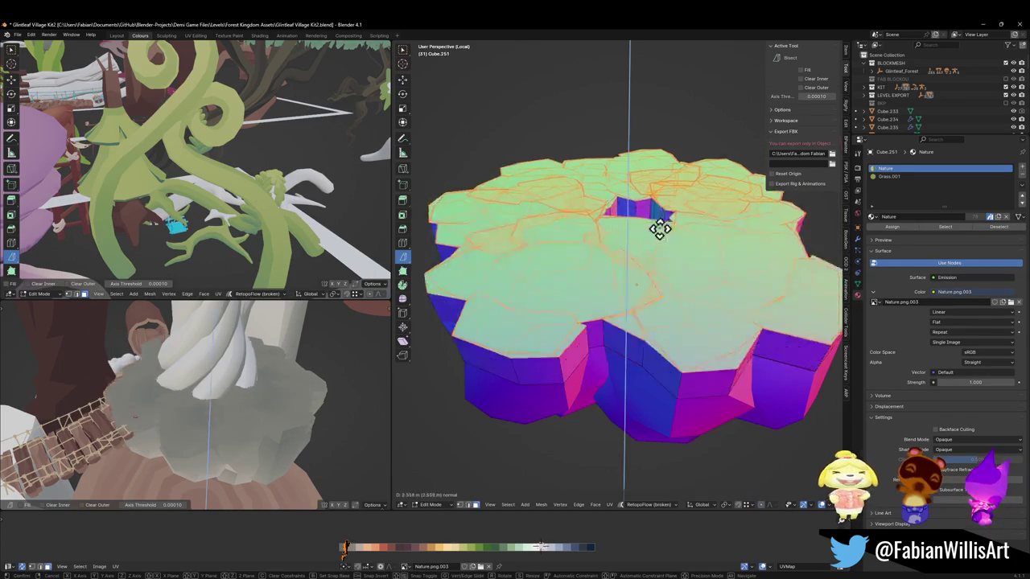
pyautogui.press('z')
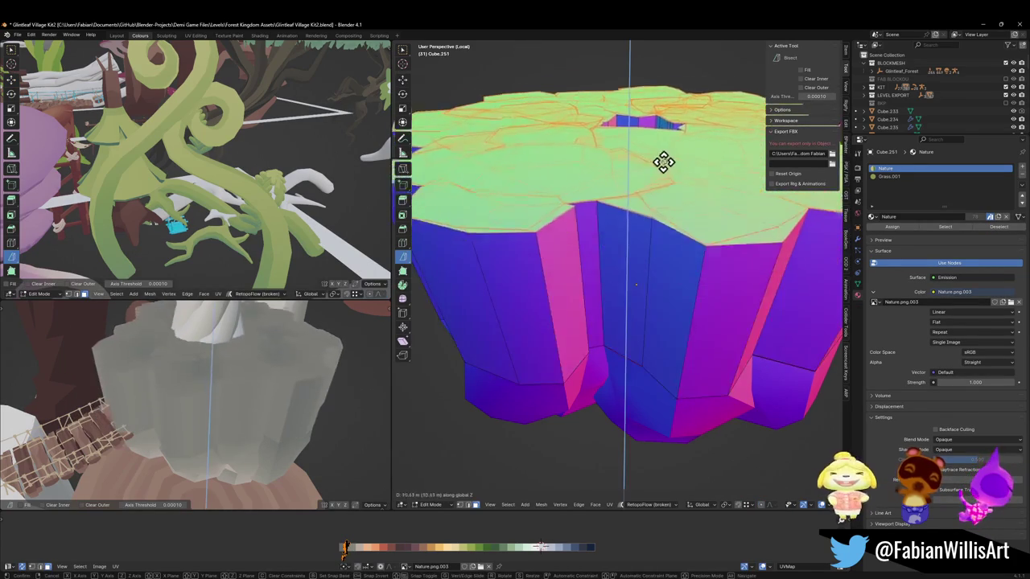
pyautogui.click(662, 167)
pyautogui.scroll(-4, 644, 233)
pyautogui.moveTo(644, 234)
pyautogui.mouseDown(button='middle')
pyautogui.moveTo(680, 202)
pyautogui.moveTo(682, 235)
pyautogui.mouseUp(button='middle')
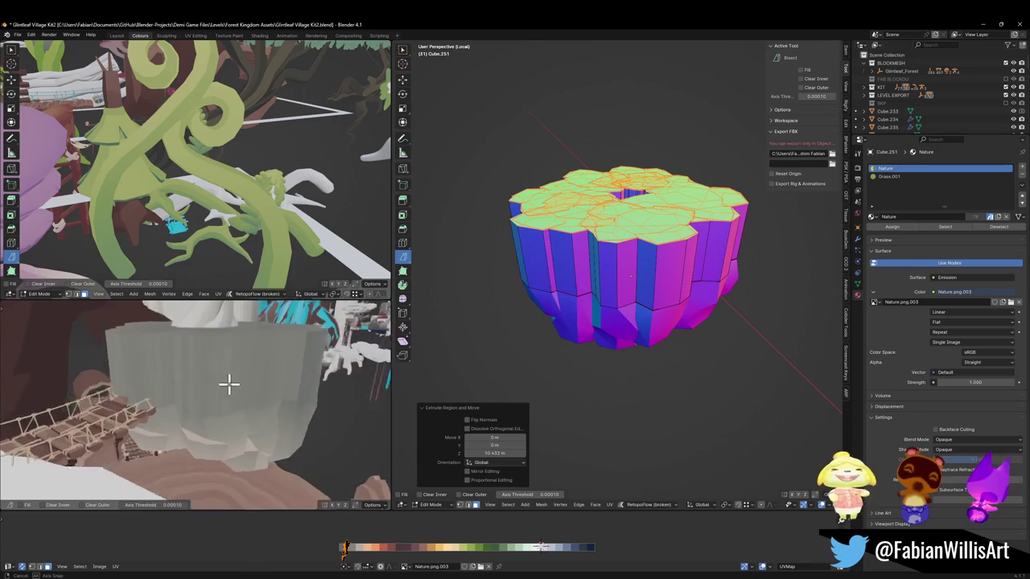
pyautogui.press('Tab')
pyautogui.rightClick(657, 235)
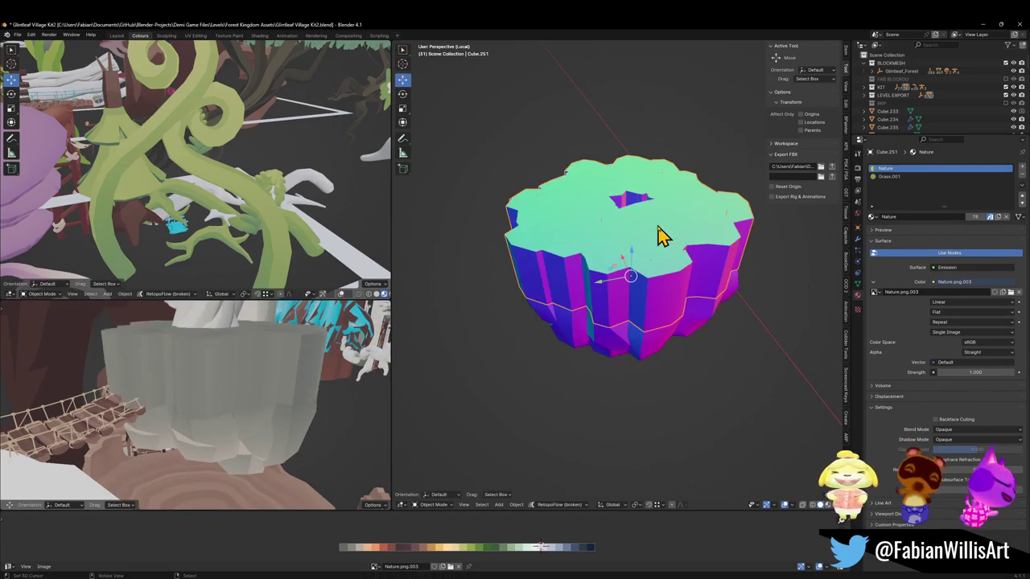
# Step: Snap the cursor to the selection and add a plane there scaled about 27.489 times
pyautogui.scroll(2, 627, 261)
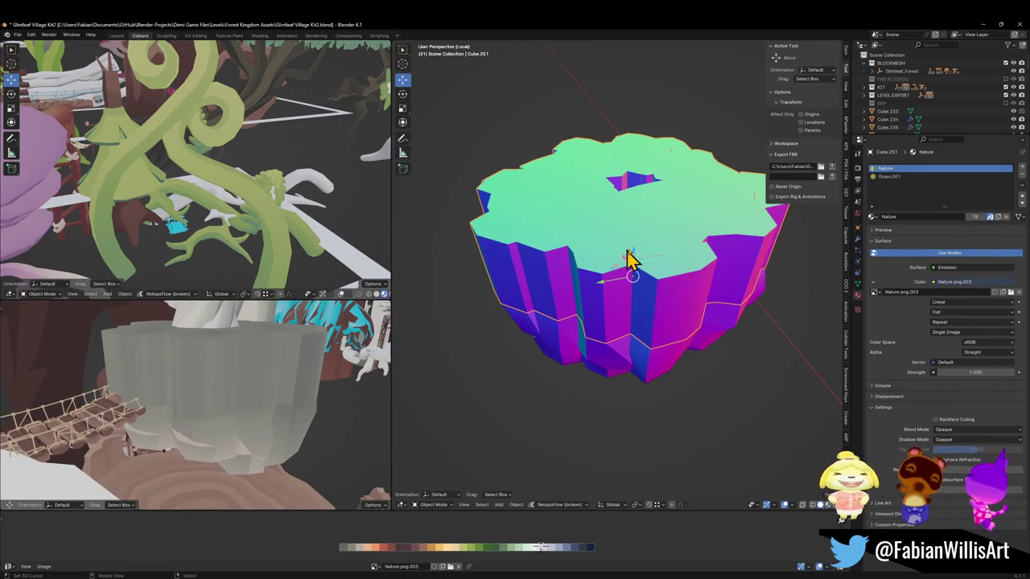
pyautogui.press('`')
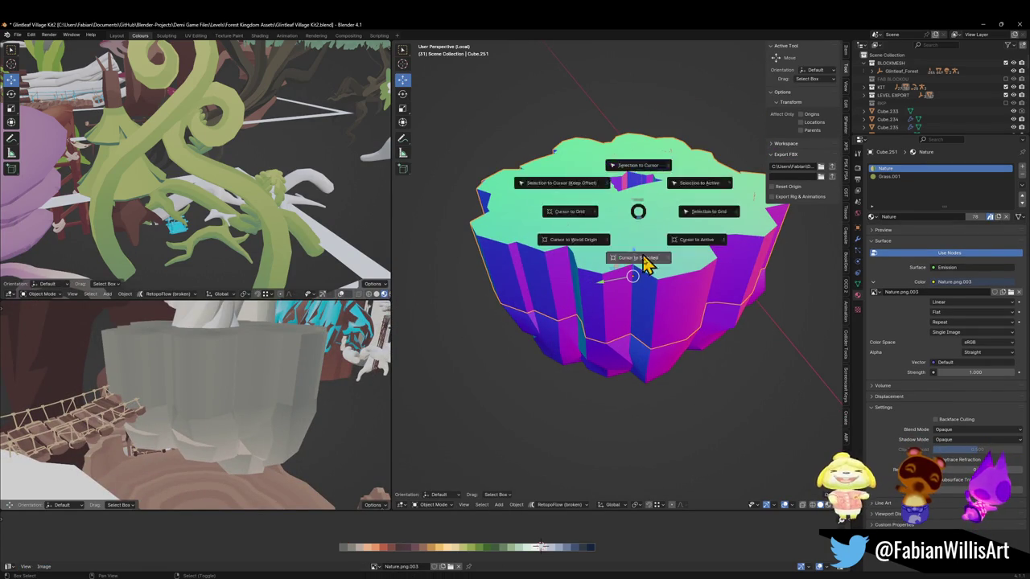
pyautogui.click(648, 281)
pyautogui.hotkey('shift', 'a')
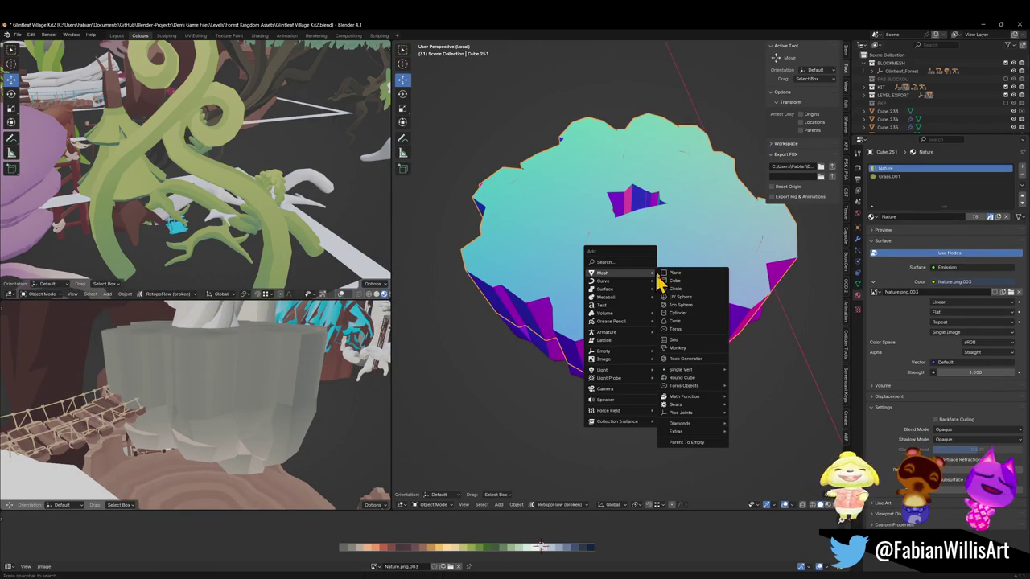
pyautogui.click(674, 276)
pyautogui.press('s')
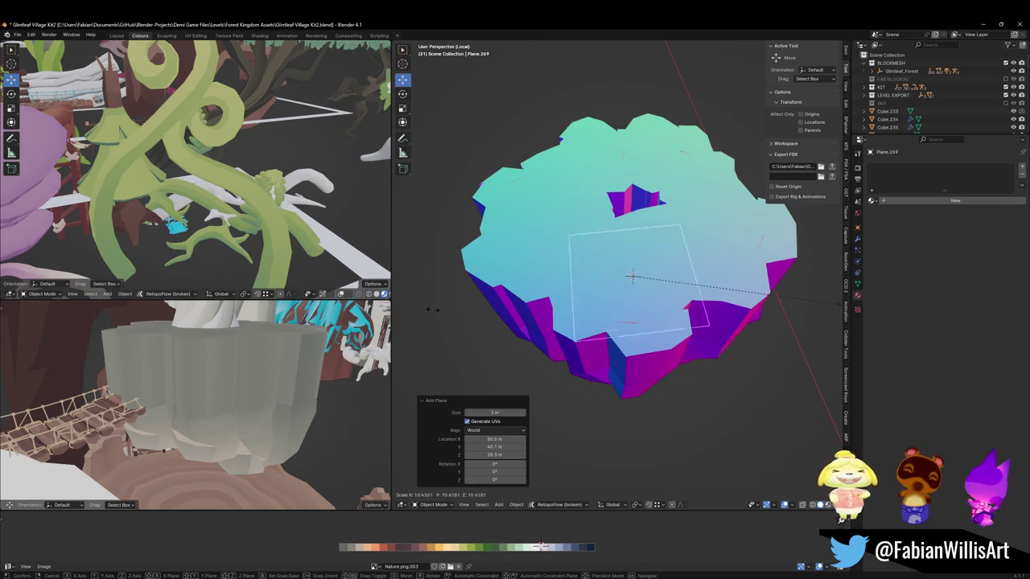
pyautogui.click(724, 346)
# Step: Raise the plane along Z through the slab and use it as a Difference boolean cutter
pyautogui.press('g')
pyautogui.press('z')
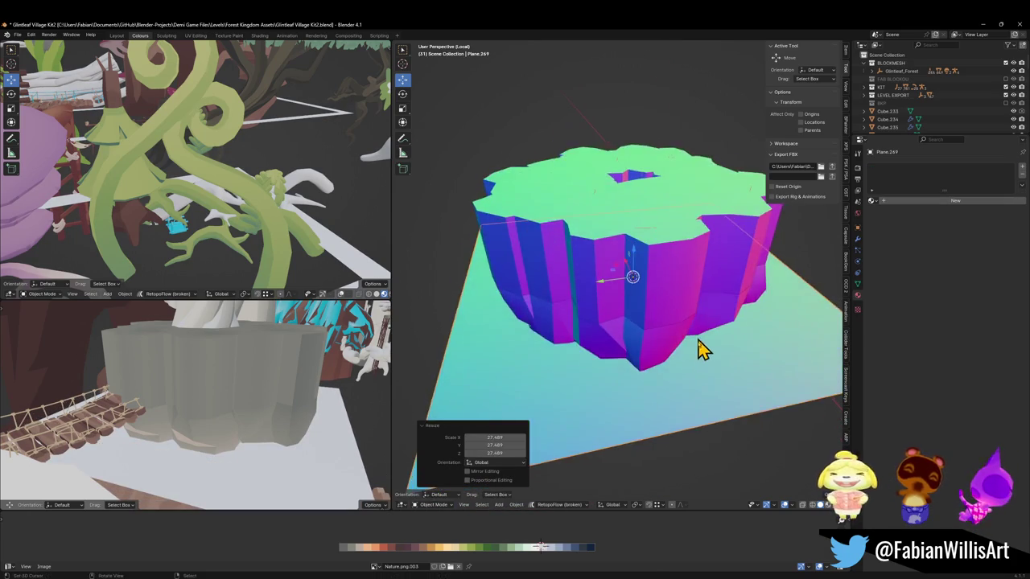
pyautogui.click(676, 266)
pyautogui.click(664, 311)
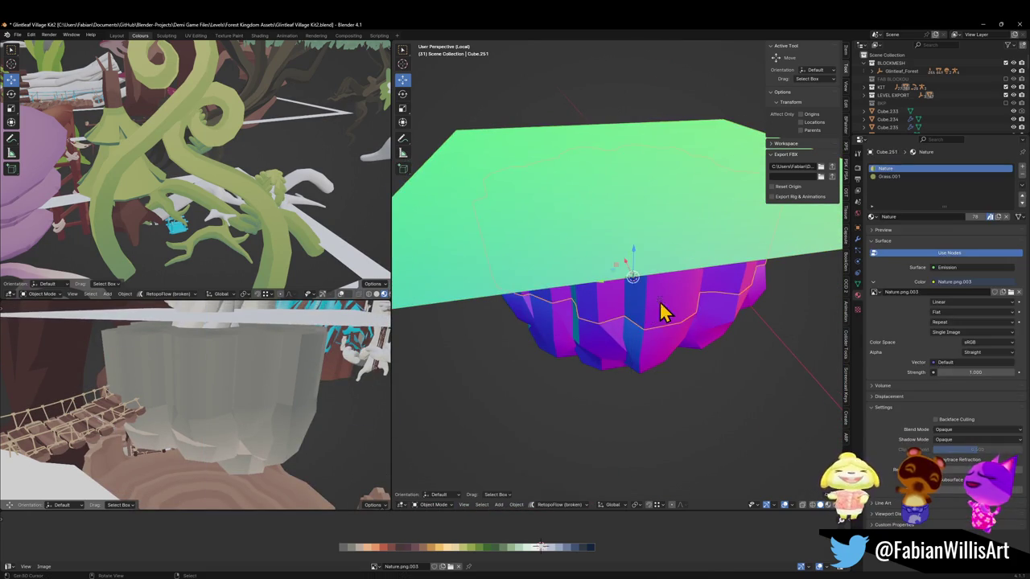
pyautogui.click(524, 245)
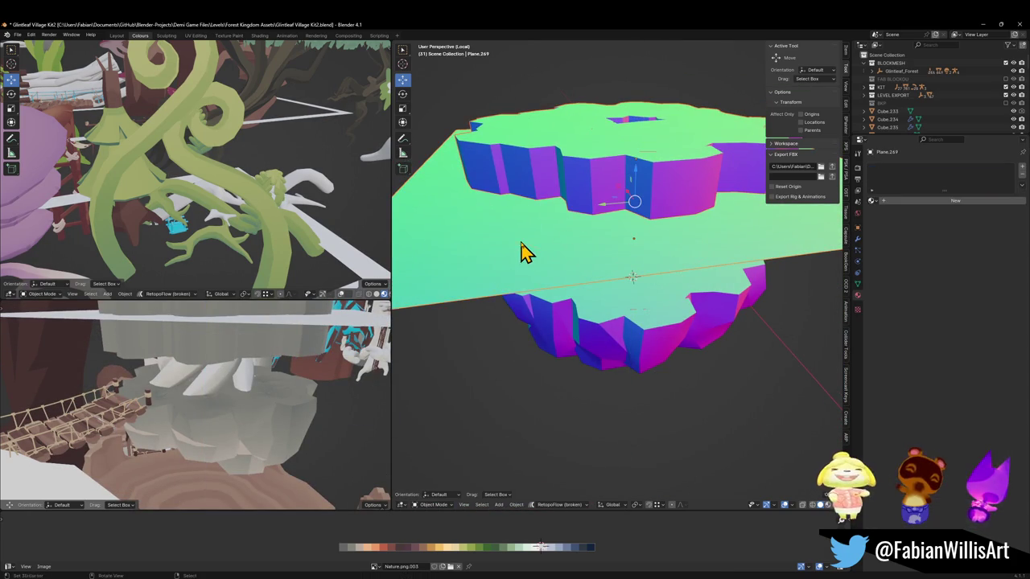
pyautogui.press('q')
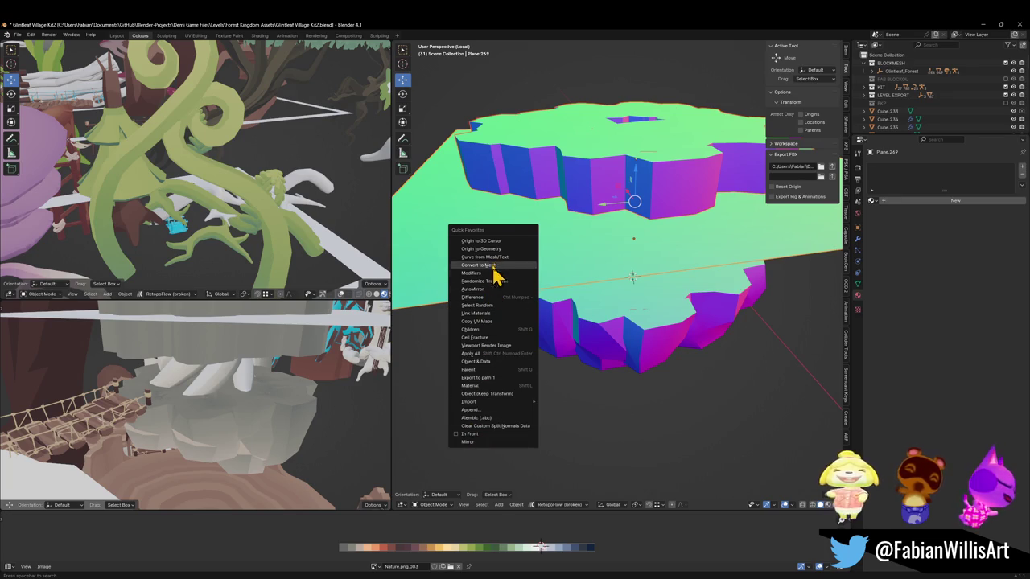
pyautogui.click(492, 297)
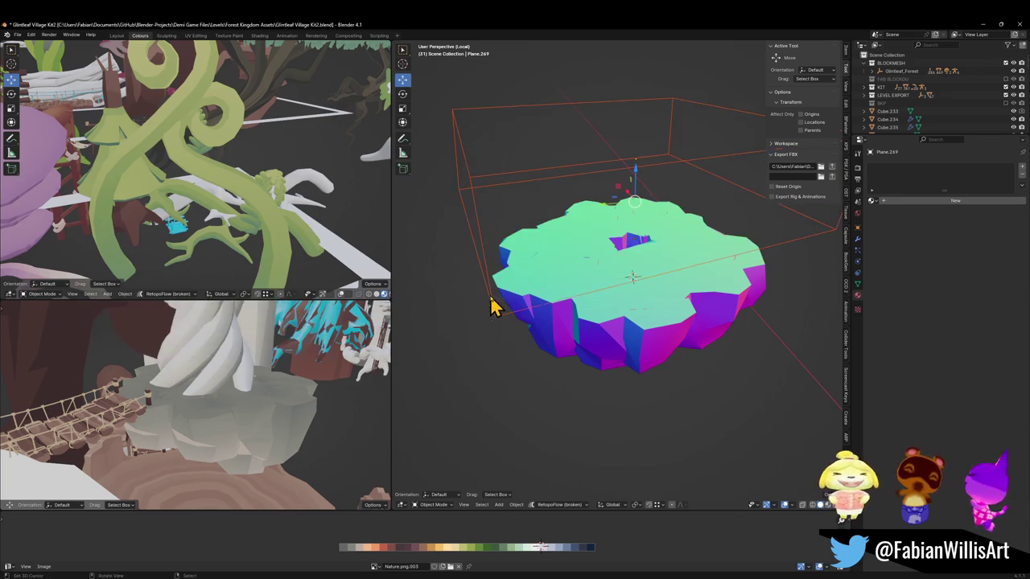
# Step: Redo the Difference boolean cut of the rock slab shape out of the plane
pyautogui.hotkey('ctrl', 'z')
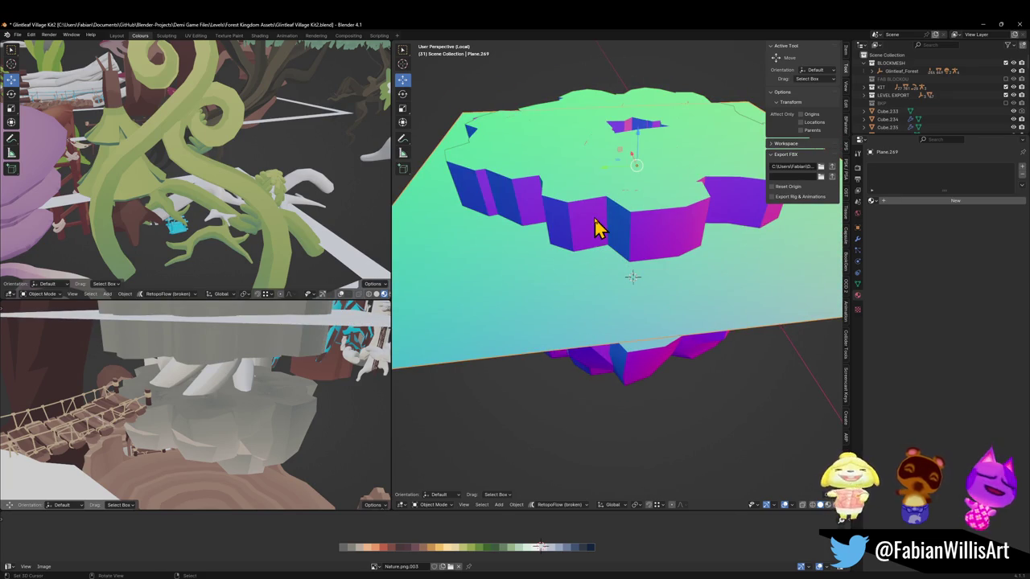
pyautogui.press('q')
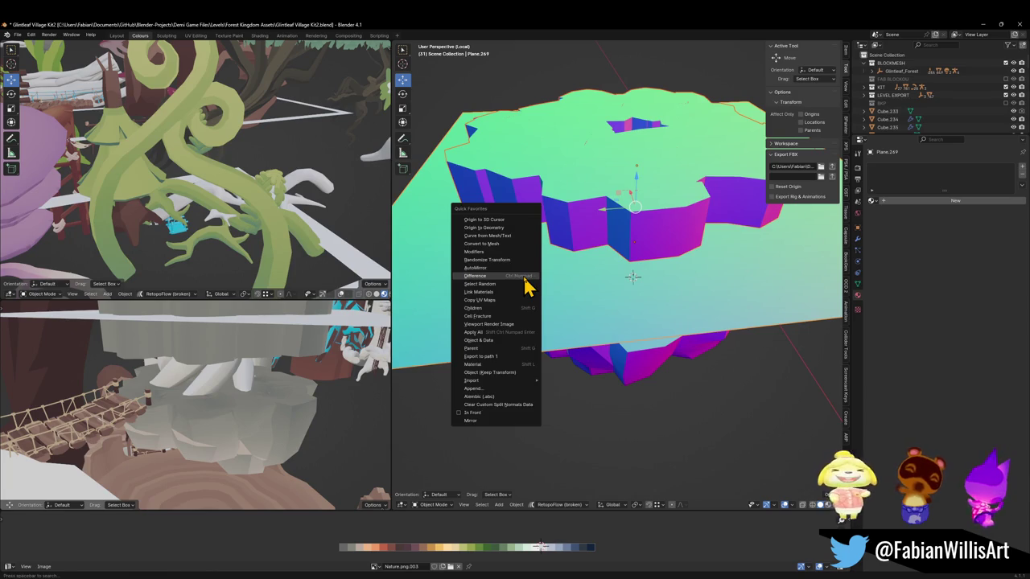
pyautogui.click(524, 277)
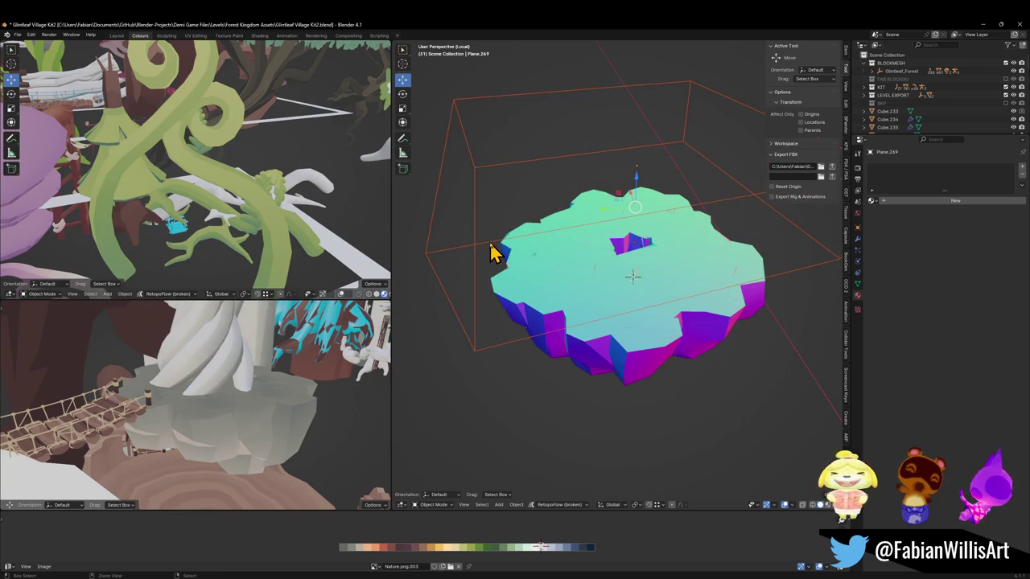
pyautogui.hotkey('ctrl', 'z')
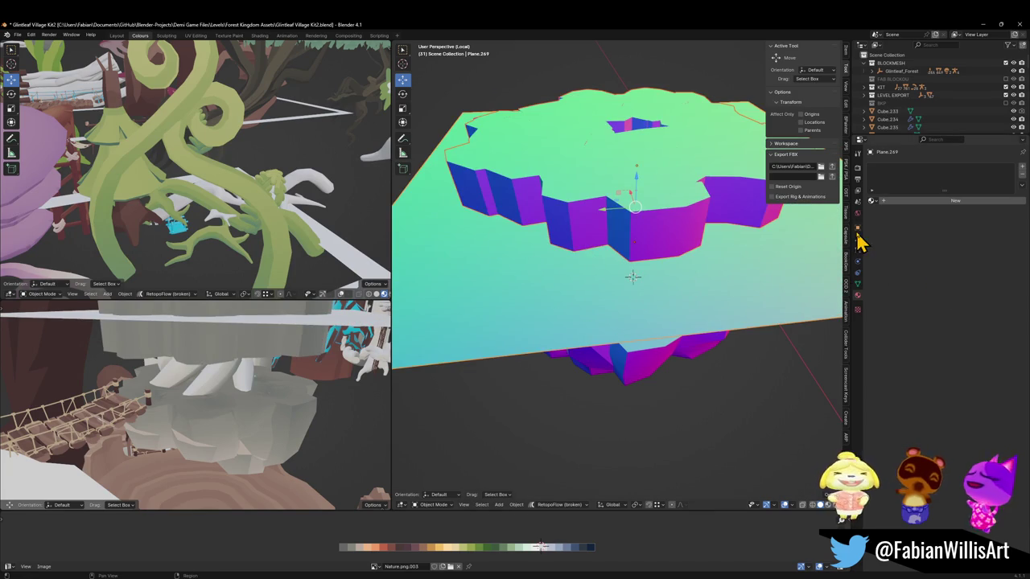
pyautogui.press('q')
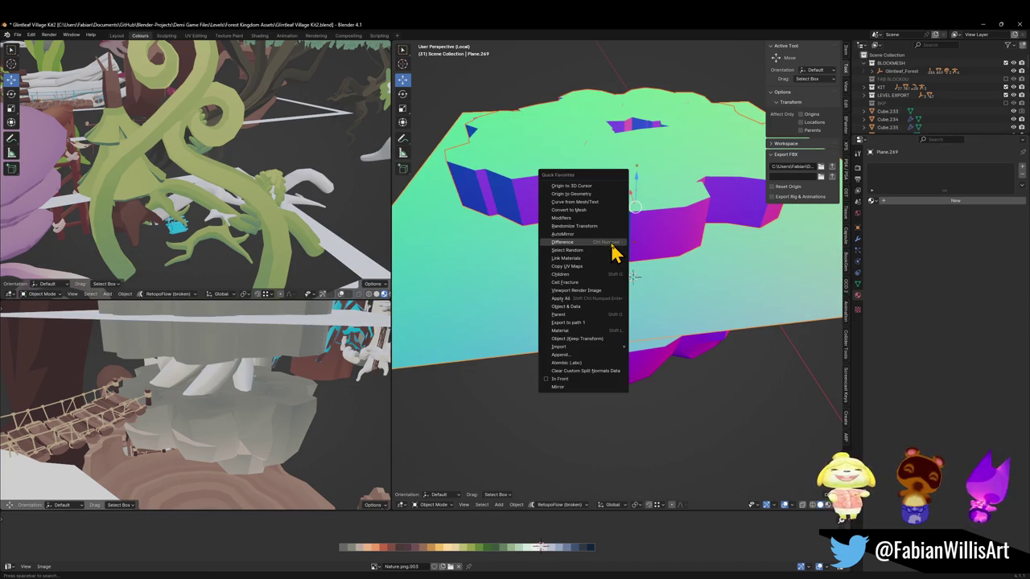
pyautogui.click(612, 243)
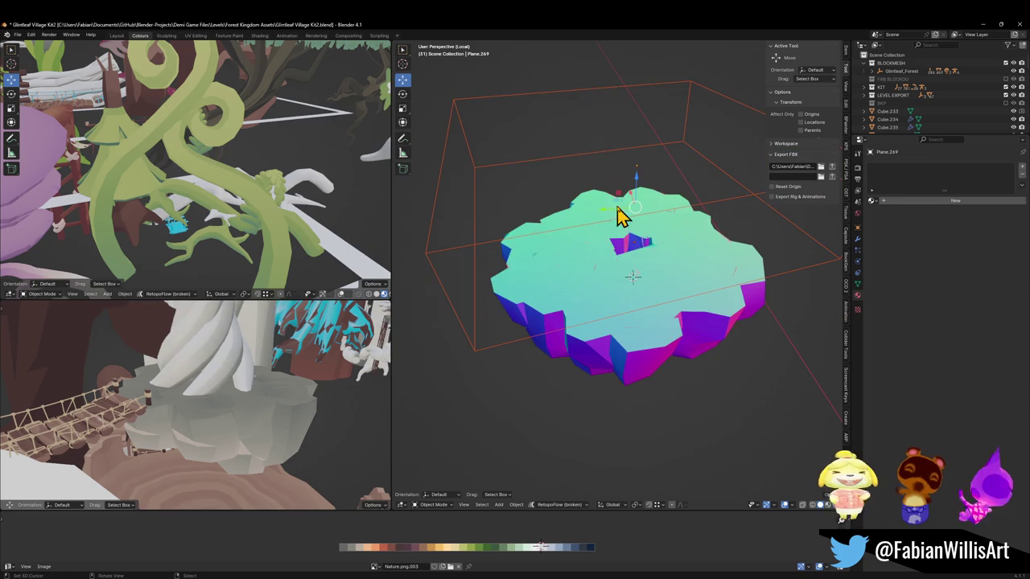
pyautogui.click(429, 251)
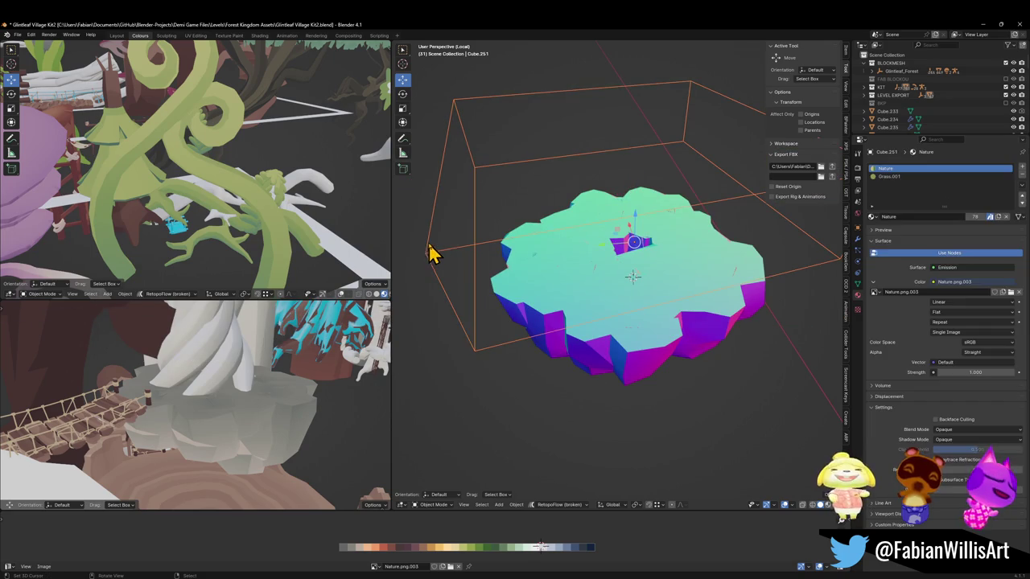
pyautogui.click(857, 239)
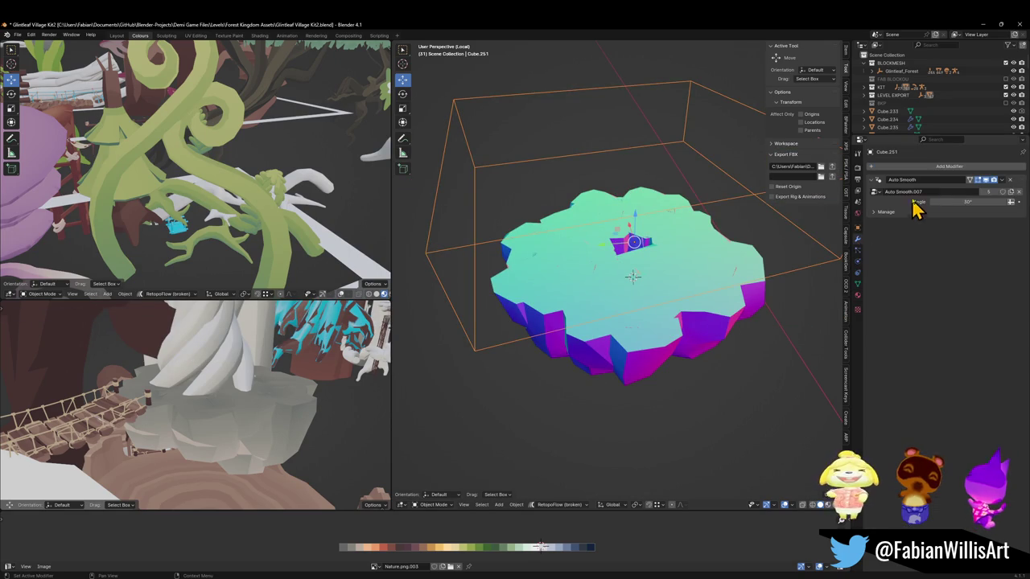
pyautogui.click(503, 272)
pyautogui.press('q')
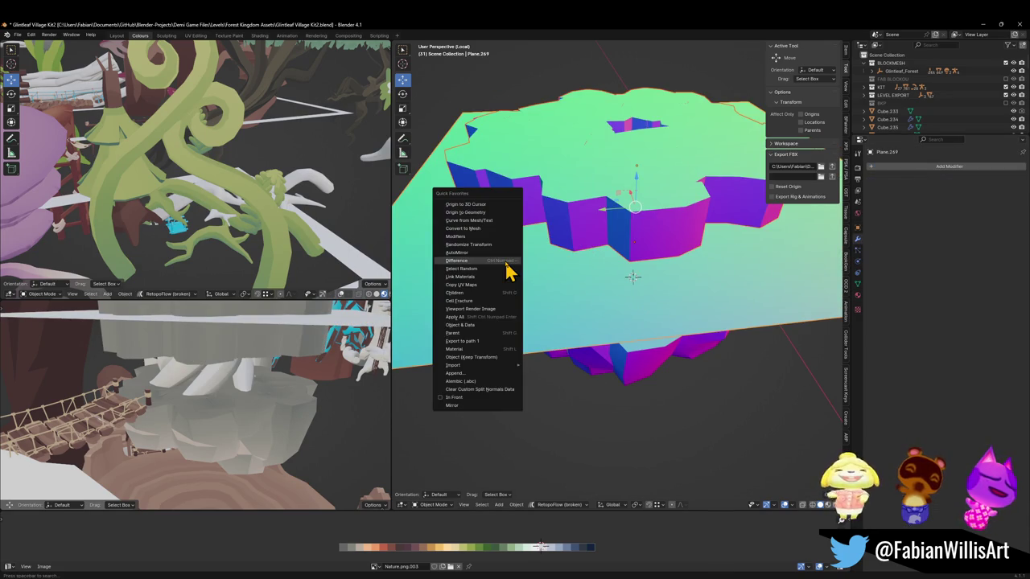
pyautogui.click(506, 260)
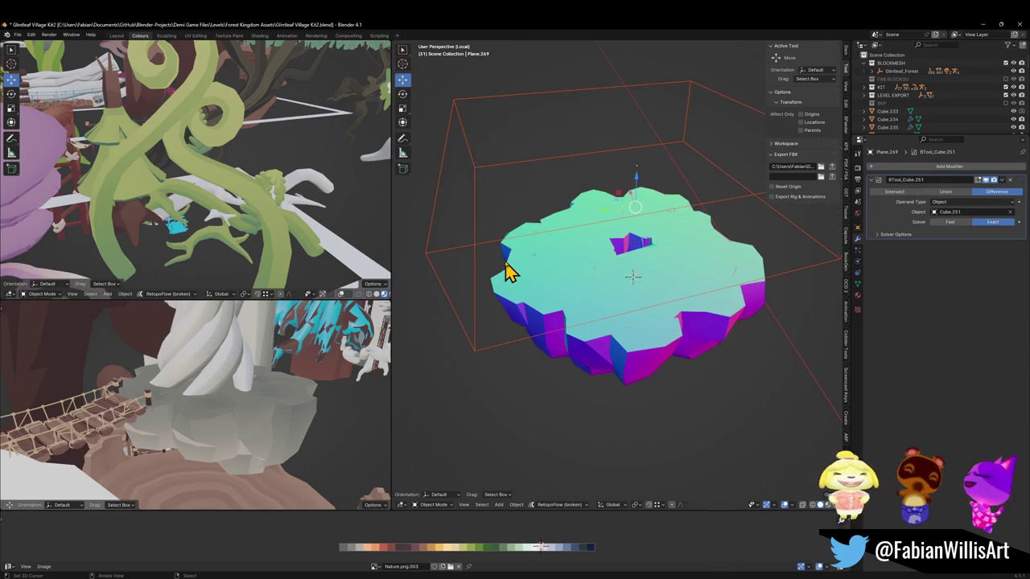
# Step: Try the Fast solver with overlap threshold near 0.005 m, then return to Exact
pyautogui.click(964, 223)
pyautogui.scroll(-3, 708, 226)
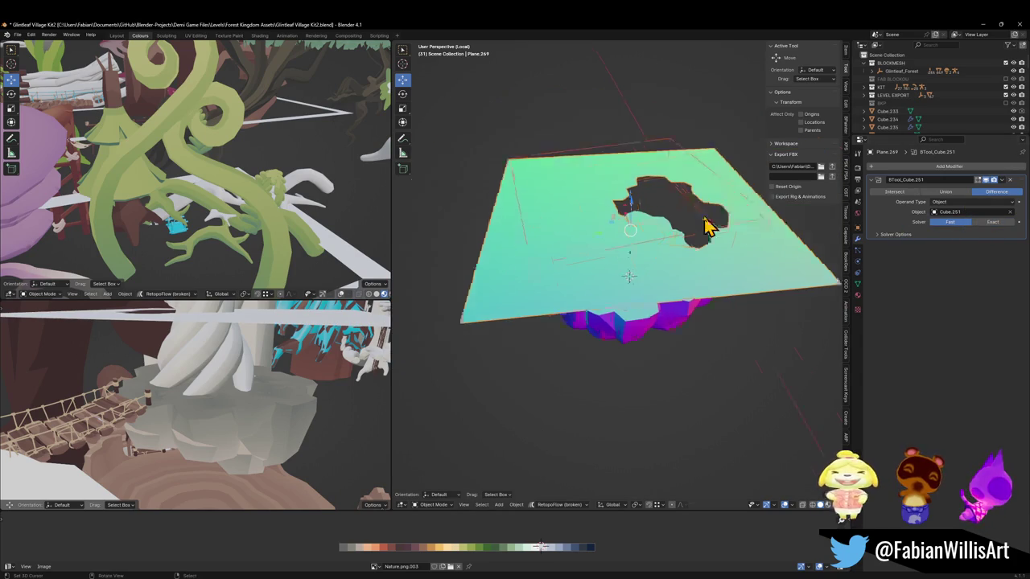
pyautogui.scroll(-2, 675, 246)
pyautogui.click(995, 224)
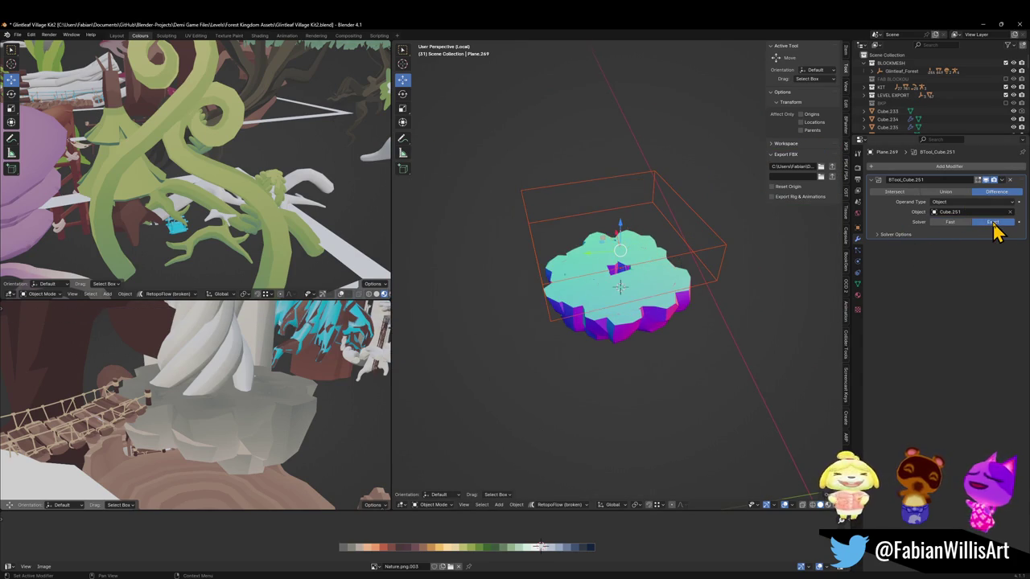
pyautogui.click(949, 223)
pyautogui.click(937, 234)
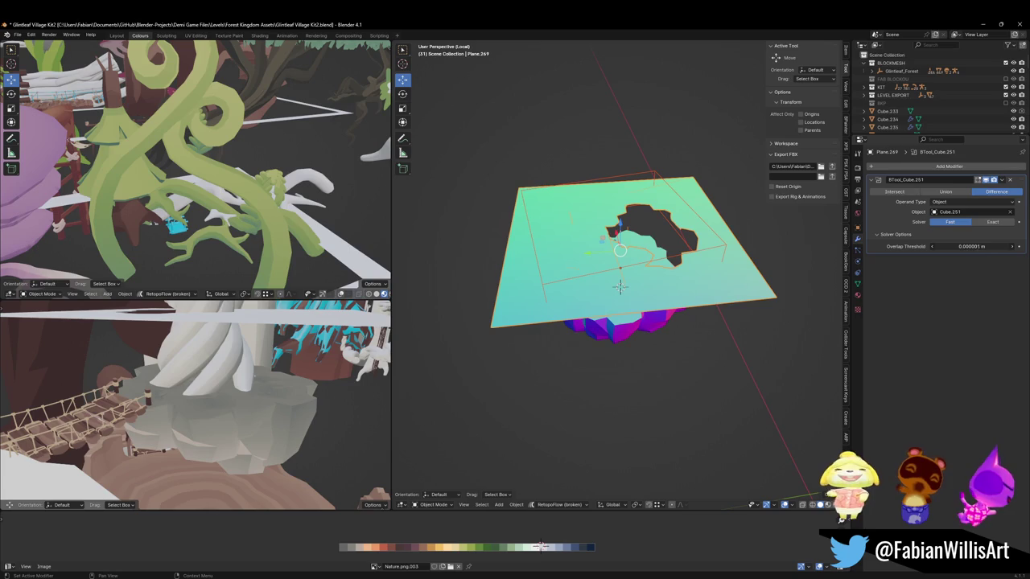
pyautogui.click(994, 245)
pyautogui.write('1')
pyautogui.press('Return')
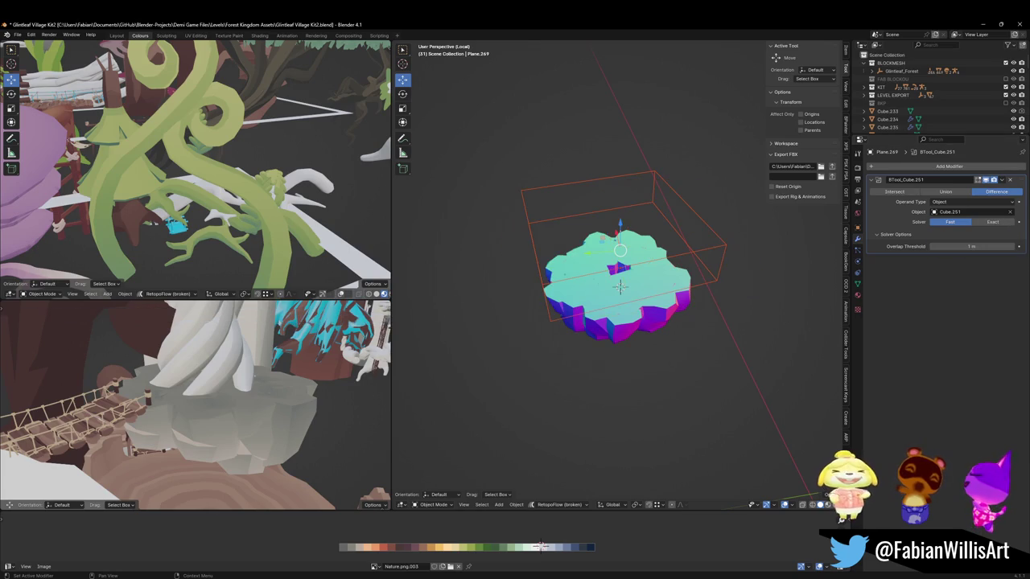
pyautogui.moveTo(973, 246)
pyautogui.mouseDown()
pyautogui.moveTo(941, 246)
pyautogui.moveTo(998, 247)
pyautogui.mouseUp()
pyautogui.click(994, 222)
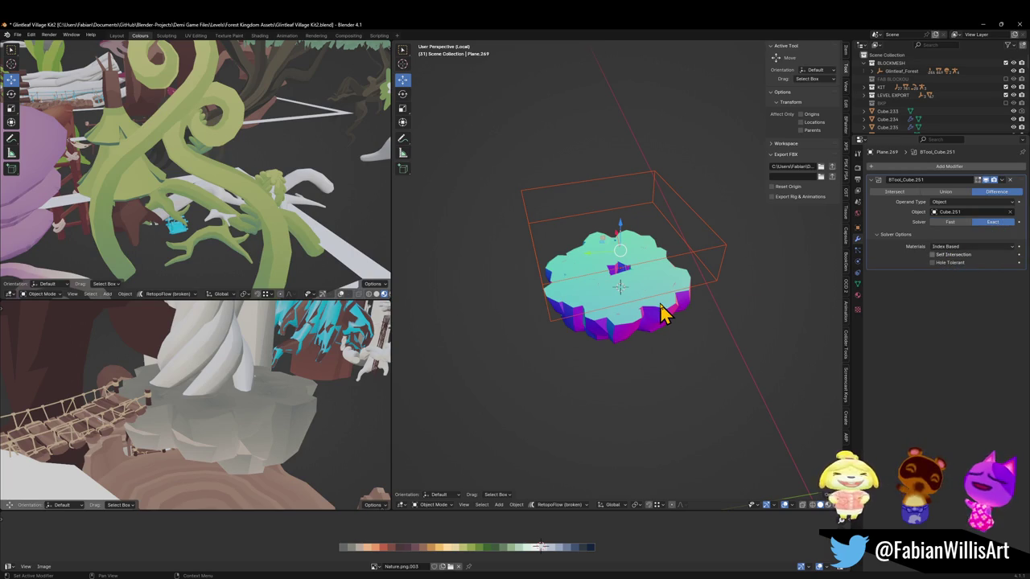
pyautogui.scroll(3, 667, 314)
pyautogui.scroll(3, 670, 266)
# Step: Test the boolean's hole tolerance option on the holed plane, then turn it back off
pyautogui.moveTo(688, 271)
pyautogui.mouseDown(button='middle')
pyautogui.moveTo(719, 266)
pyautogui.moveTo(678, 272)
pyautogui.moveTo(667, 236)
pyautogui.mouseUp(button='middle')
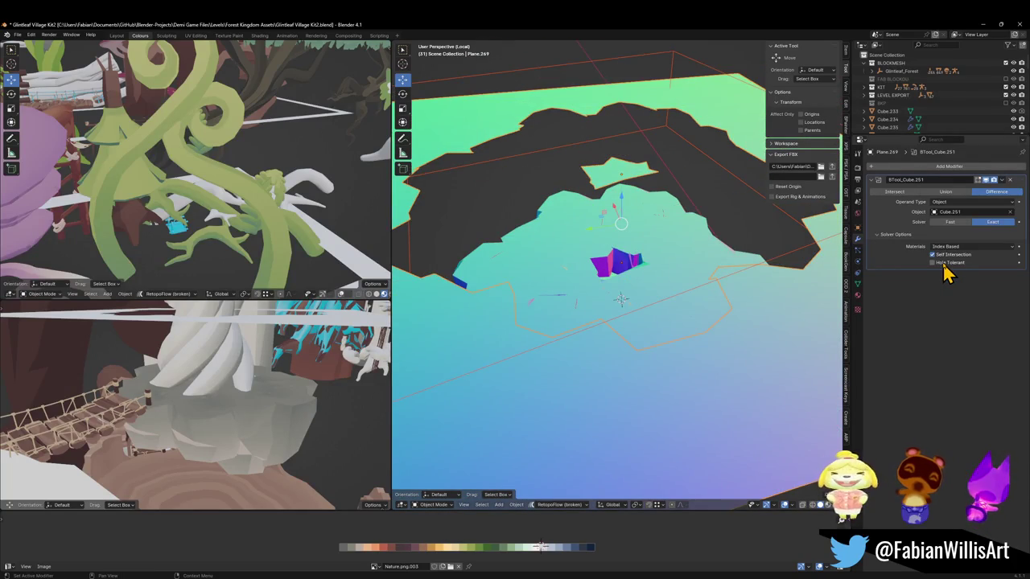
pyautogui.click(931, 263)
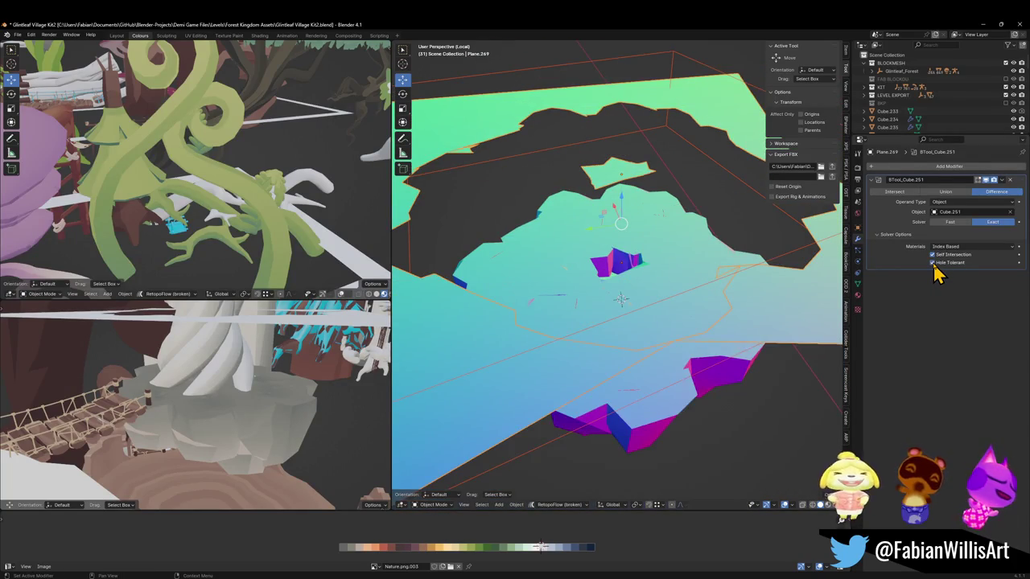
pyautogui.moveTo(724, 258); pyautogui.dragTo(666, 241, button='middle')
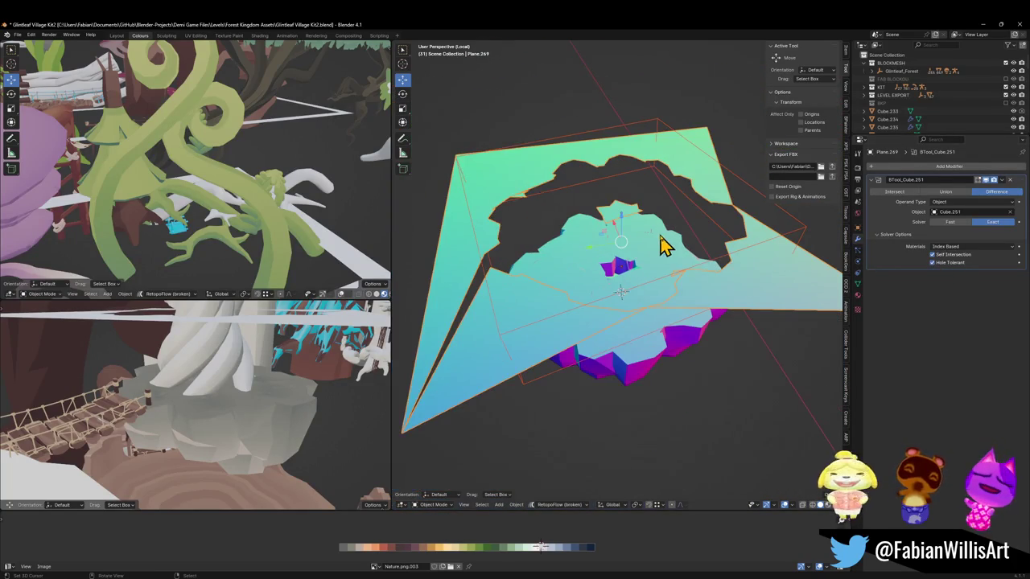
pyautogui.click(946, 267)
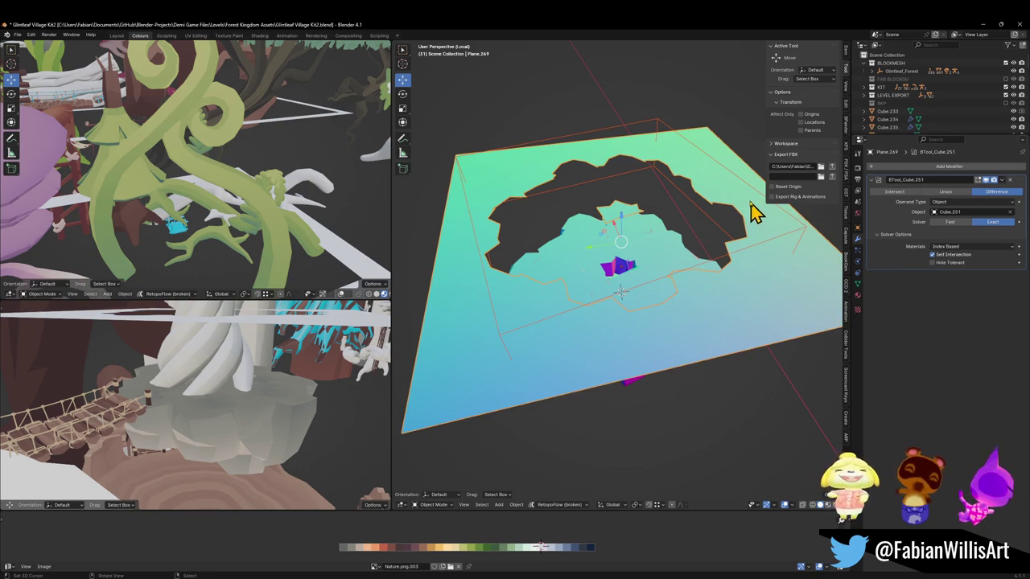
# Step: Reselect the ground plane and apply its BTool_Cube.251 boolean modifier with Ctrl+A
pyautogui.click(730, 186)
pyautogui.click(730, 209)
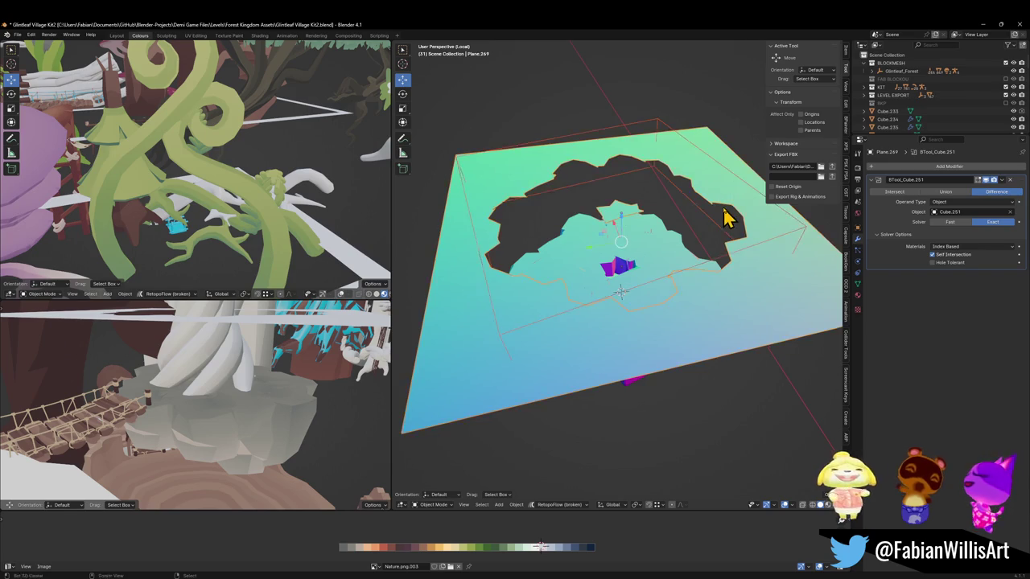
pyautogui.press('g')
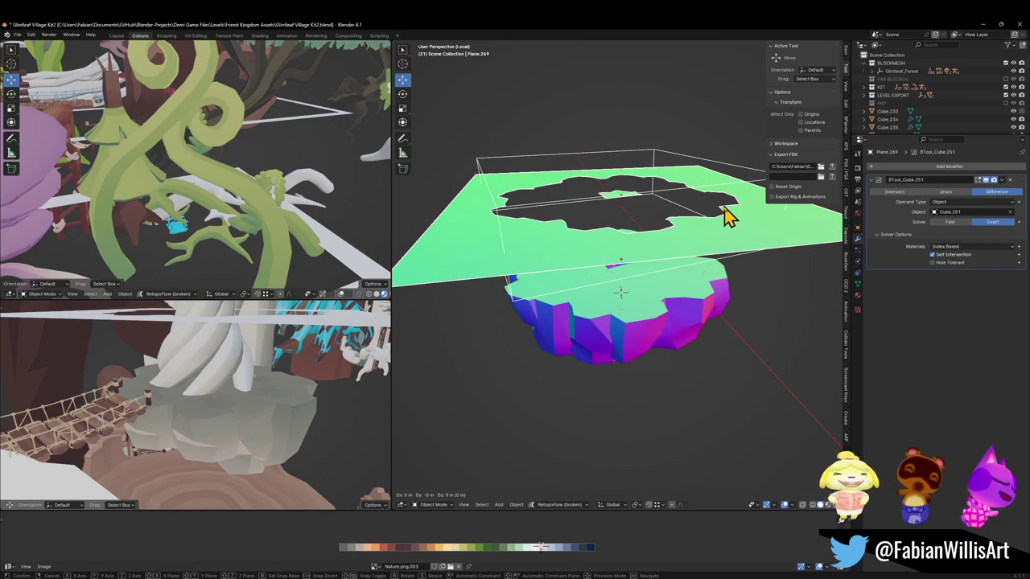
pyautogui.rightClick(712, 284)
pyautogui.scroll(-2, 703, 287)
pyautogui.scroll(3, 723, 281)
pyautogui.moveTo(735, 276); pyautogui.dragTo(768, 299, button='middle')
pyautogui.hotkey('alt', 'a')
pyautogui.click(804, 305)
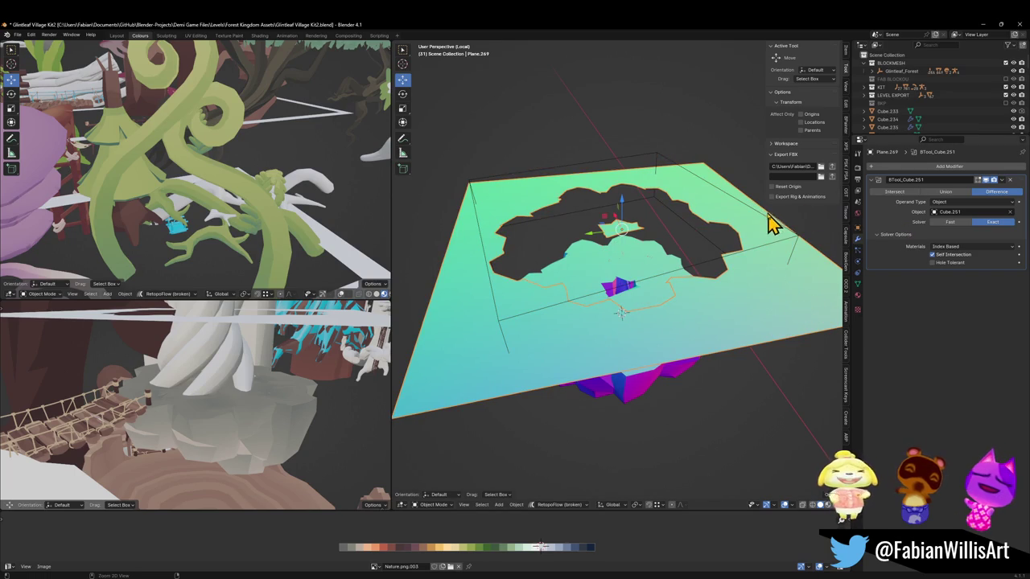
pyautogui.hotkey('ctrl', 'a')
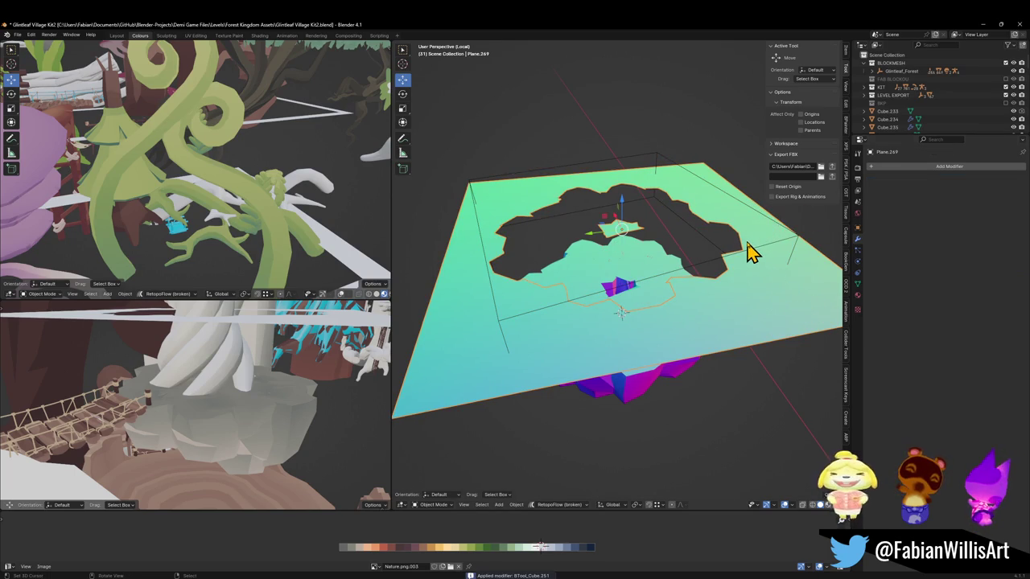
# Step: Delete the leftover boolean cutter and lower the ground plane along Z
pyautogui.click(736, 216)
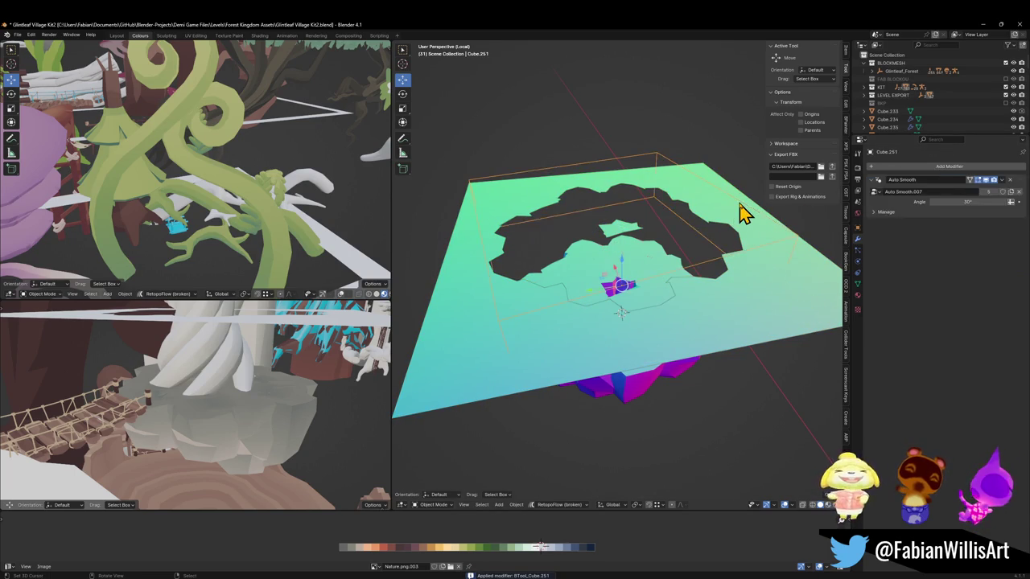
pyautogui.press('Delete')
pyautogui.click(623, 233)
pyautogui.press('Tab')
pyautogui.scroll(3, 625, 225)
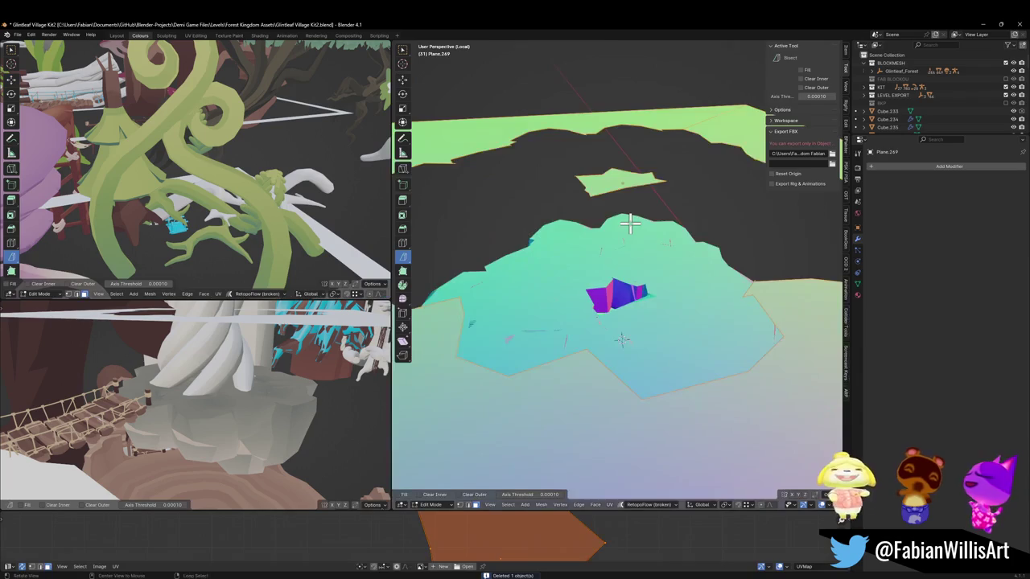
pyautogui.scroll(3, 625, 225)
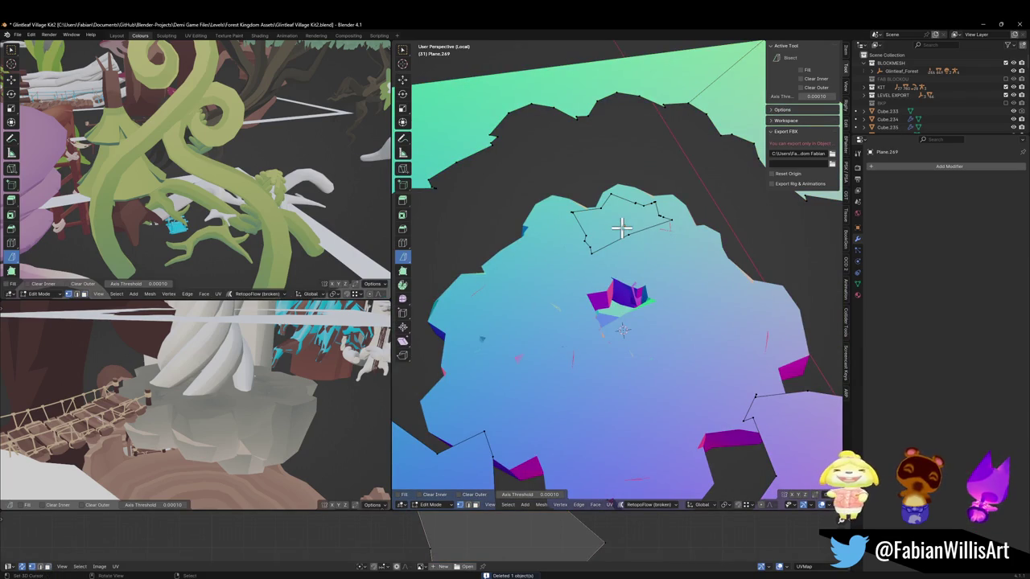
pyautogui.rightClick(625, 223)
pyautogui.press('Tab')
pyautogui.scroll(-5, 675, 234)
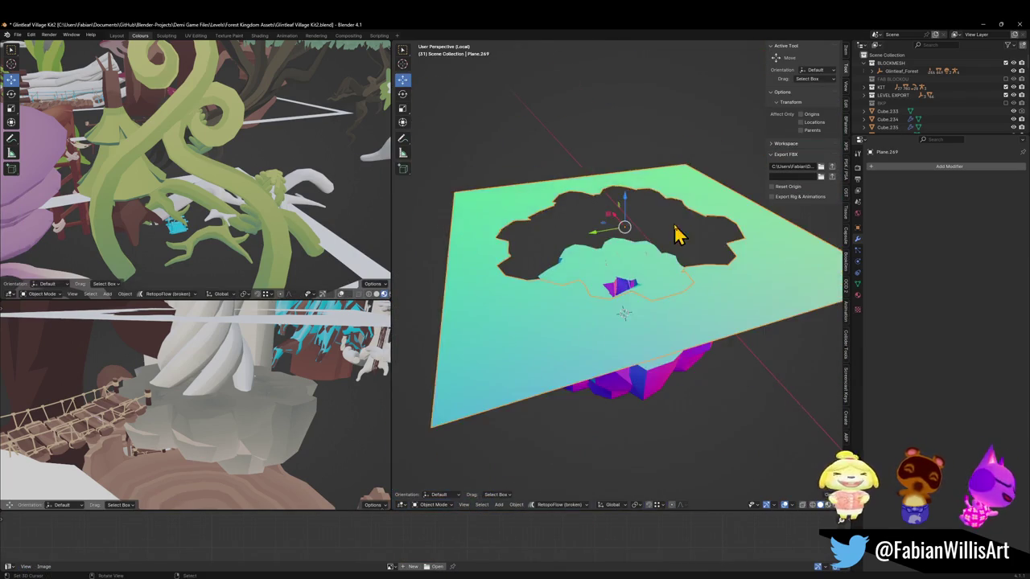
pyautogui.press('g')
pyautogui.press('z')
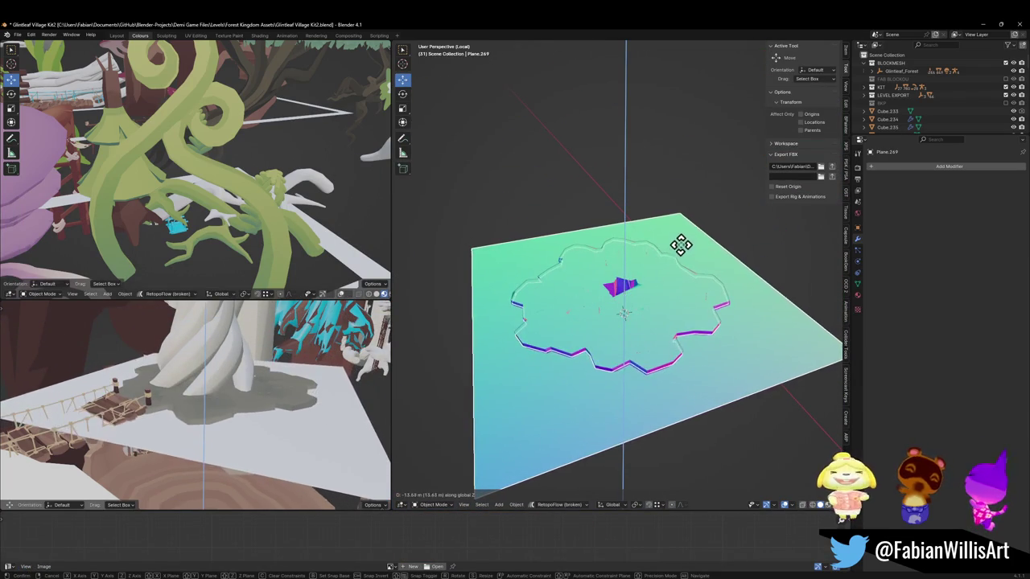
pyautogui.click(691, 209)
# Step: Fill the hole's border loop with a face and separate it into its own cap object
pyautogui.press('Tab')
pyautogui.scroll(2, 659, 414)
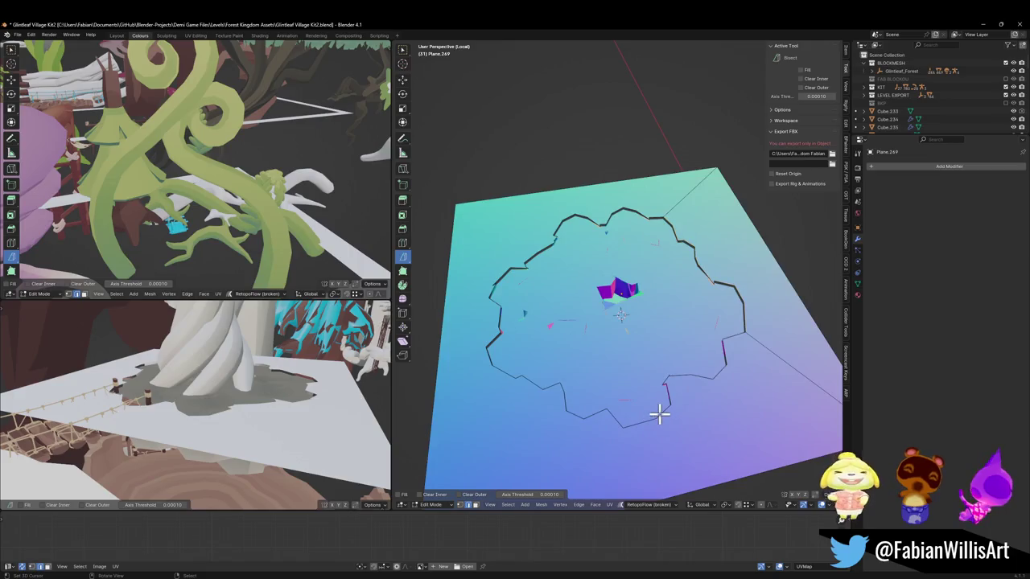
pyautogui.press('a')
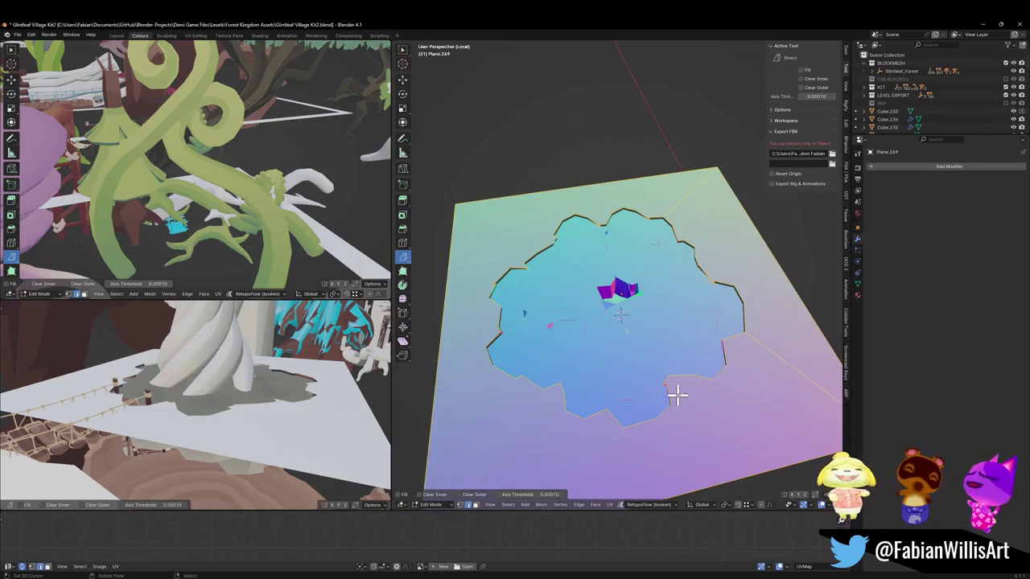
pyautogui.hotkey('alt', 'a')
pyautogui.moveTo(701, 390)
pyautogui.mouseDown(button='middle')
pyautogui.moveTo(700, 356)
pyautogui.moveTo(701, 416)
pyautogui.mouseUp(button='middle')
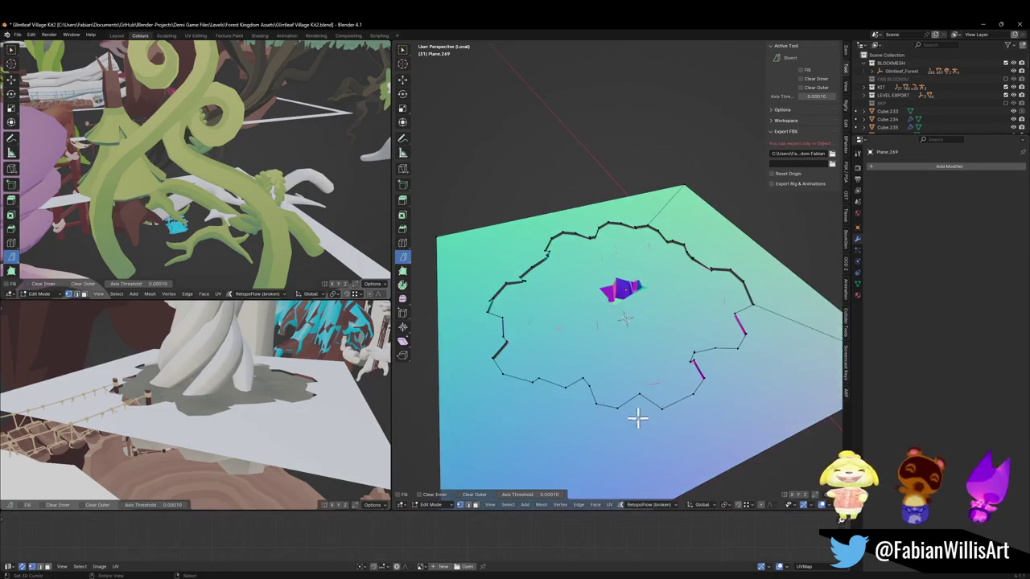
pyautogui.keyDown('alt'); pyautogui.click(689, 376); pyautogui.keyUp('alt')
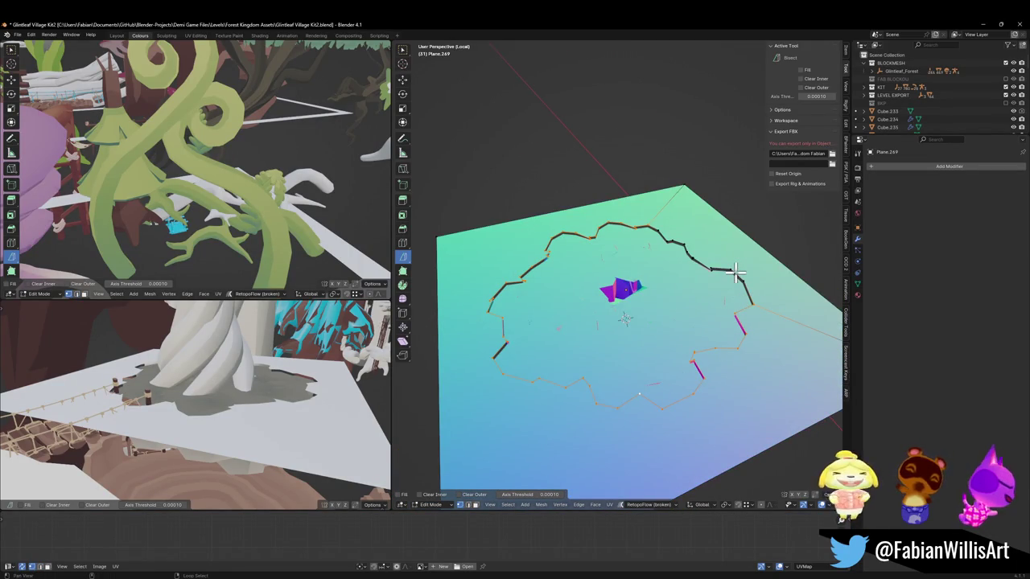
pyautogui.press('f')
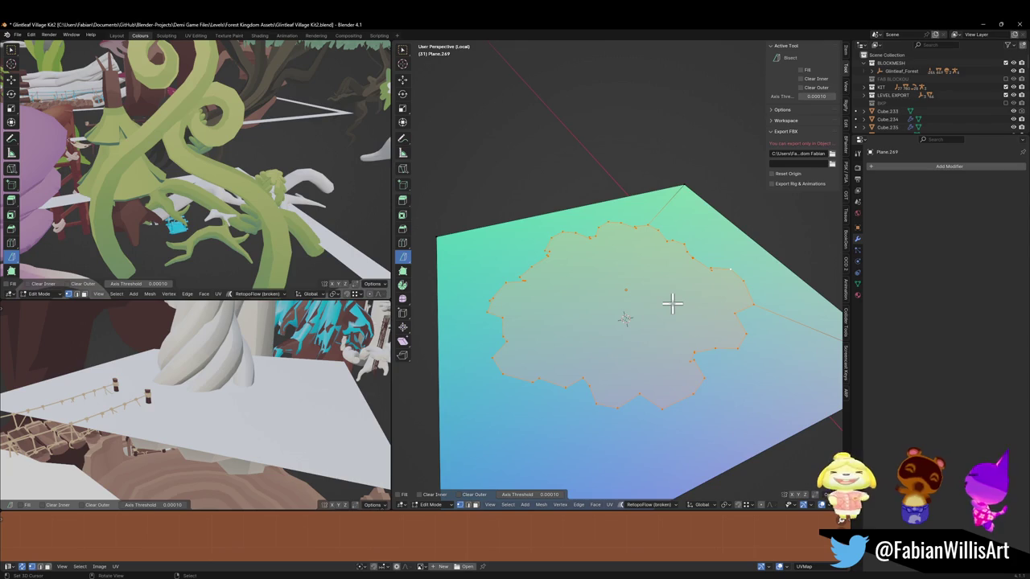
pyautogui.press('p')
pyautogui.click(680, 282)
pyautogui.press('Tab')
pyautogui.press('Delete')
pyautogui.click(682, 340)
pyautogui.moveTo(682, 340)
pyautogui.mouseDown(button='middle')
pyautogui.moveTo(639, 319)
pyautogui.moveTo(644, 298)
pyautogui.moveTo(683, 314)
pyautogui.mouseUp(button='middle')
# Step: Move the cap straight down along Z so it sits lower on the rock
pyautogui.press('g')
pyautogui.press('z')
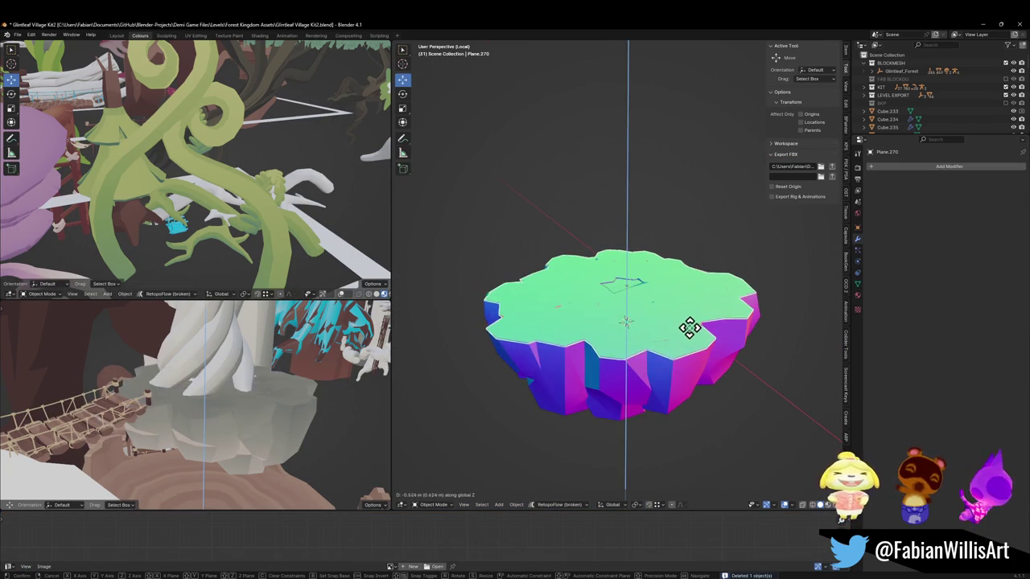
pyautogui.click(690, 326)
pyautogui.moveTo(673, 326)
pyautogui.mouseDown(button='middle')
pyautogui.moveTo(708, 314)
pyautogui.moveTo(616, 306)
pyautogui.moveTo(650, 303)
pyautogui.moveTo(638, 410)
pyautogui.mouseUp(button='middle')
pyautogui.scroll(3, 707, 315)
pyautogui.scroll(2, 678, 299)
# Step: Box-select Cube.234's top vertices in front view with X-ray on
pyautogui.click(644, 394)
pyautogui.press('Tab')
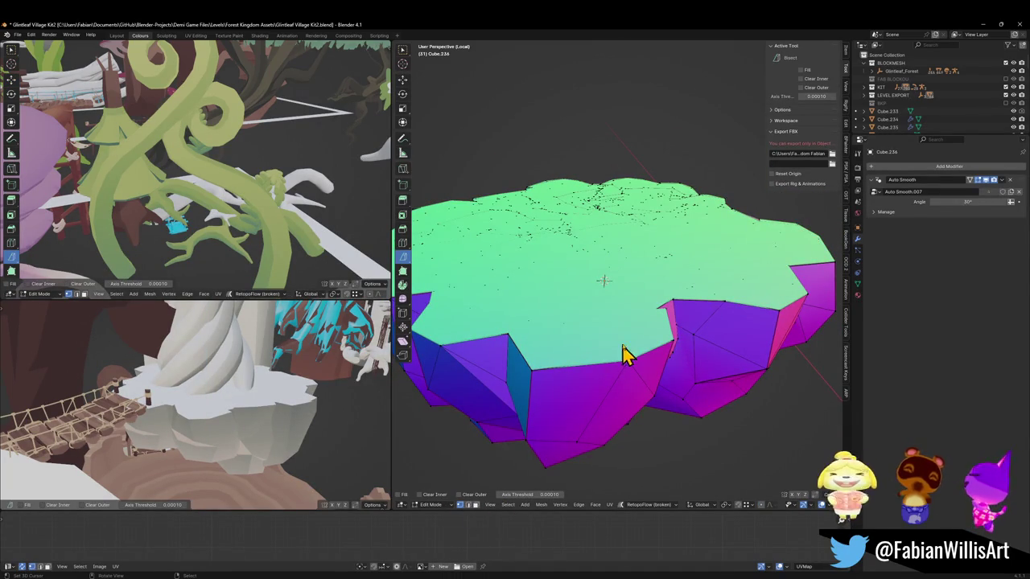
pyautogui.scroll(-3, 626, 351)
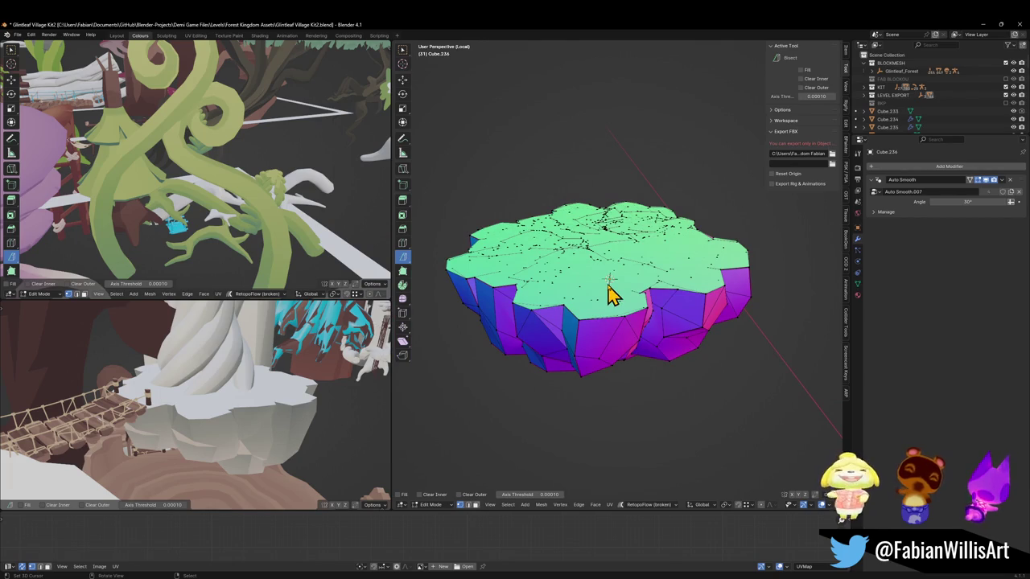
pyautogui.press('KP_1')
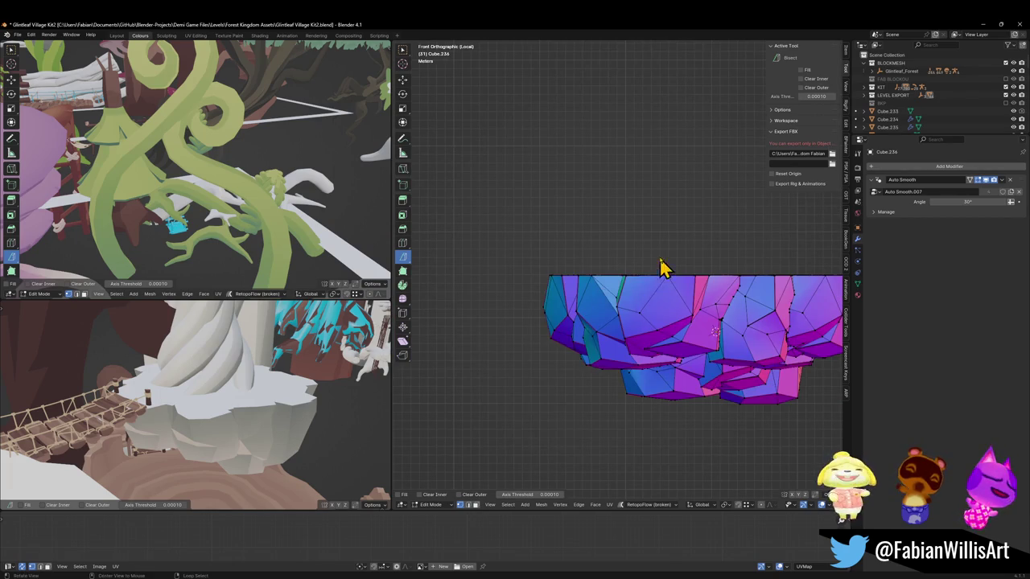
pyautogui.hotkey('alt', 'z')
pyautogui.keyDown('shift'); pyautogui.moveTo(701, 292); pyautogui.dragTo(639, 305, button='middle'); pyautogui.keyUp('shift')
pyautogui.moveTo(453, 257); pyautogui.dragTo(809, 298)
# Step: Delete the rock's selected top geometry, leaving it open-topped, and return to Object Mode
pyautogui.hotkey('alt', 'z')
pyautogui.moveTo(747, 281)
pyautogui.mouseDown(button='middle')
pyautogui.moveTo(666, 314)
pyautogui.moveTo(712, 316)
pyautogui.moveTo(715, 266)
pyautogui.moveTo(684, 345)
pyautogui.mouseUp(button='middle')
pyautogui.press('x')
pyautogui.press('Escape')
pyautogui.press('x')
pyautogui.click(701, 282)
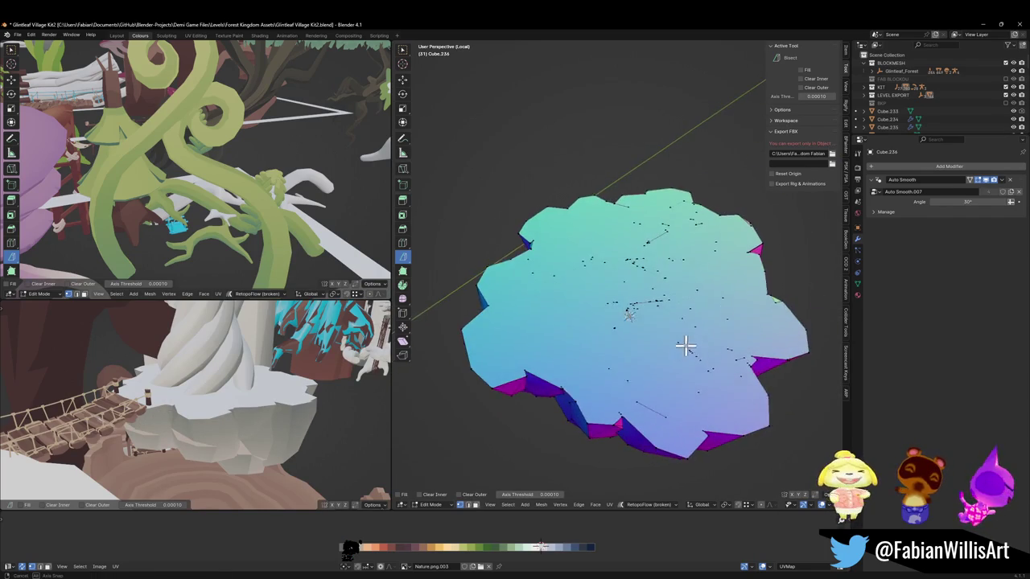
pyautogui.press('Tab')
# Step: Raise the Plane.270 cap along Z so it floats above the rock
pyautogui.click(643, 347)
pyautogui.hotkey('ctrl', 'z')
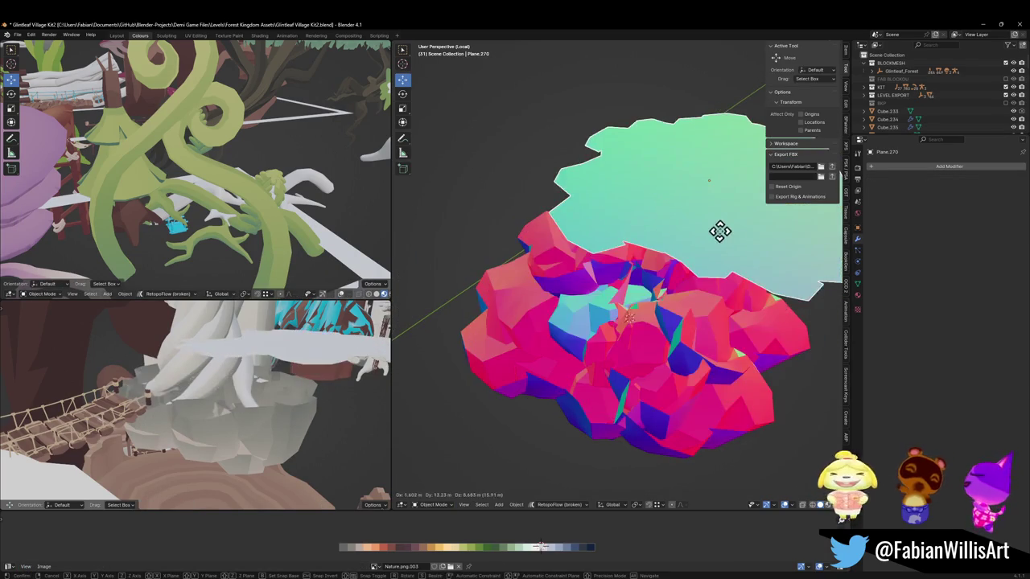
pyautogui.hotkey('ctrl', 'shift', 'z')
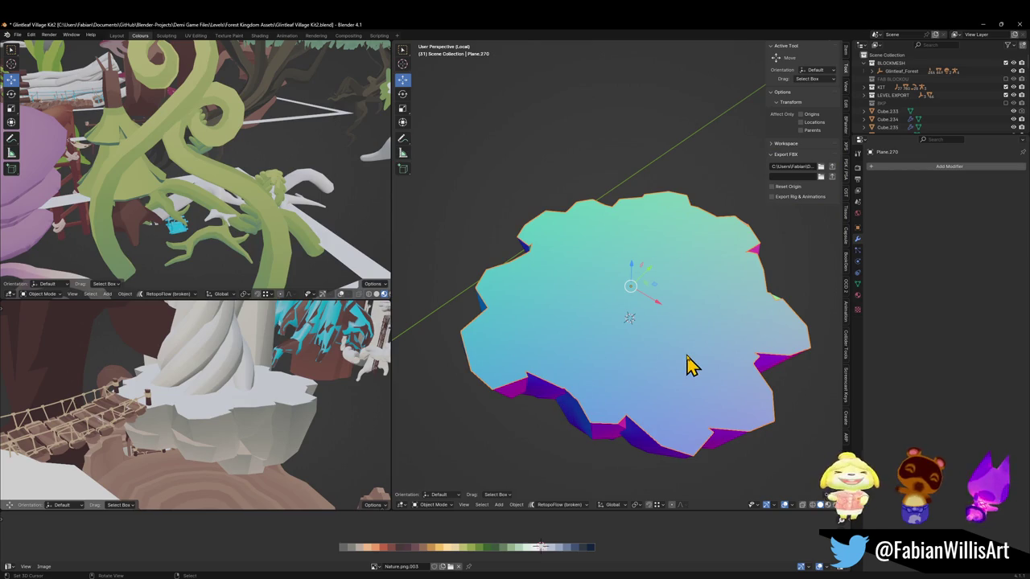
pyautogui.moveTo(664, 362); pyautogui.dragTo(652, 327, button='middle')
pyautogui.press('g')
pyautogui.press('z')
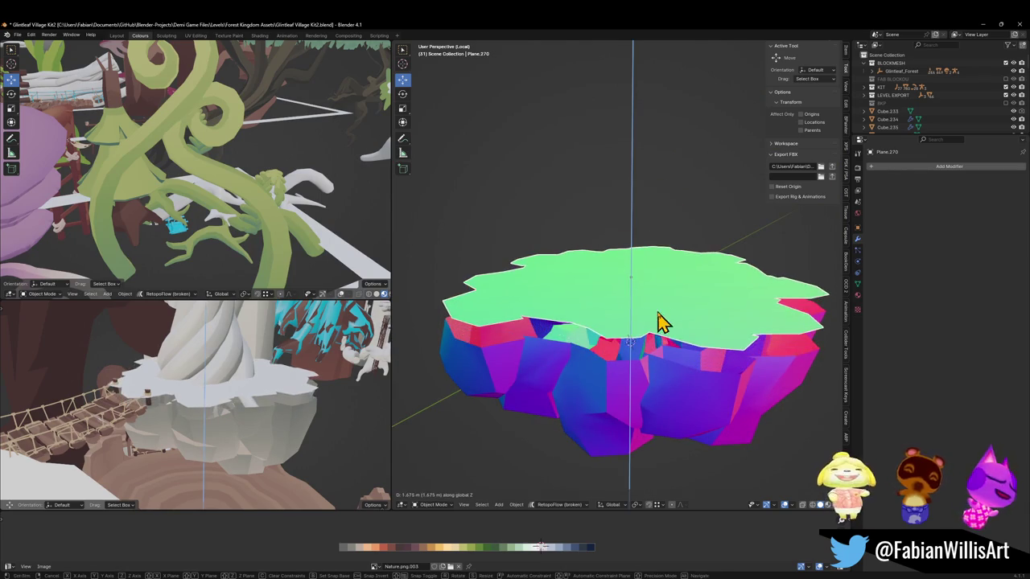
pyautogui.click(652, 235)
pyautogui.scroll(3, 639, 325)
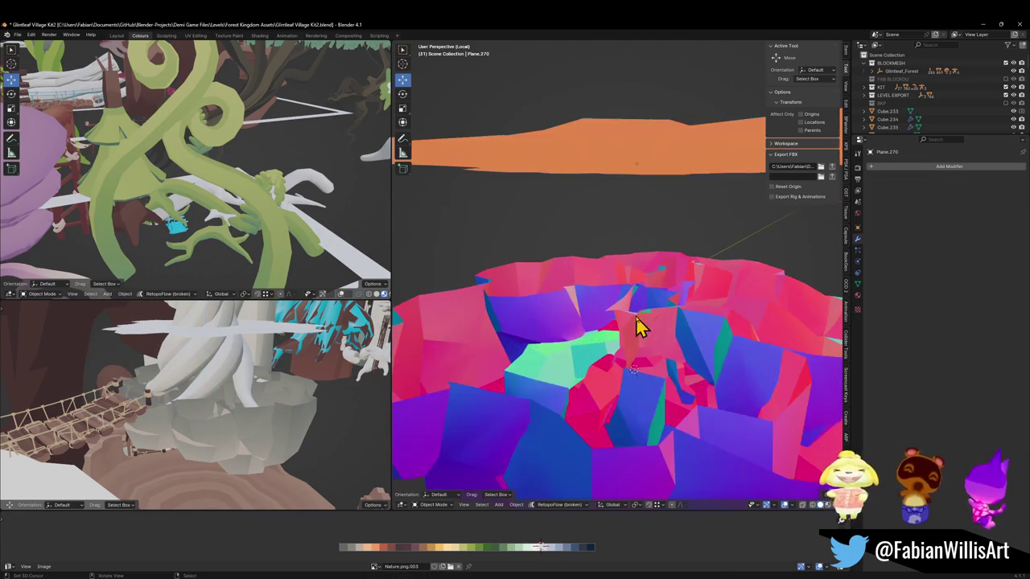
# Step: Inspect Cube.234's connected mesh in Edit Mode, then go back to Object Mode
pyautogui.click(639, 333)
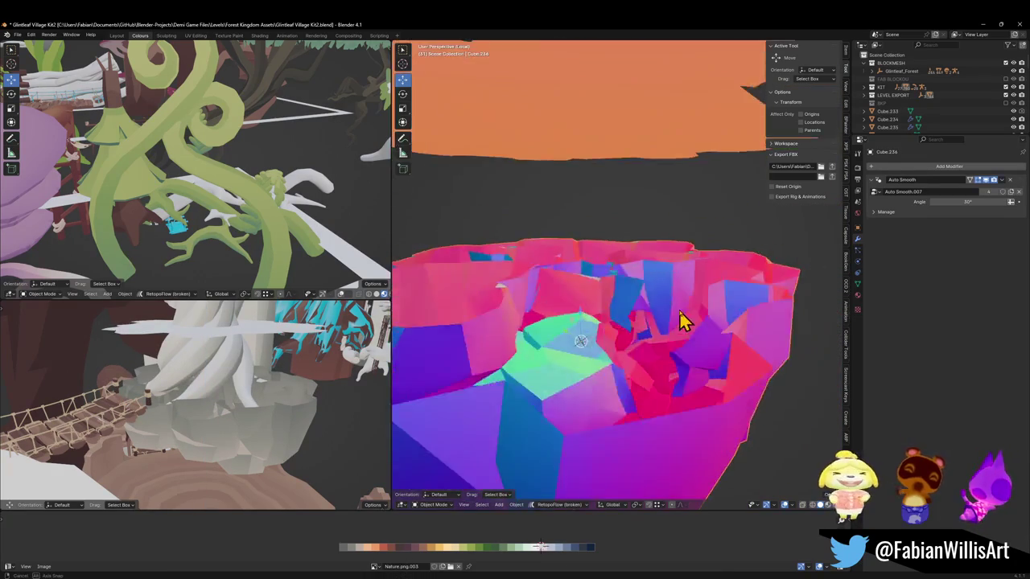
pyautogui.press('Tab')
pyautogui.moveTo(648, 321)
pyautogui.mouseDown(button='middle')
pyautogui.moveTo(586, 338)
pyautogui.moveTo(607, 332)
pyautogui.mouseUp(button='middle')
pyautogui.hotkey('ctrl', 'l')
pyautogui.scroll(-4, 636, 318)
pyautogui.moveTo(646, 317)
pyautogui.mouseDown(button='middle')
pyautogui.moveTo(735, 324)
pyautogui.moveTo(676, 330)
pyautogui.moveTo(680, 306)
pyautogui.moveTo(724, 294)
pyautogui.moveTo(736, 250)
pyautogui.moveTo(729, 271)
pyautogui.moveTo(715, 214)
pyautogui.moveTo(660, 238)
pyautogui.moveTo(634, 235)
pyautogui.moveTo(680, 295)
pyautogui.moveTo(684, 264)
pyautogui.mouseUp(button='middle')
pyautogui.hotkey('alt', 'a')
pyautogui.press('Tab')
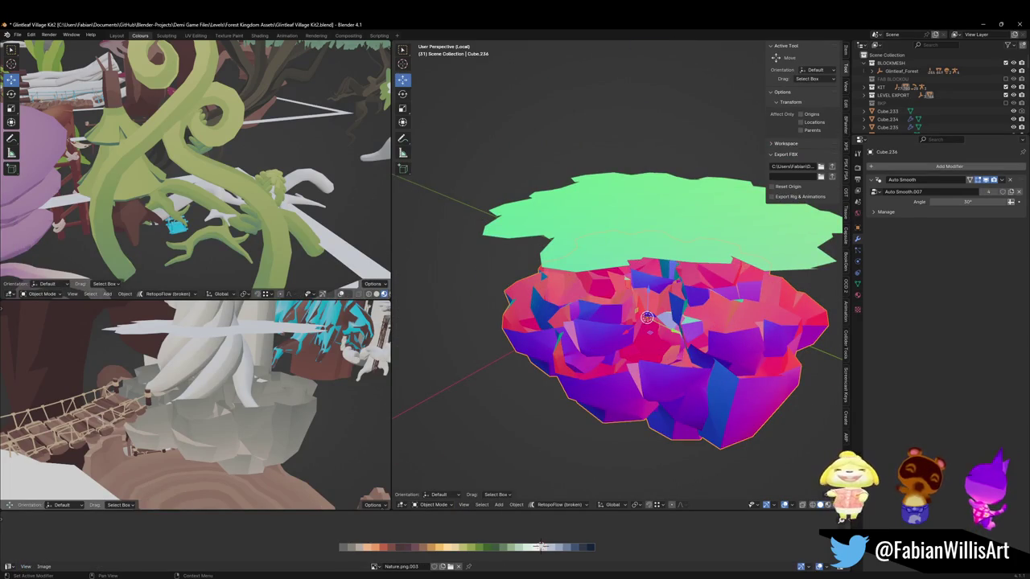
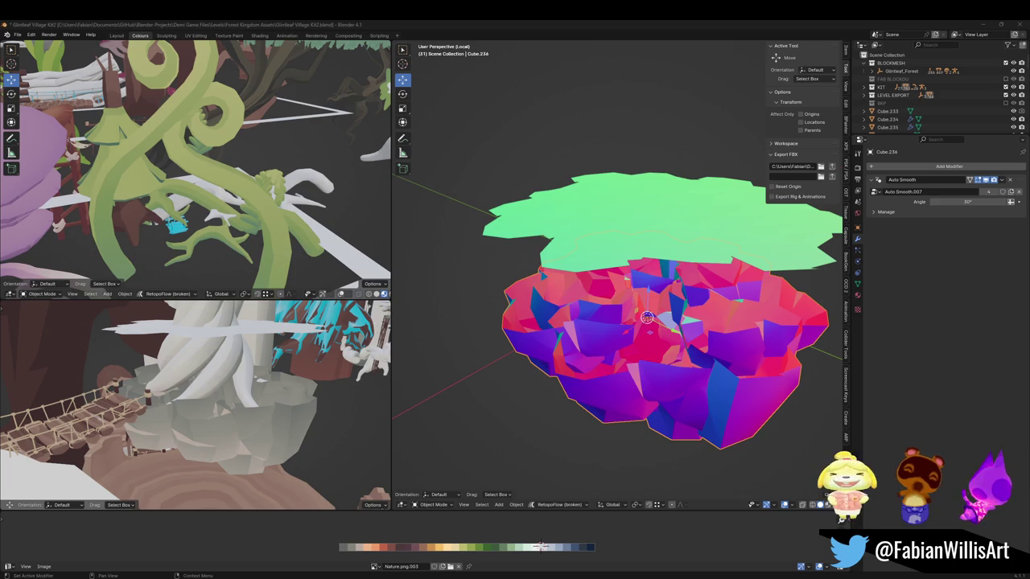
# Step: Lower Plane.270 along Z by 0.01828 m so it rests on the rock island's top
pyautogui.moveTo(620, 290)
pyautogui.mouseDown(button='middle')
pyautogui.moveTo(604, 271)
pyautogui.moveTo(631, 233)
pyautogui.mouseUp(button='middle')
pyautogui.click(631, 229)
pyautogui.press('g')
pyautogui.press('z')
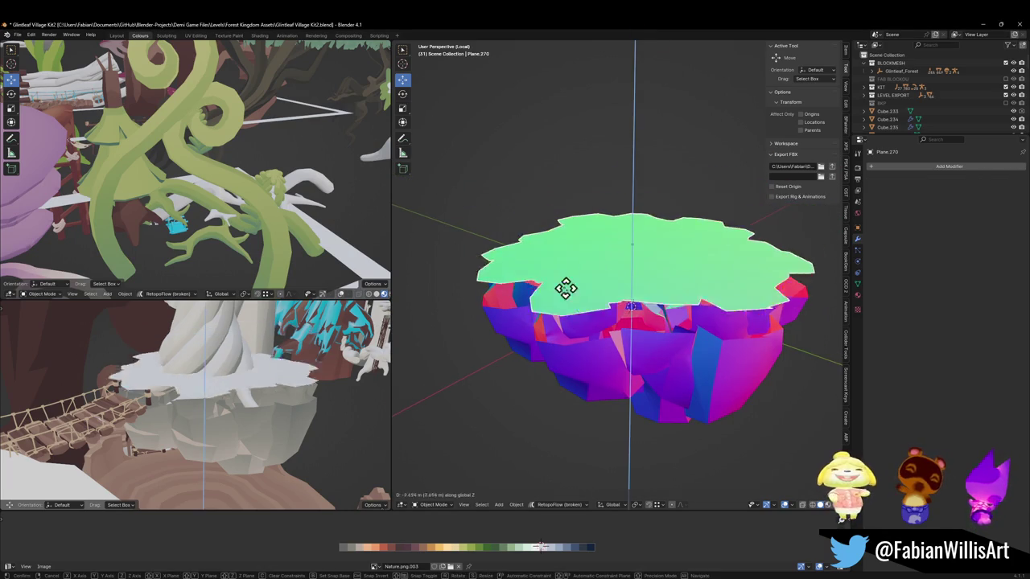
pyautogui.click(542, 313)
pyautogui.press('g')
pyautogui.press('z')
pyautogui.click(699, 287)
# Step: Orbit around the island to check the plane's fit, then enter Edit Mode on it
pyautogui.scroll(2, 697, 286)
pyautogui.moveTo(698, 287)
pyautogui.mouseDown(button='middle')
pyautogui.moveTo(715, 257)
pyautogui.moveTo(719, 285)
pyautogui.moveTo(619, 293)
pyautogui.mouseUp(button='middle')
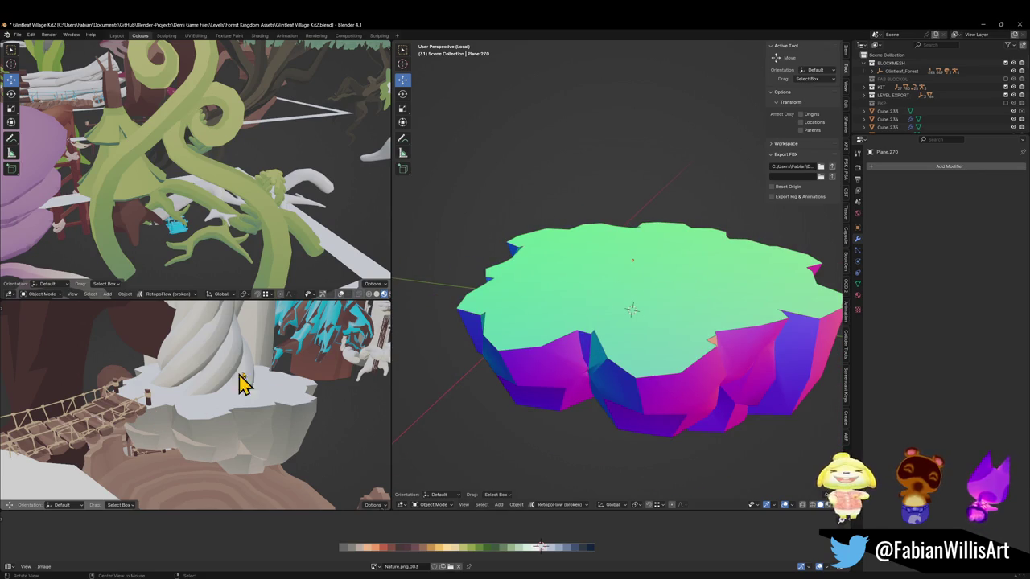
pyautogui.moveTo(262, 421)
pyautogui.mouseDown(button='middle')
pyautogui.moveTo(228, 413)
pyautogui.moveTo(298, 414)
pyautogui.moveTo(265, 402)
pyautogui.moveTo(252, 421)
pyautogui.moveTo(372, 370)
pyautogui.mouseUp(button='middle')
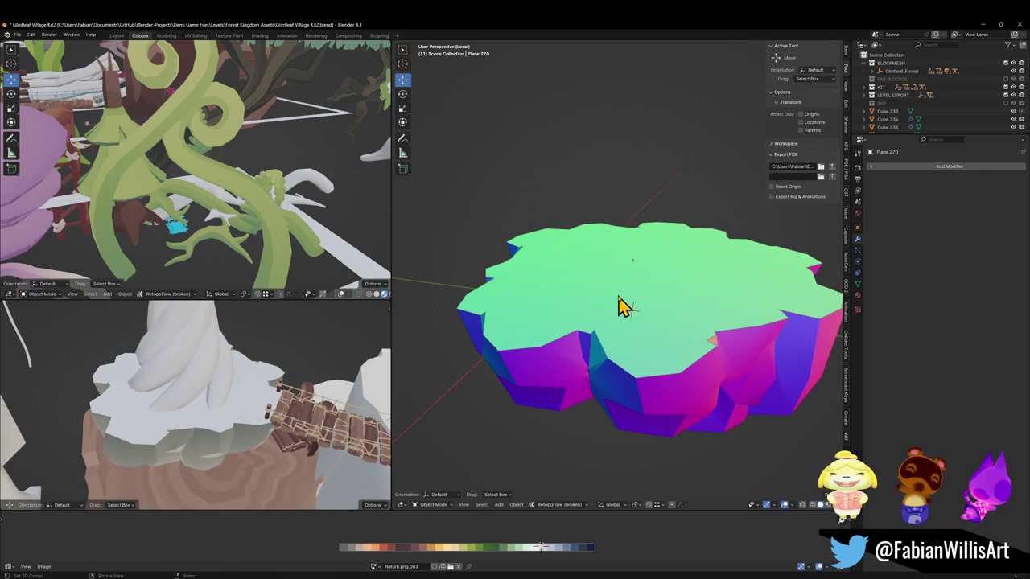
pyautogui.press('Tab')
# Step: Extrude all the plane's faces in place, scale them to 0.933 and raise them slightly
pyautogui.press('a')
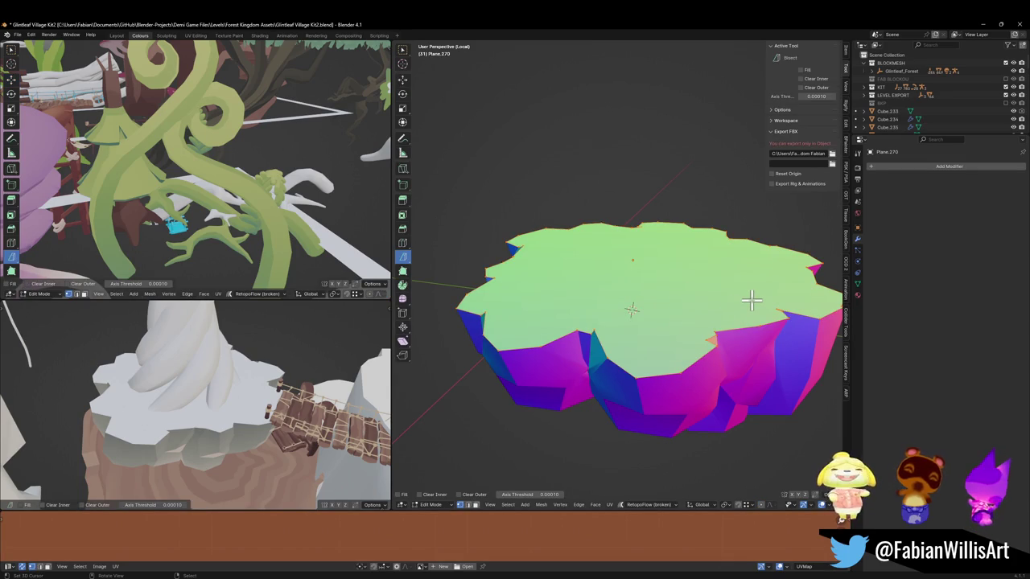
pyautogui.press('e')
pyautogui.press('Escape')
pyautogui.press('s')
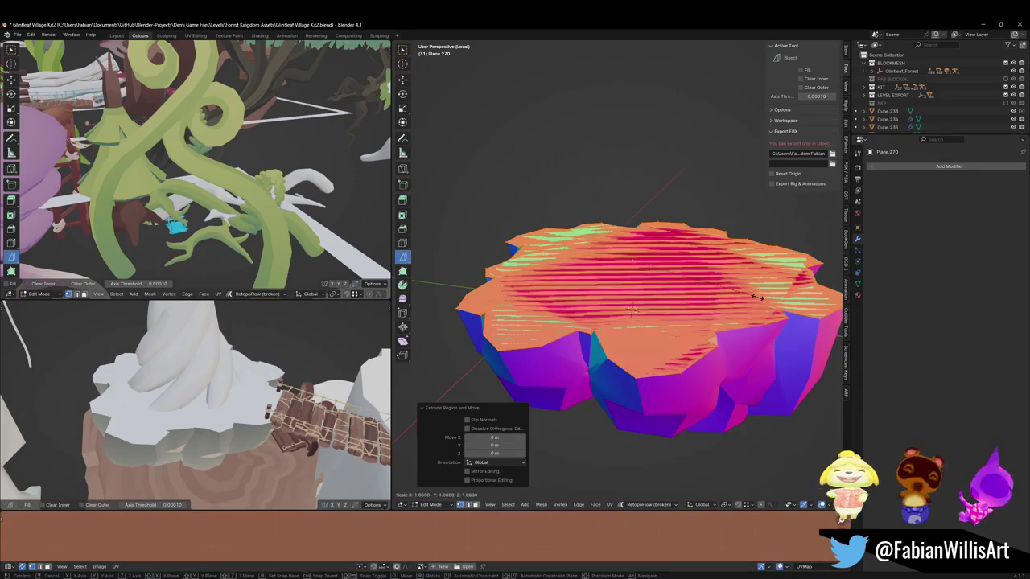
pyautogui.click(678, 292)
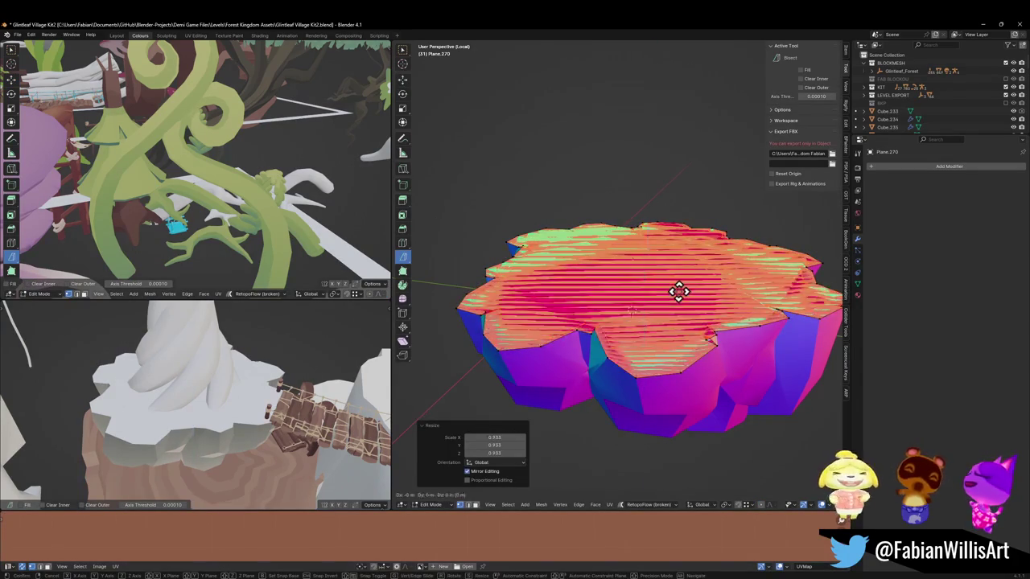
pyautogui.press('g')
pyautogui.press('z')
pyautogui.click(678, 289)
pyautogui.moveTo(678, 290); pyautogui.dragTo(709, 314, button='middle')
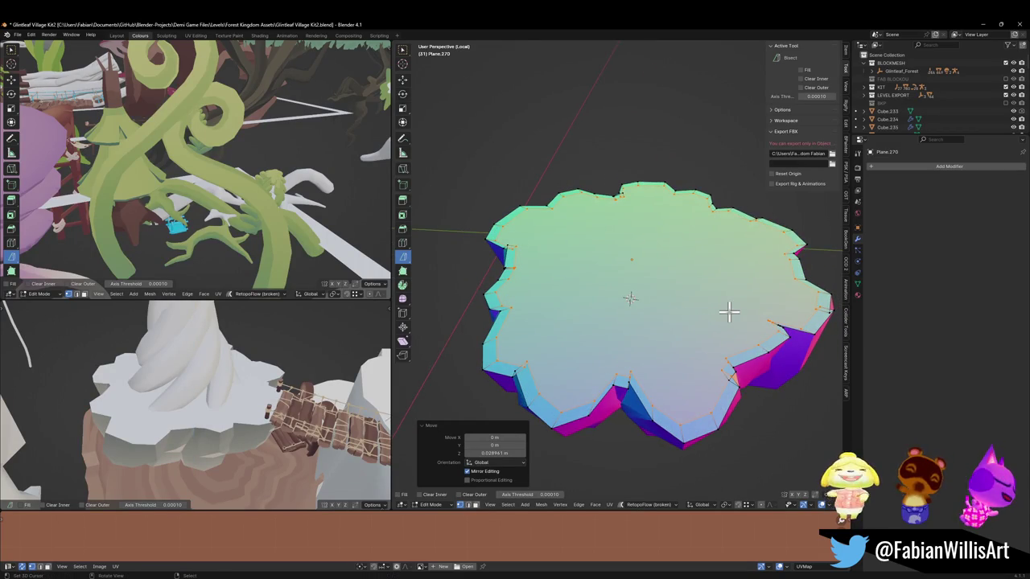
# Step: Inset the top faces and scale the inner faces down to 0.727
pyautogui.press('a')
pyautogui.hotkey('alt', 'a')
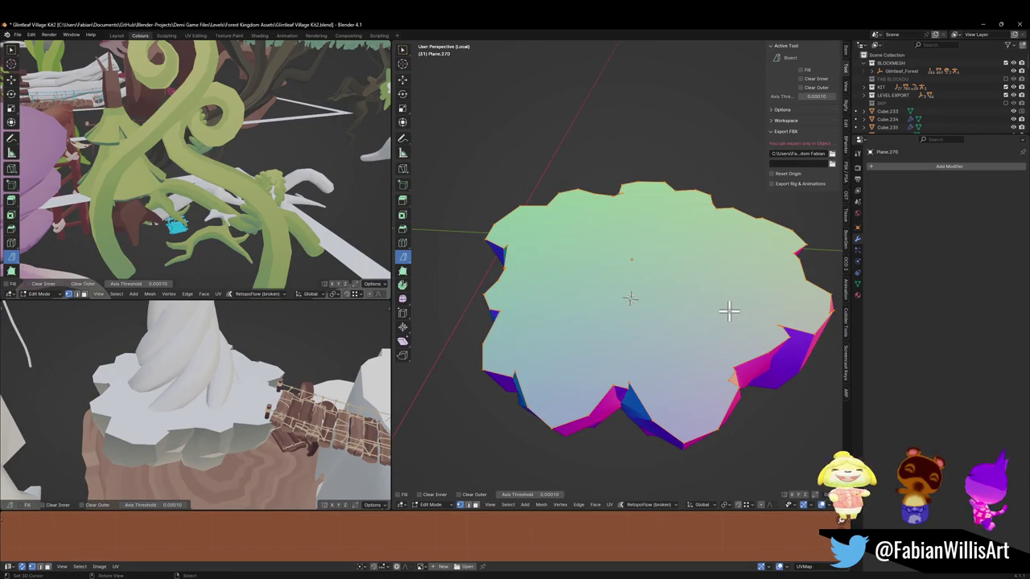
pyautogui.press('a')
pyautogui.press('i')
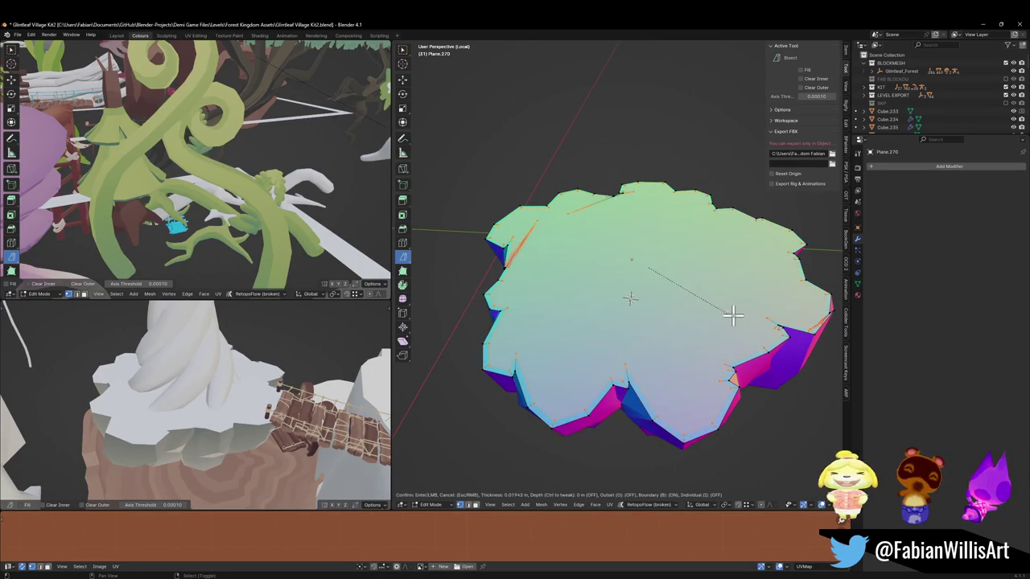
pyautogui.click(777, 322)
pyautogui.press('s')
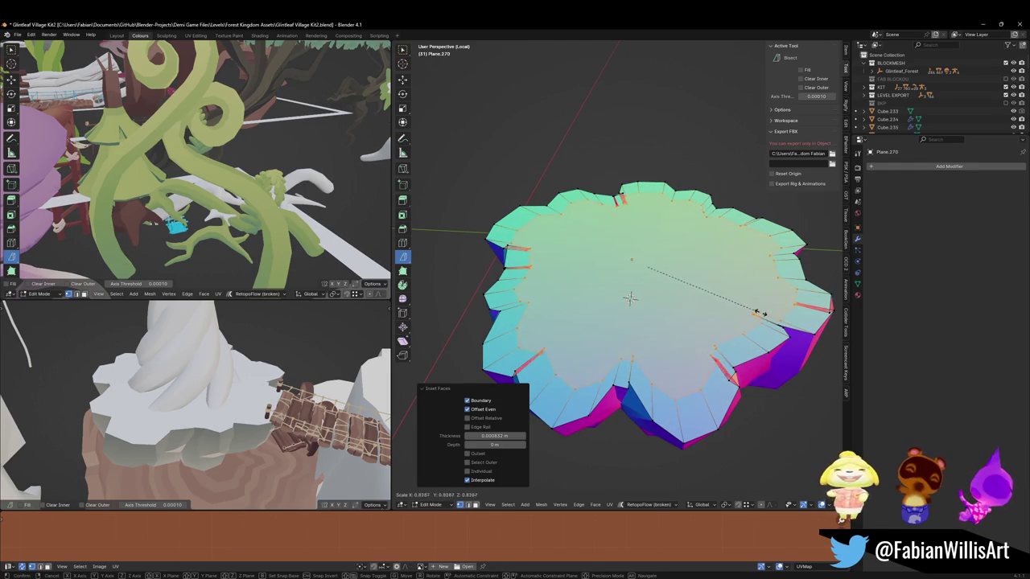
pyautogui.click(744, 305)
# Step: Relax the inner loop's vertices, edge-slide the loop inward, and deselect
pyautogui.press('q')
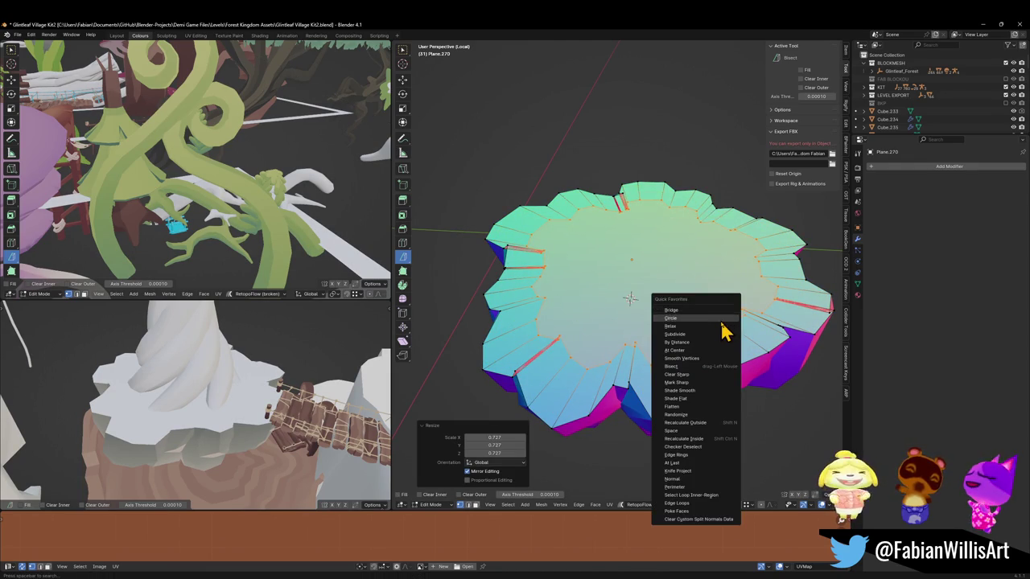
pyautogui.click(715, 326)
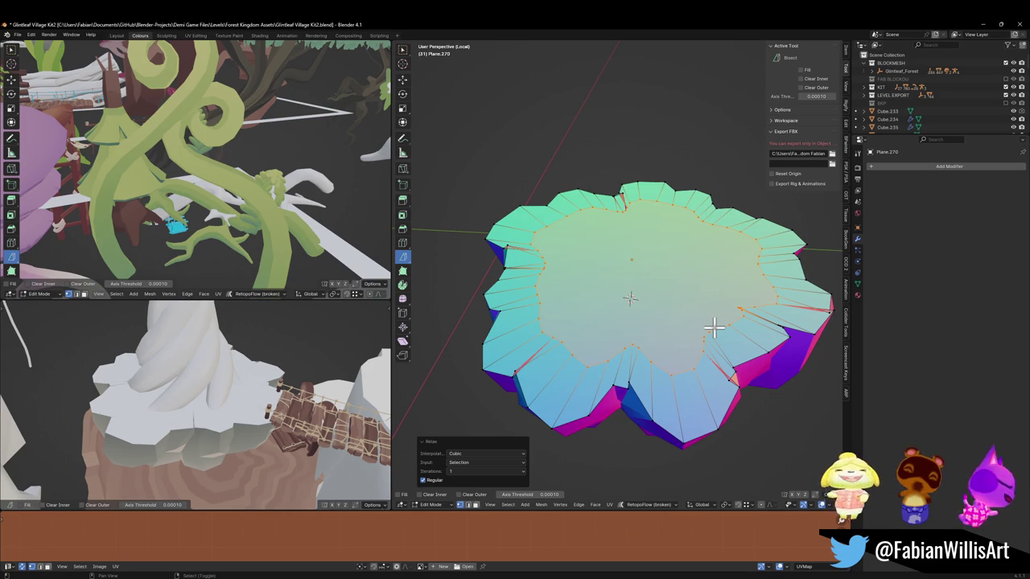
pyautogui.press('g')
pyautogui.press('g')
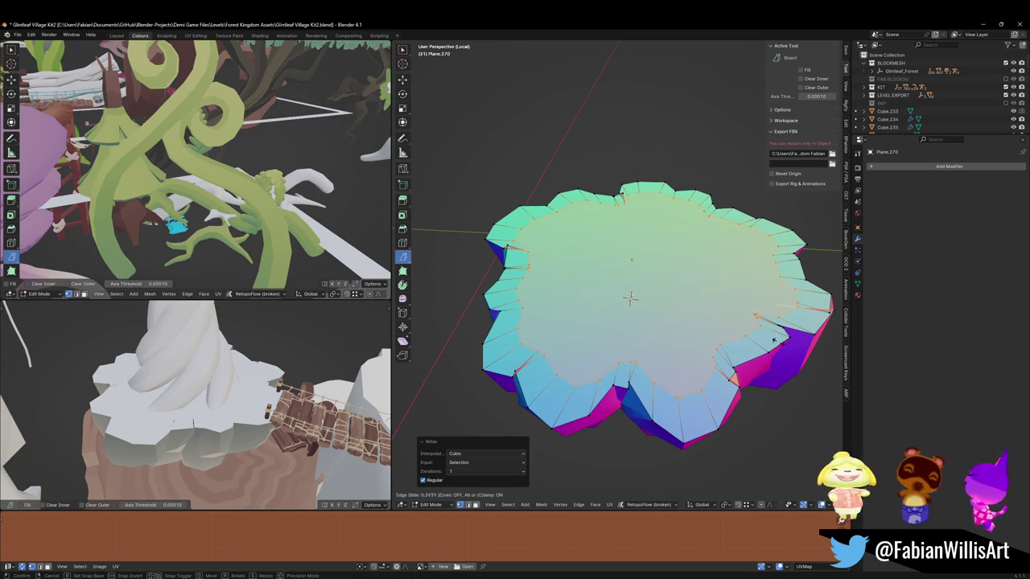
pyautogui.click(774, 341)
pyautogui.click(546, 384)
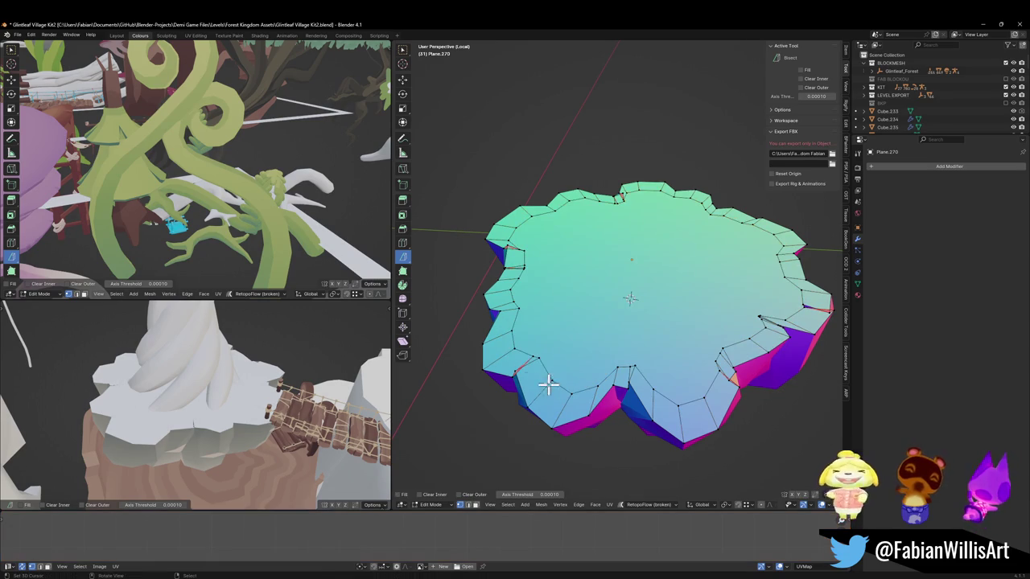
# Step: Merge the selected vertices at center and slide the notch vertex along its edge
pyautogui.press('q')
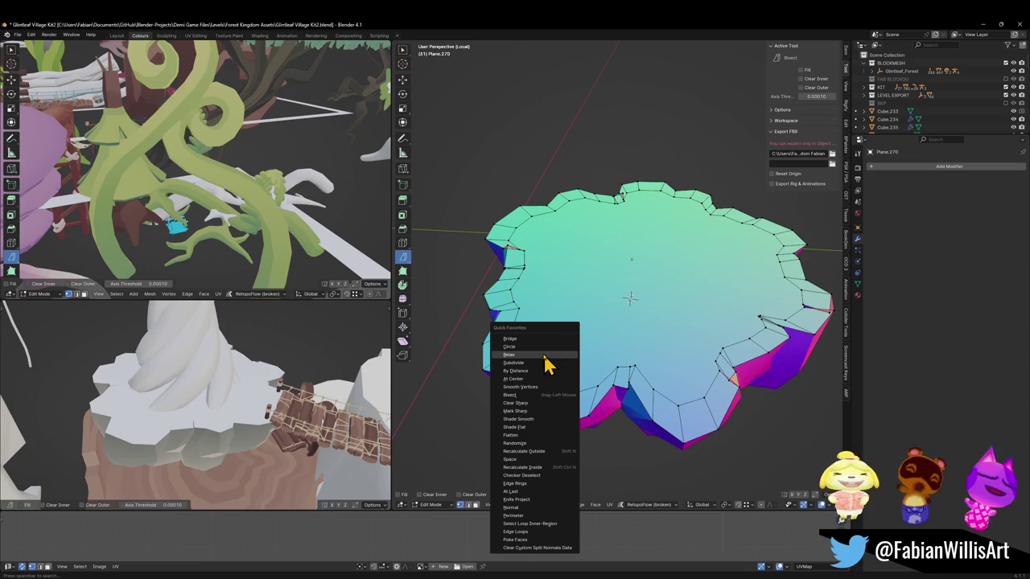
pyautogui.click(540, 378)
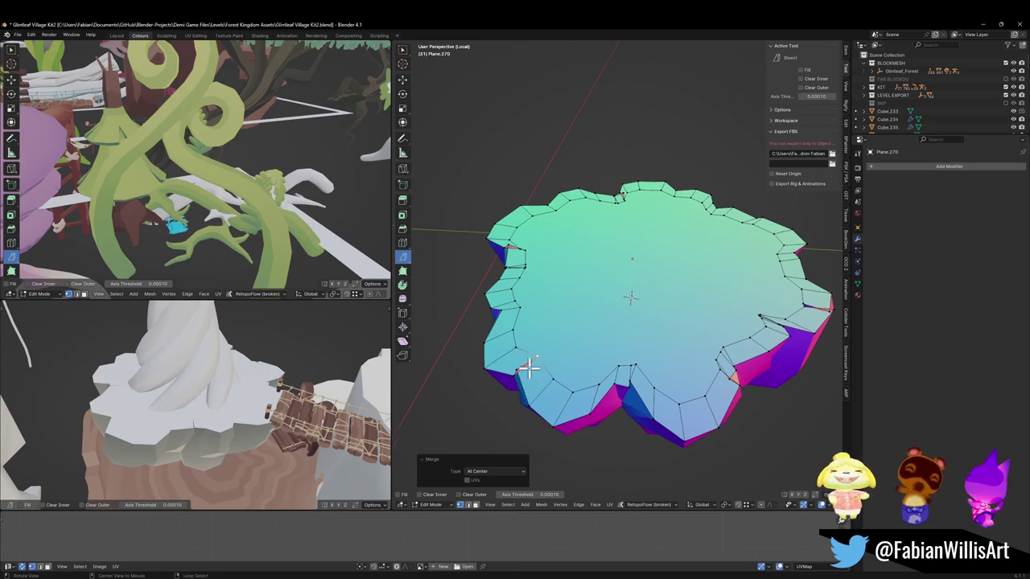
pyautogui.scroll(3, 528, 368)
pyautogui.scroll(3, 643, 314)
pyautogui.scroll(2, 619, 321)
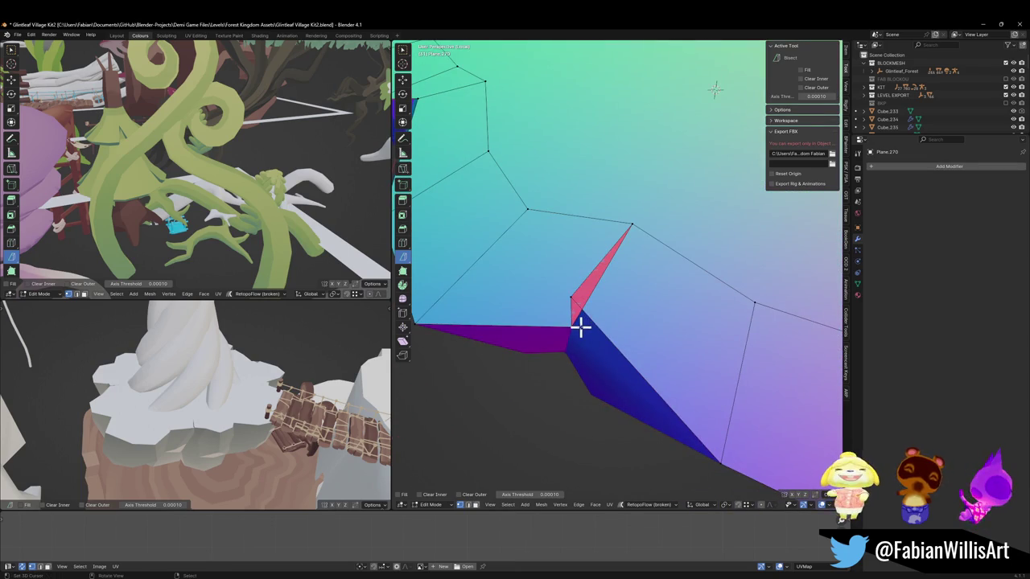
pyautogui.click(632, 225)
pyautogui.press('g')
pyautogui.press('g')
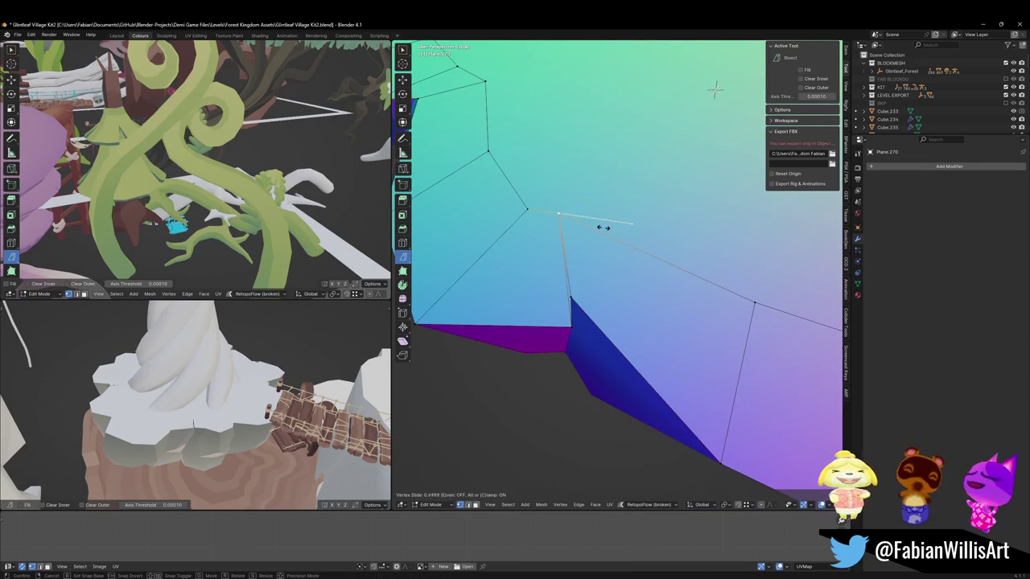
pyautogui.click(595, 236)
# Step: Slide a rim vertex along its edge twice and snap the edge's right vertex onto its neighbour
pyautogui.scroll(-5, 600, 239)
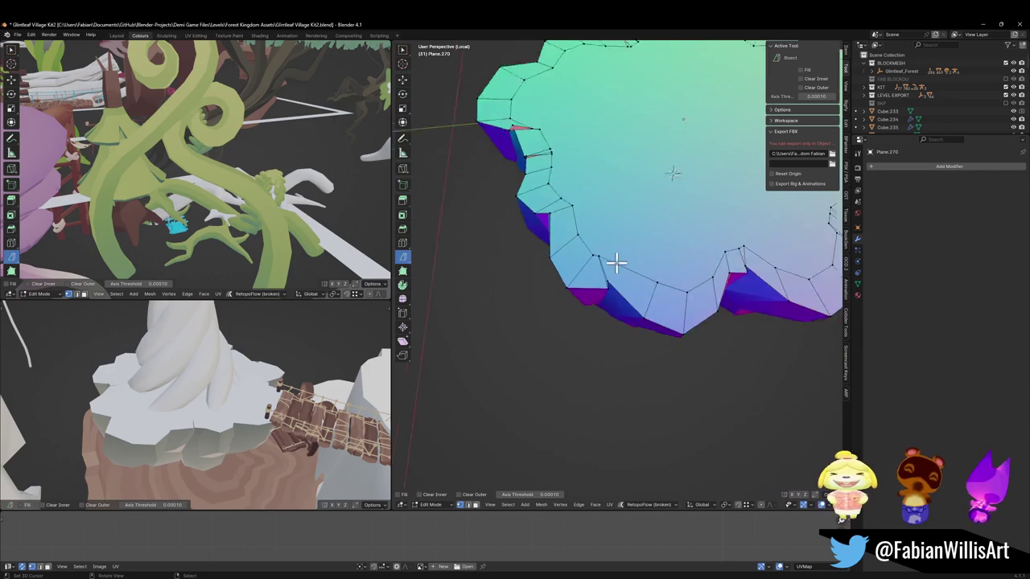
pyautogui.scroll(-4, 617, 262)
pyautogui.scroll(-2, 595, 257)
pyautogui.scroll(8, 581, 217)
pyautogui.click(662, 297)
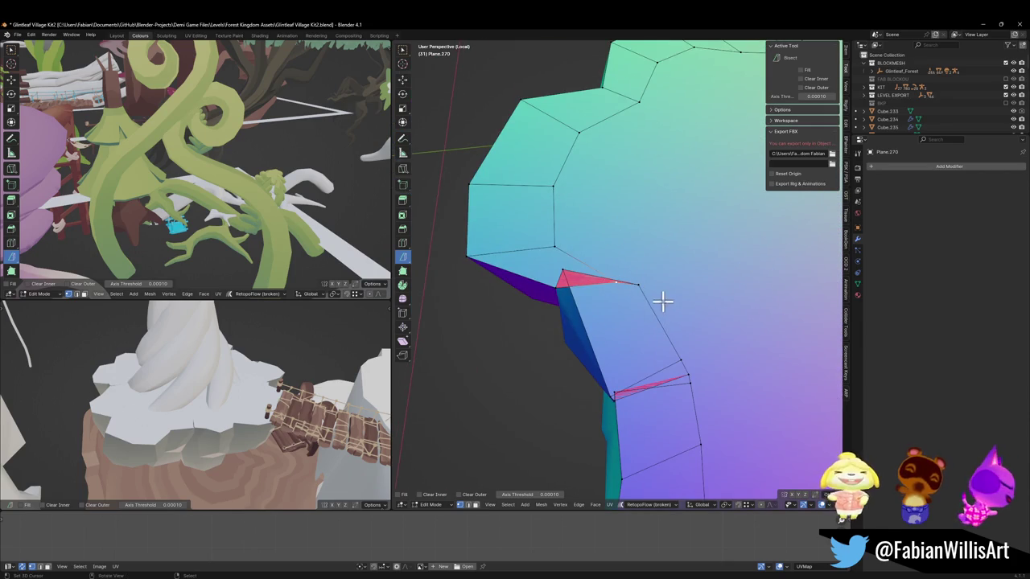
pyautogui.press('g')
pyautogui.press('g')
pyautogui.click(612, 260)
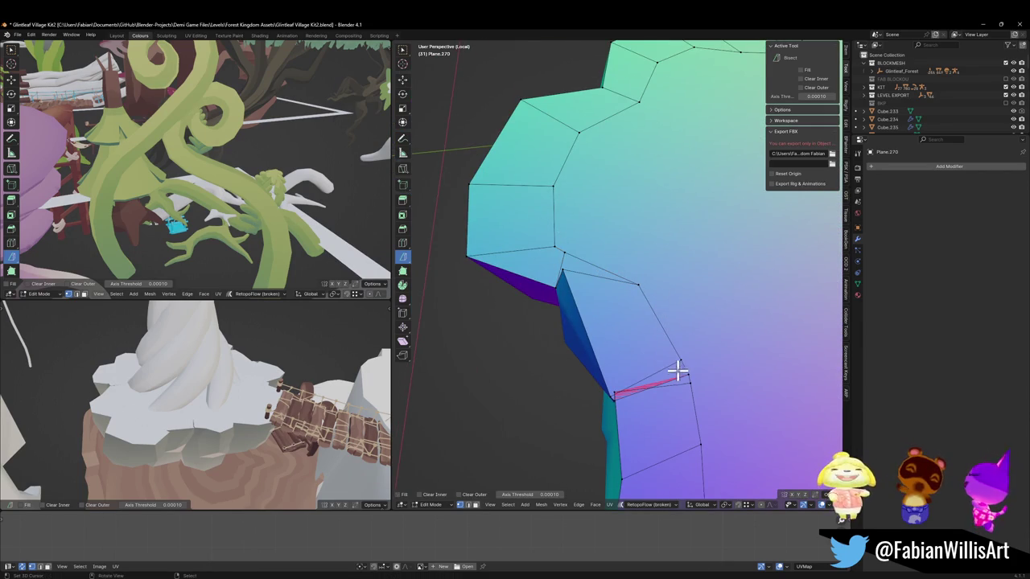
pyautogui.press('g')
pyautogui.press('g')
pyautogui.click(696, 354)
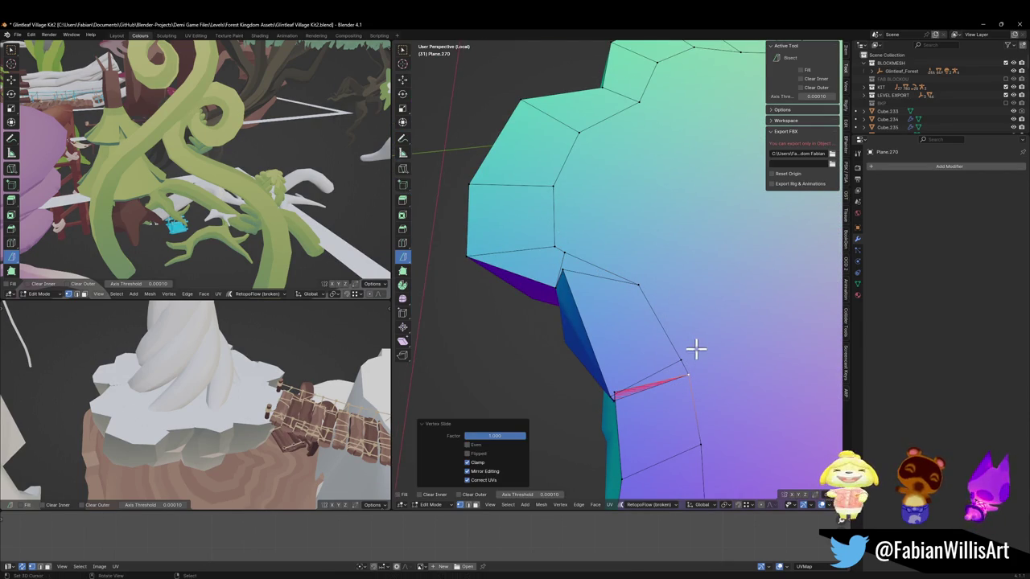
pyautogui.press('g')
pyautogui.press('g')
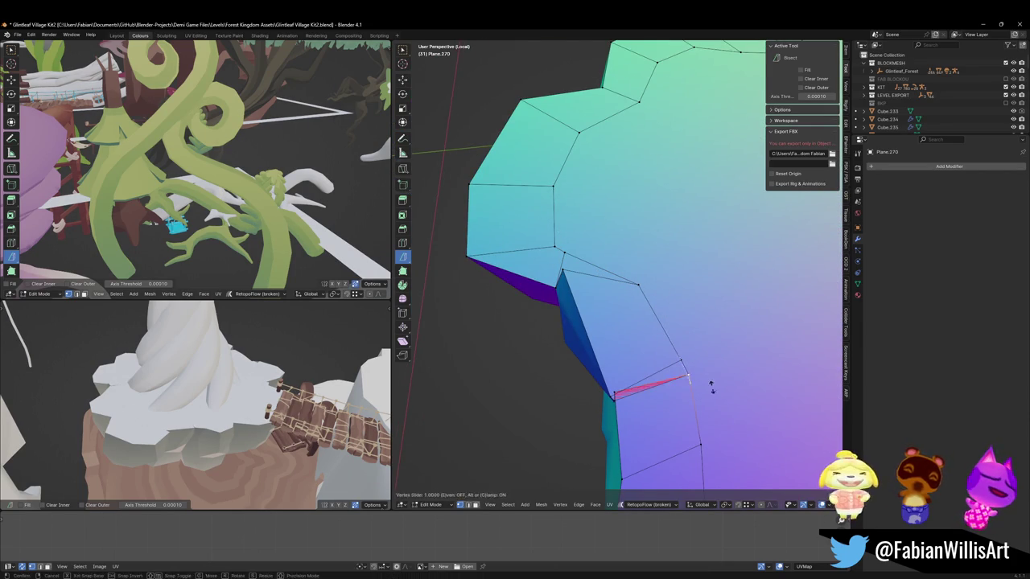
pyautogui.click(710, 386)
# Step: Slide the lower rim vertex, then slide the next vertex up its edge to factor 0.753
pyautogui.press('g')
pyautogui.press('g')
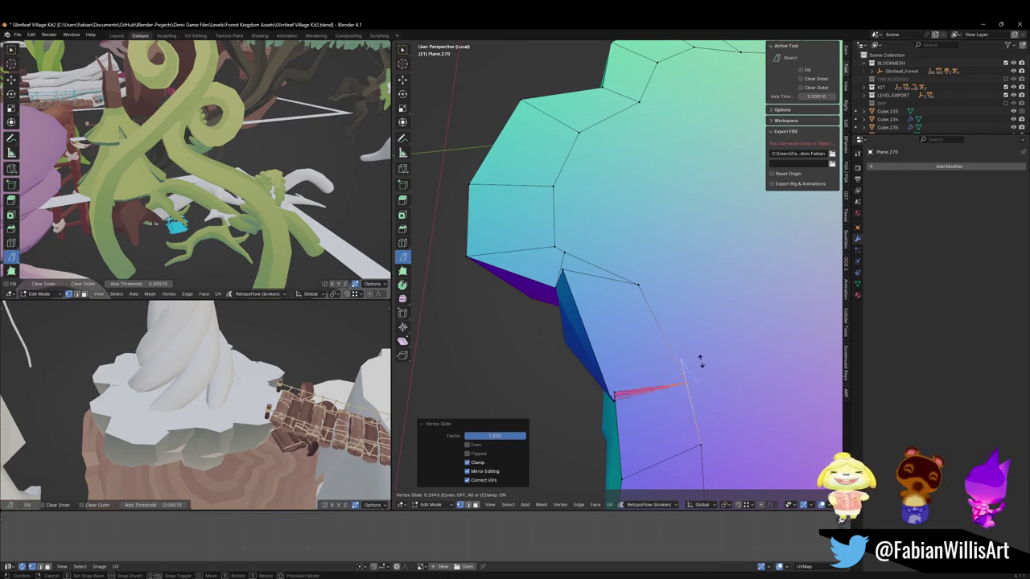
pyautogui.rightClick(621, 298)
pyautogui.press('g')
pyautogui.press('g')
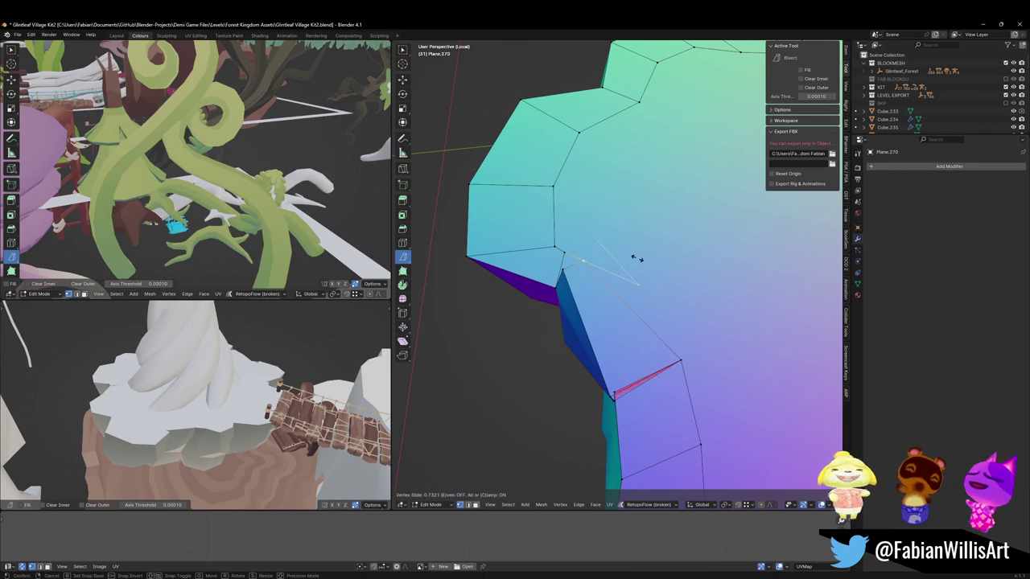
pyautogui.click(653, 269)
pyautogui.press('g')
pyautogui.press('g')
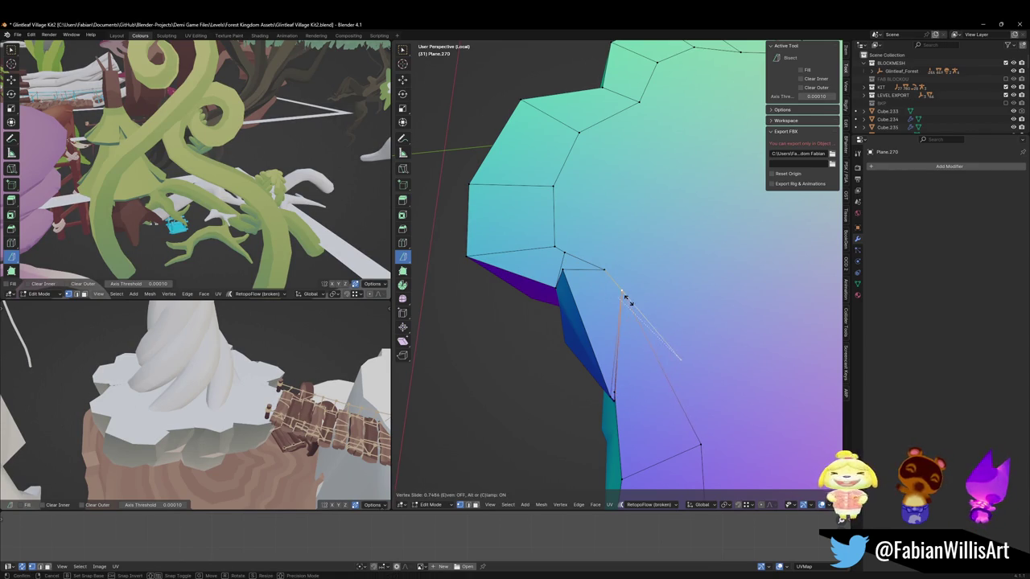
pyautogui.click(627, 301)
# Step: Orbit to the mesh's top edge and vertex-slide the notch vertex into place
pyautogui.scroll(-3, 631, 303)
pyautogui.scroll(-3, 595, 326)
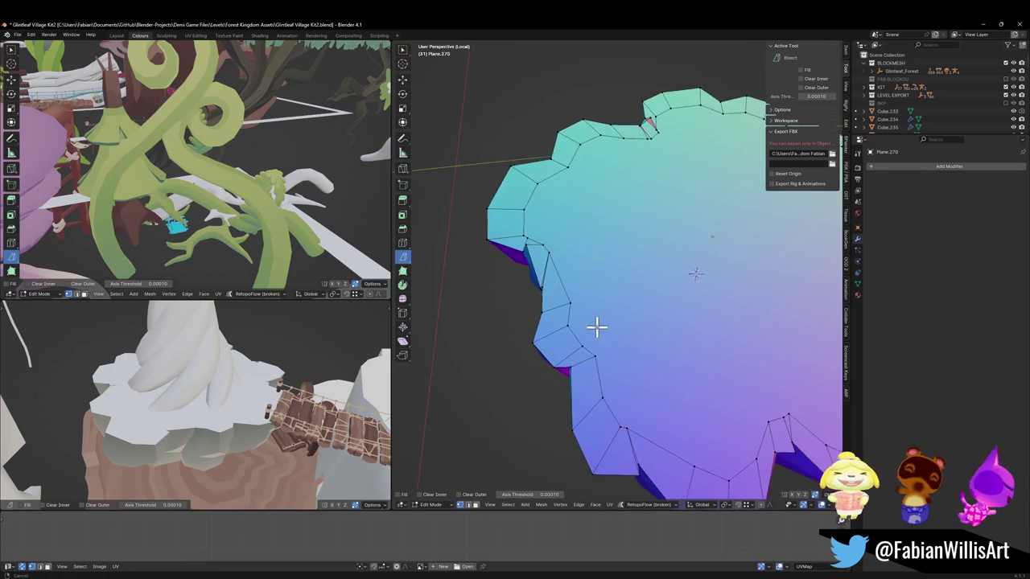
pyautogui.moveTo(636, 260)
pyautogui.mouseDown(button='middle')
pyautogui.moveTo(606, 247)
pyautogui.moveTo(625, 234)
pyautogui.mouseUp(button='middle')
pyautogui.scroll(4, 625, 234)
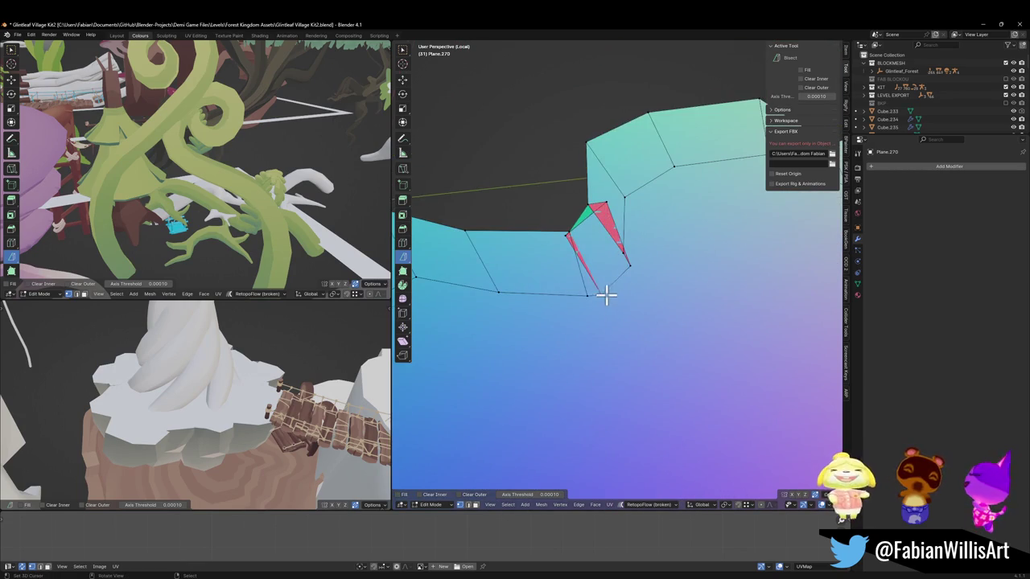
pyautogui.press('g')
pyautogui.press('g')
pyautogui.press('Escape')
pyautogui.press('g')
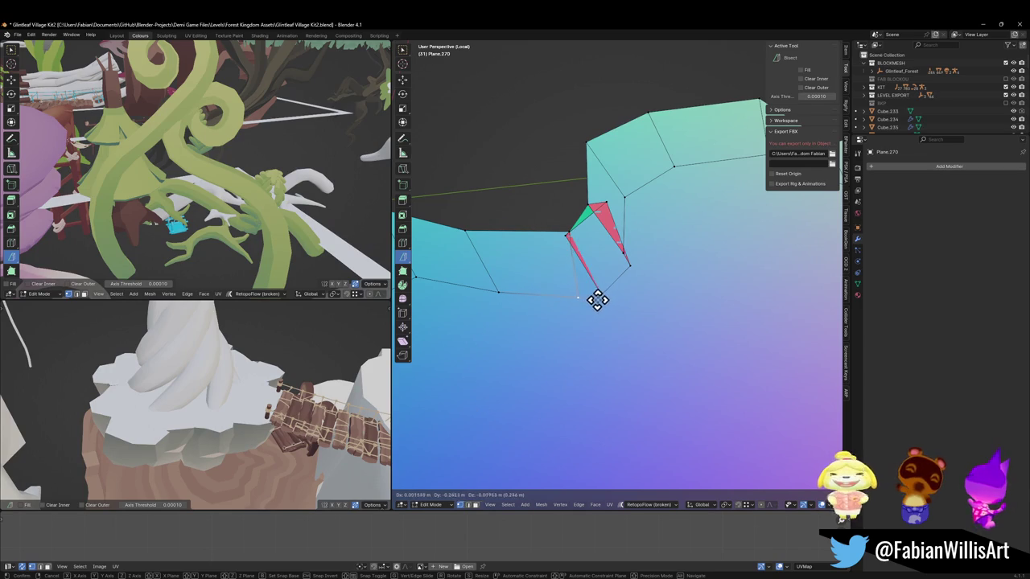
pyautogui.press('g')
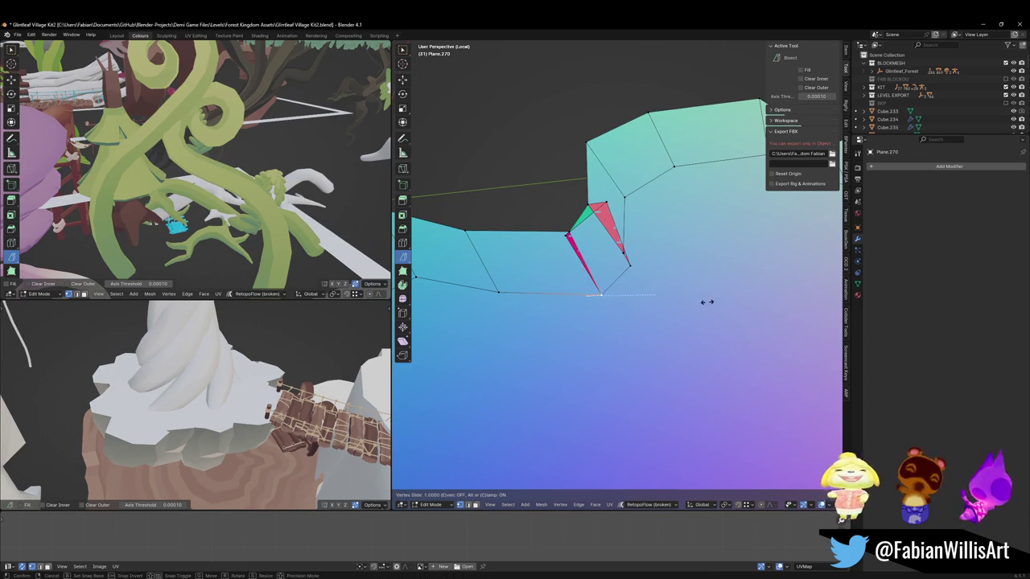
pyautogui.click(705, 300)
# Step: Slide one more vertex and move two others freely to even out the rim
pyautogui.press('g')
pyautogui.press('g')
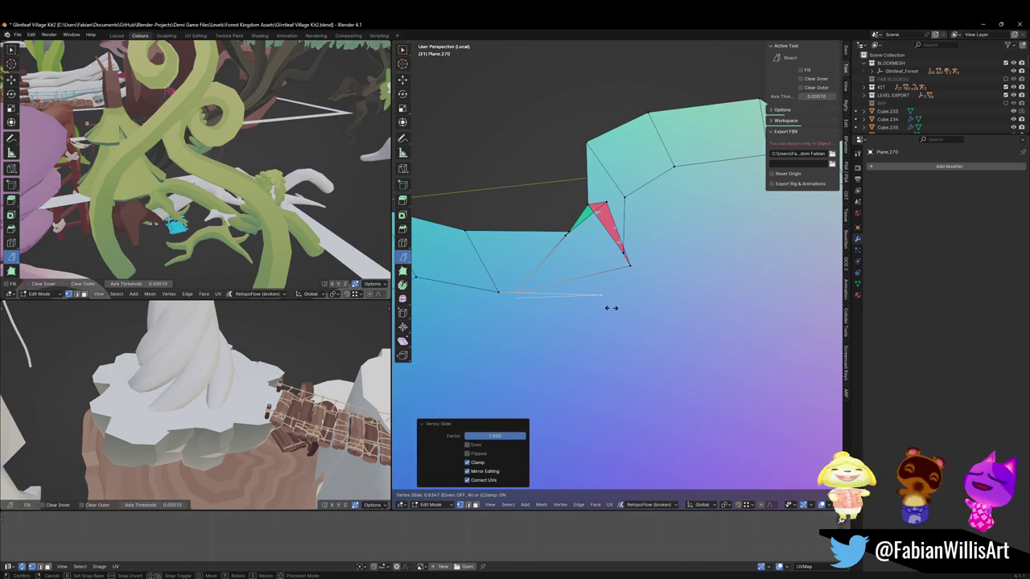
pyautogui.click(611, 304)
pyautogui.press('g')
pyautogui.click(566, 304)
pyautogui.press('g')
pyautogui.click(515, 290)
# Step: Slide the red triangle's tip vertex, then snap it onto the upper vertex
pyautogui.click(629, 265)
pyautogui.press('g')
pyautogui.press('g')
pyautogui.click(671, 234)
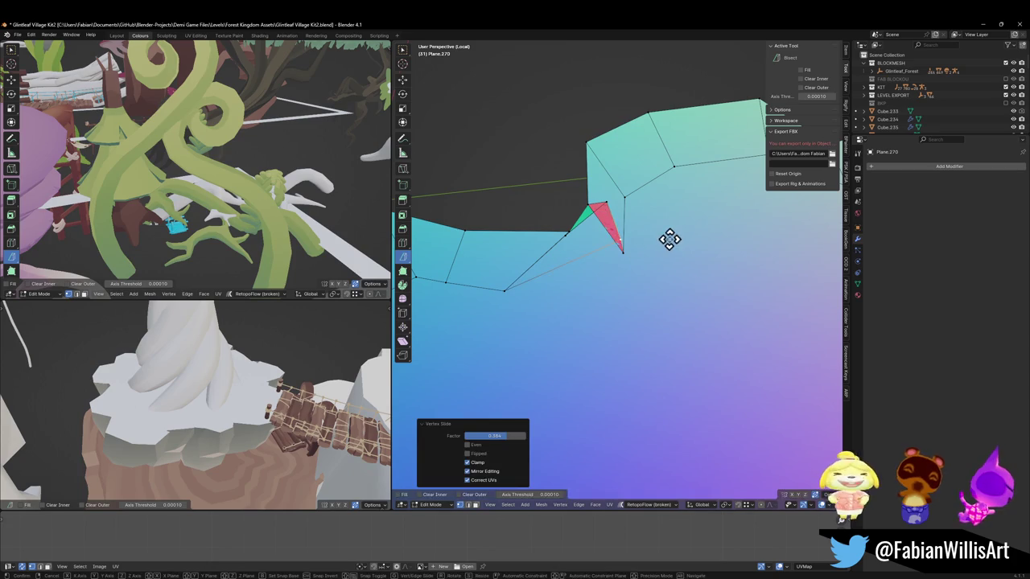
pyautogui.press('g')
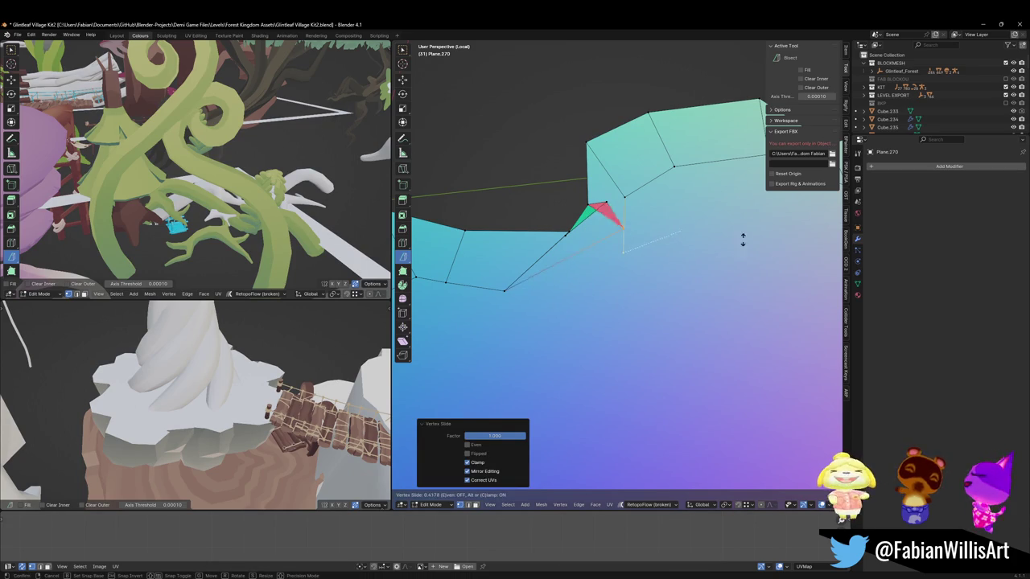
pyautogui.click(734, 189)
# Step: Slide and reposition the neighbouring rim vertex, cancelling the unwanted moves
pyautogui.press('g')
pyautogui.press('g')
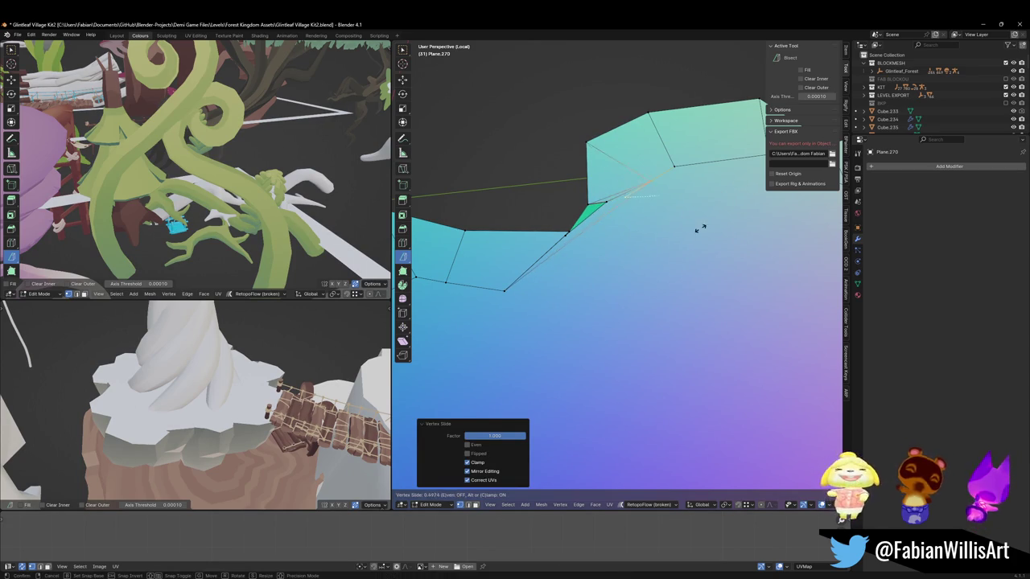
pyautogui.click(688, 229)
pyautogui.press('g')
pyautogui.rightClick(673, 218)
pyautogui.press('g')
pyautogui.click(667, 224)
pyautogui.scroll(-2, 666, 223)
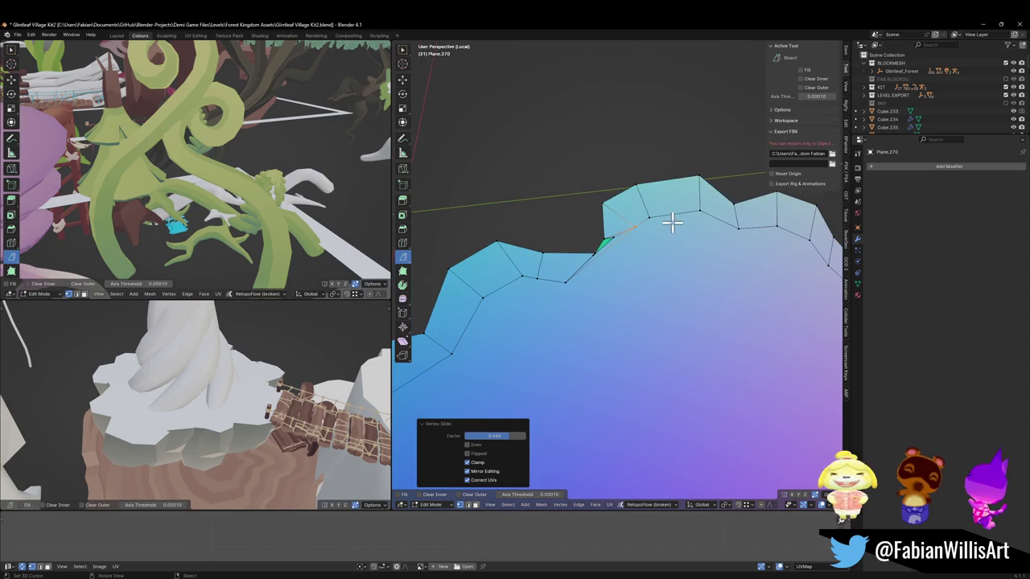
pyautogui.press('g')
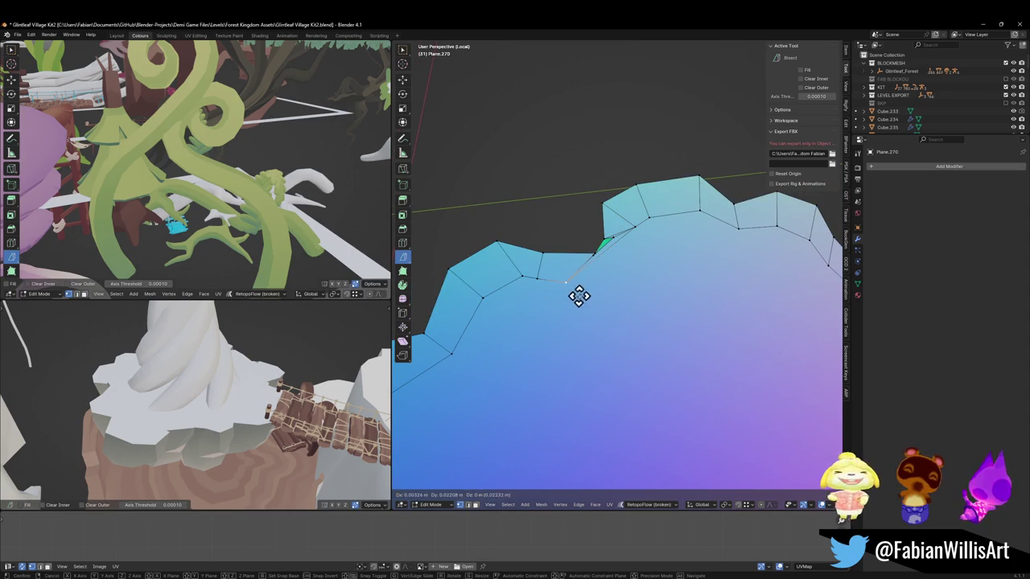
pyautogui.rightClick(609, 308)
# Step: From top view, try vertex slides, undo them, and move the vertex onto the outer rim
pyautogui.moveTo(611, 300)
pyautogui.mouseDown(button='middle')
pyautogui.moveTo(643, 292)
pyautogui.moveTo(628, 306)
pyautogui.moveTo(606, 283)
pyautogui.moveTo(684, 329)
pyautogui.moveTo(611, 345)
pyautogui.mouseUp(button='middle')
pyautogui.scroll(3, 684, 330)
pyautogui.scroll(3, 682, 323)
pyautogui.press('KP_7')
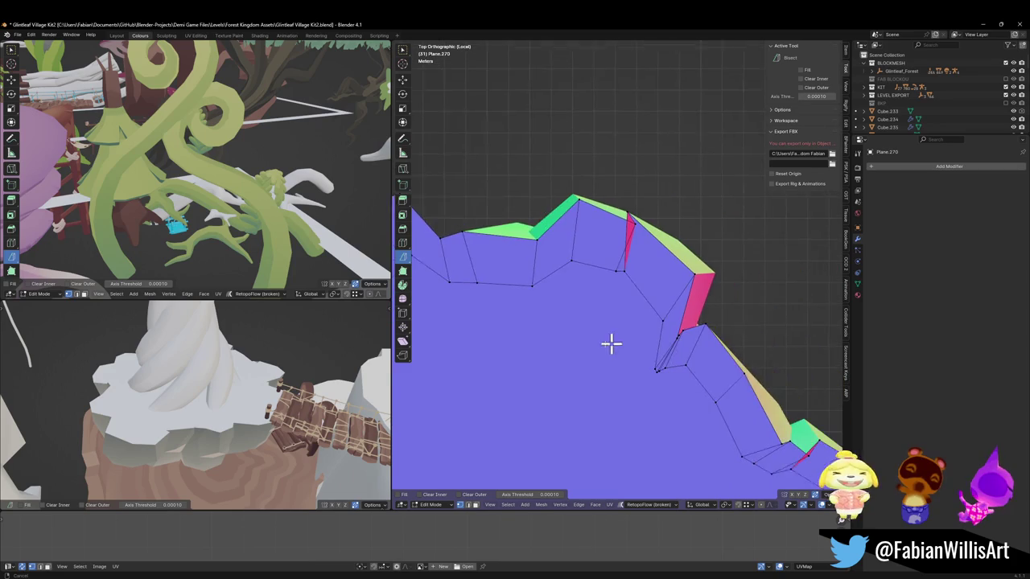
pyautogui.press('g')
pyautogui.click(602, 300)
pyautogui.press('g')
pyautogui.press('g')
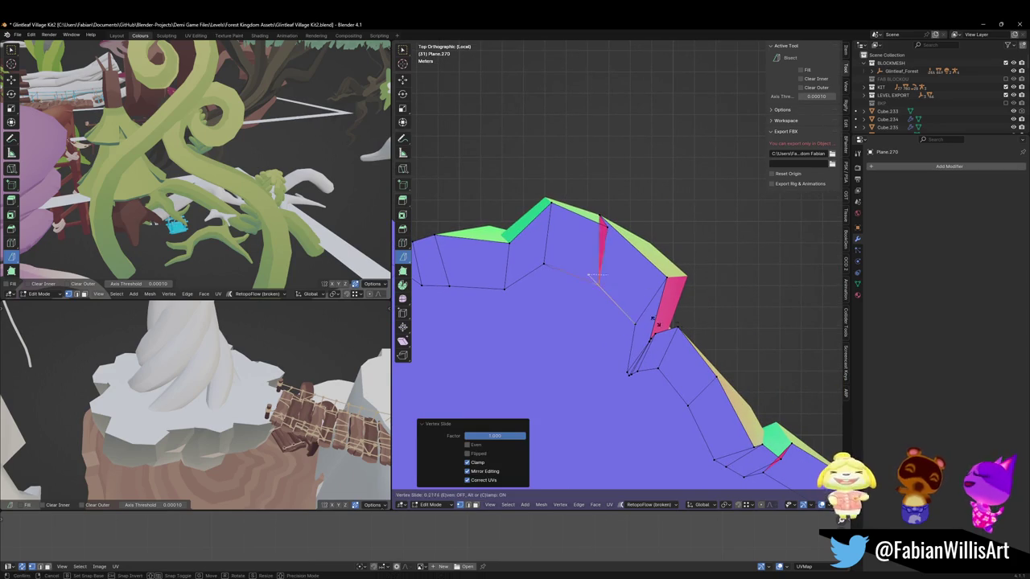
pyautogui.press('g')
pyautogui.press('g')
pyautogui.click(651, 328)
pyautogui.hotkey('ctrl', 'z')
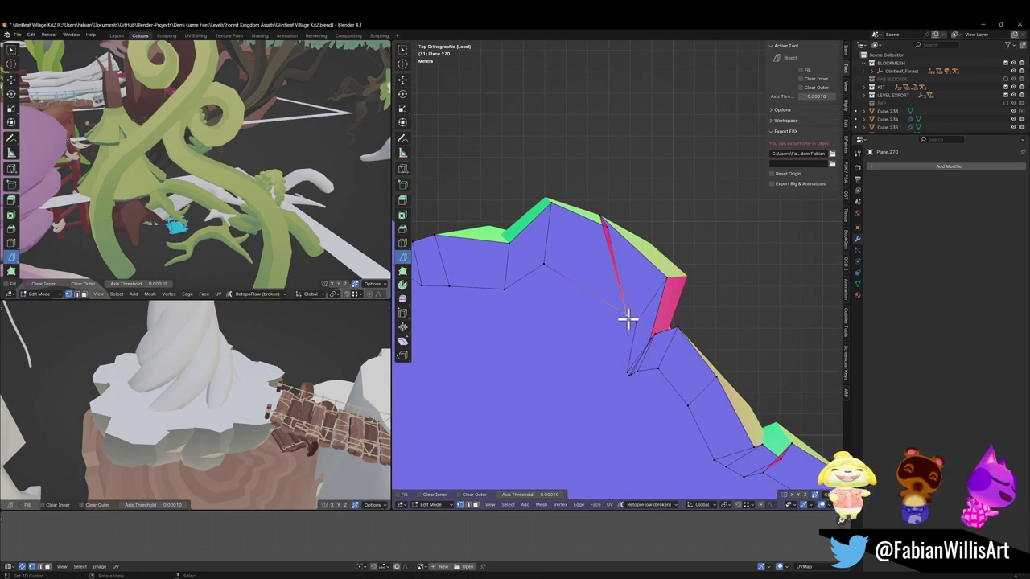
pyautogui.press('g')
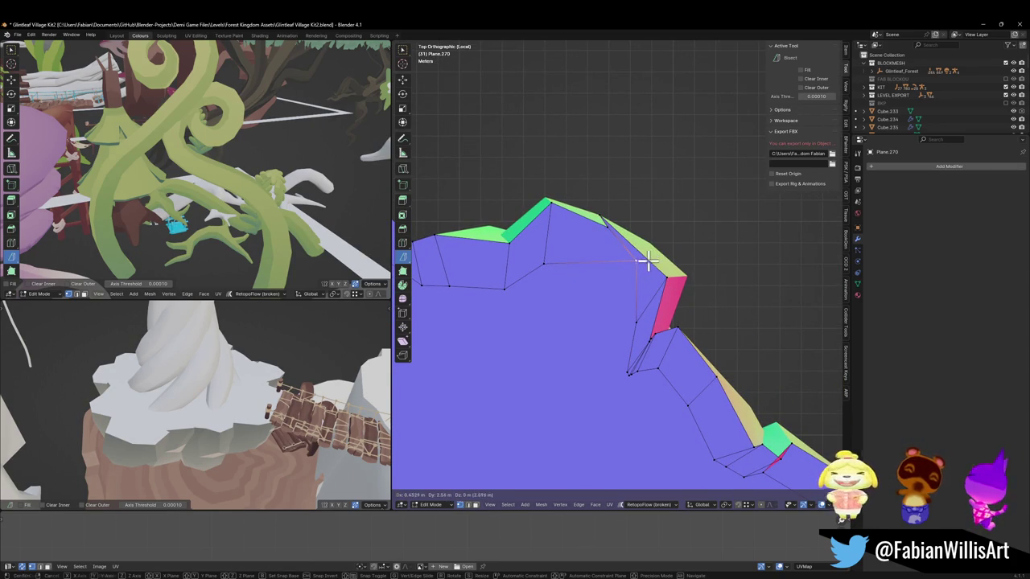
pyautogui.click(647, 261)
# Step: Reposition a vertex on the lower rim section and orbit to check the platform's top and sides
pyautogui.scroll(-1, 625, 330)
pyautogui.keyDown('shift'); pyautogui.moveTo(655, 366); pyautogui.dragTo(524, 232, button='middle'); pyautogui.keyUp('shift')
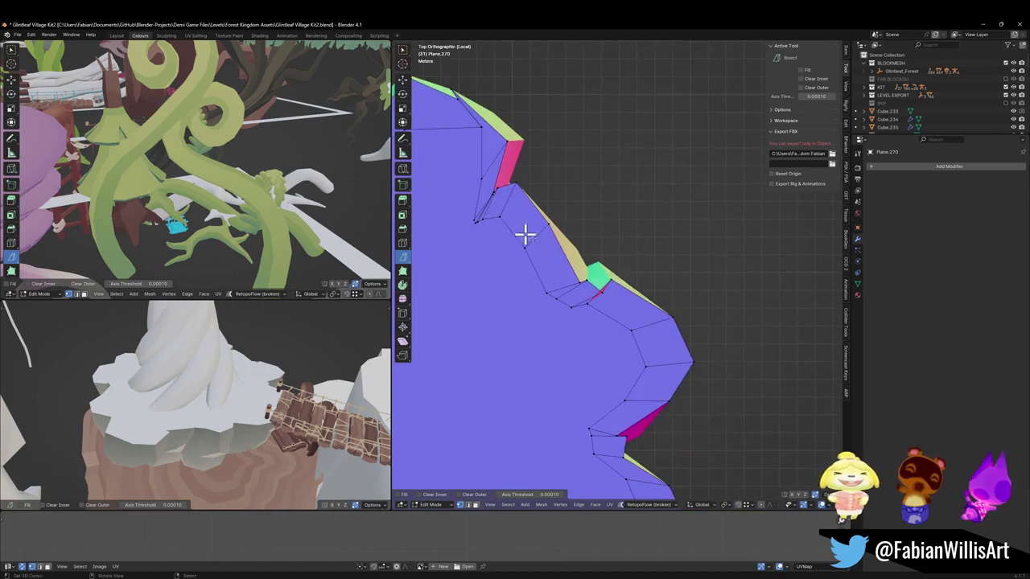
pyautogui.scroll(3, 563, 281)
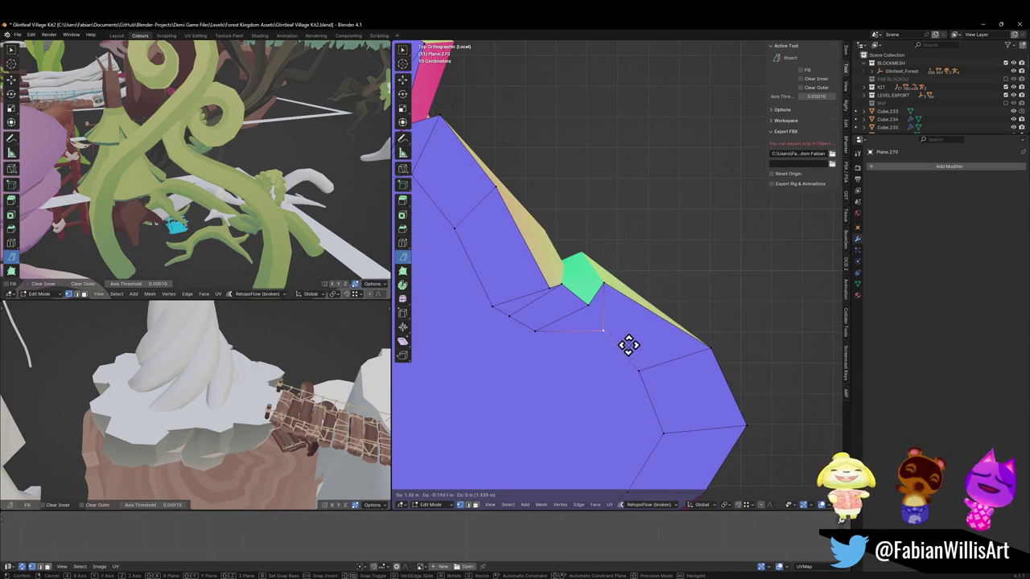
pyautogui.click(628, 345)
pyautogui.scroll(-3, 563, 306)
pyautogui.keyDown('shift'); pyautogui.moveTo(517, 242); pyautogui.dragTo(574, 287, button='middle'); pyautogui.keyUp('shift')
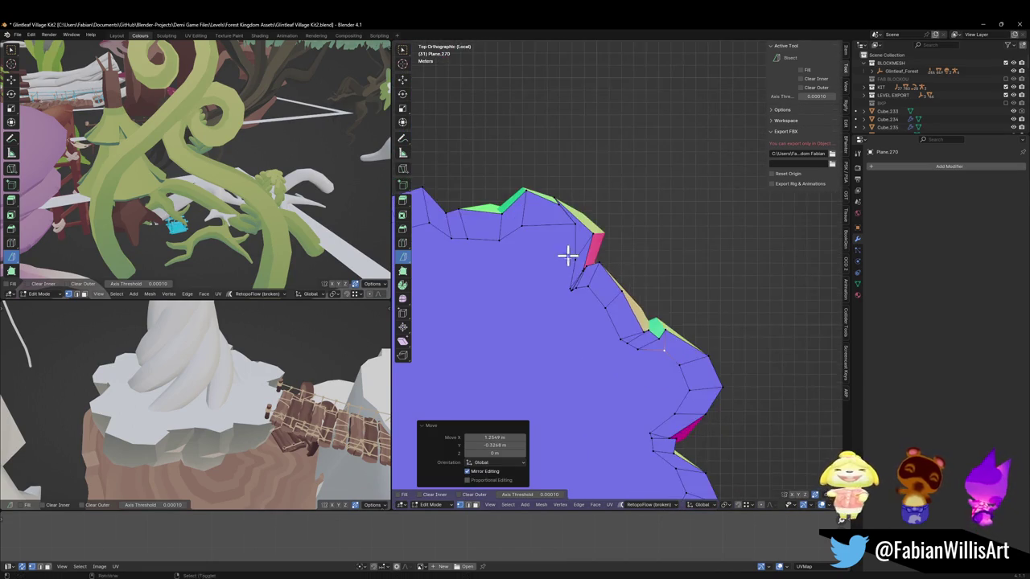
pyautogui.scroll(-2, 568, 255)
pyautogui.scroll(2, 649, 310)
pyautogui.keyDown('shift'); pyautogui.moveTo(648, 310); pyautogui.dragTo(645, 269, button='middle'); pyautogui.keyUp('shift')
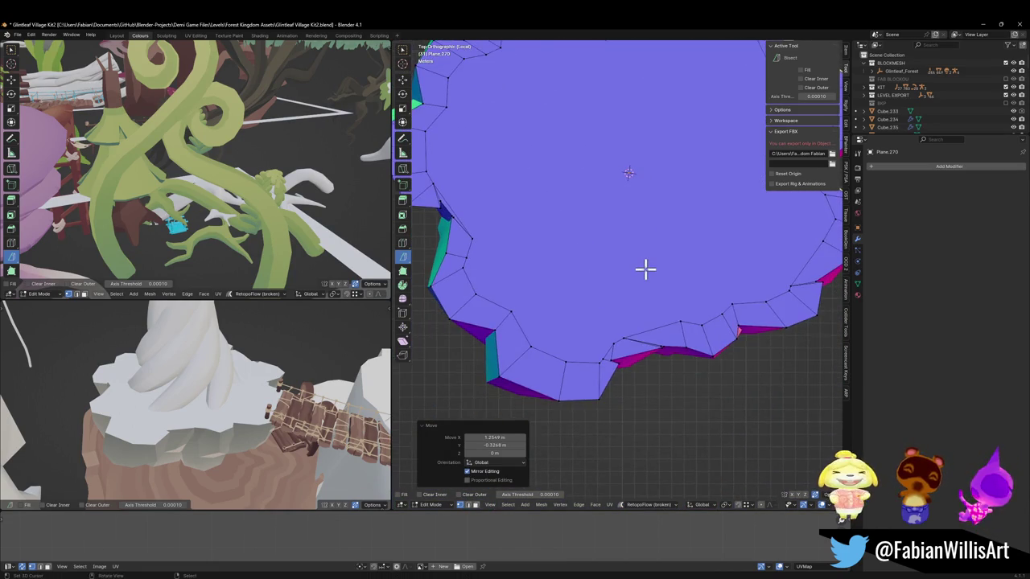
pyautogui.scroll(-3, 703, 301)
pyautogui.moveTo(703, 301); pyautogui.dragTo(602, 246, button='middle')
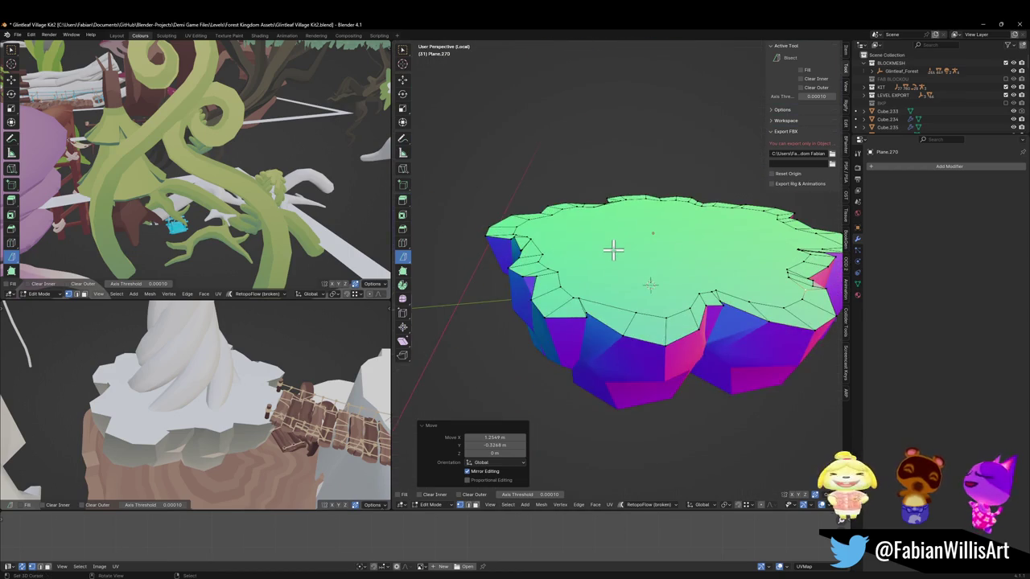
# Step: Exit Local View to show the full forest scene and return to Object Mode
pyautogui.press('KP_Divide')
pyautogui.moveTo(671, 271)
pyautogui.mouseDown(button='middle')
pyautogui.moveTo(661, 280)
pyautogui.moveTo(660, 346)
pyautogui.mouseUp(button='middle')
pyautogui.press('Tab')
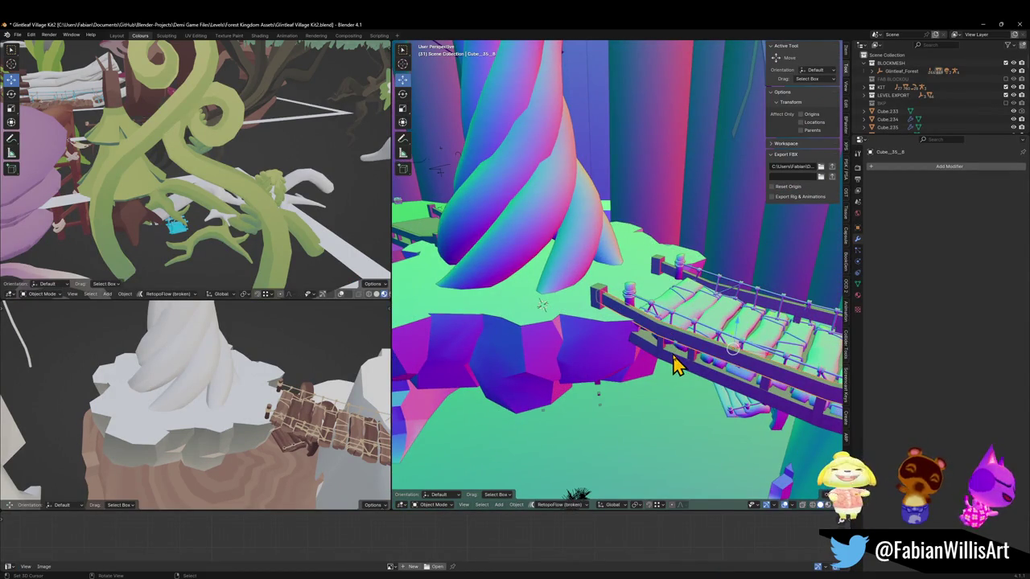
# Step: Select the rope bridge with its child objects and tilt it about its own Y axis
pyautogui.click(674, 364)
pyautogui.press('q')
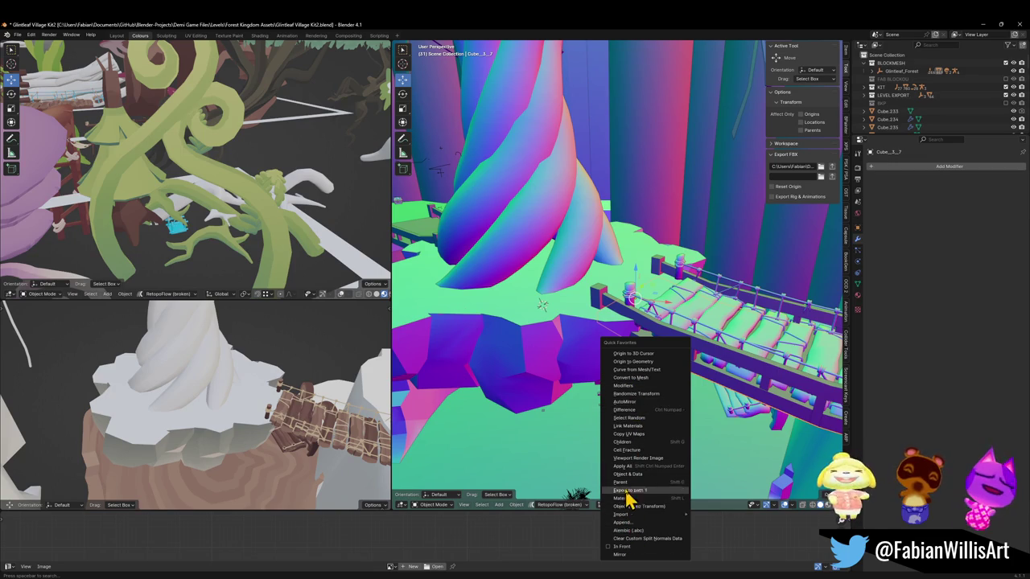
pyautogui.click(629, 443)
pyautogui.moveTo(698, 309)
pyautogui.mouseDown(button='middle')
pyautogui.moveTo(616, 301)
pyautogui.moveTo(678, 300)
pyautogui.mouseUp(button='middle')
pyautogui.moveTo(618, 310); pyautogui.dragTo(639, 283, button='middle')
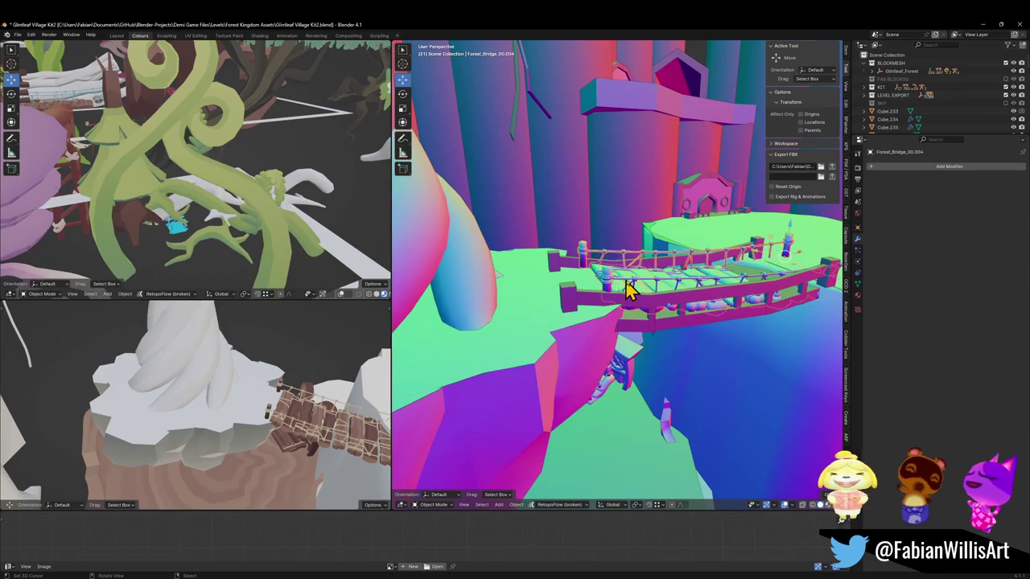
pyautogui.scroll(2, 627, 289)
pyautogui.scroll(3, 666, 260)
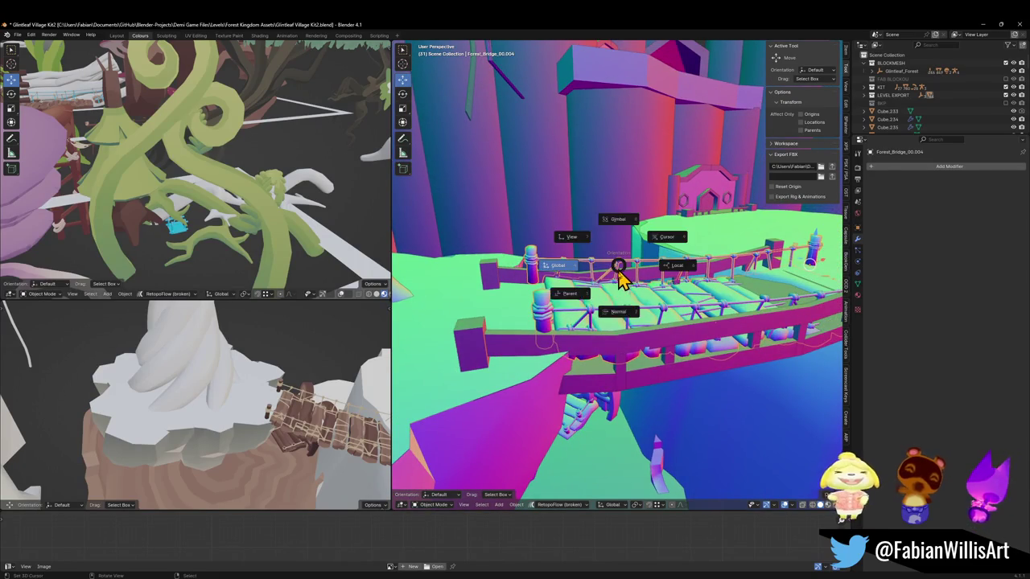
pyautogui.press('y')
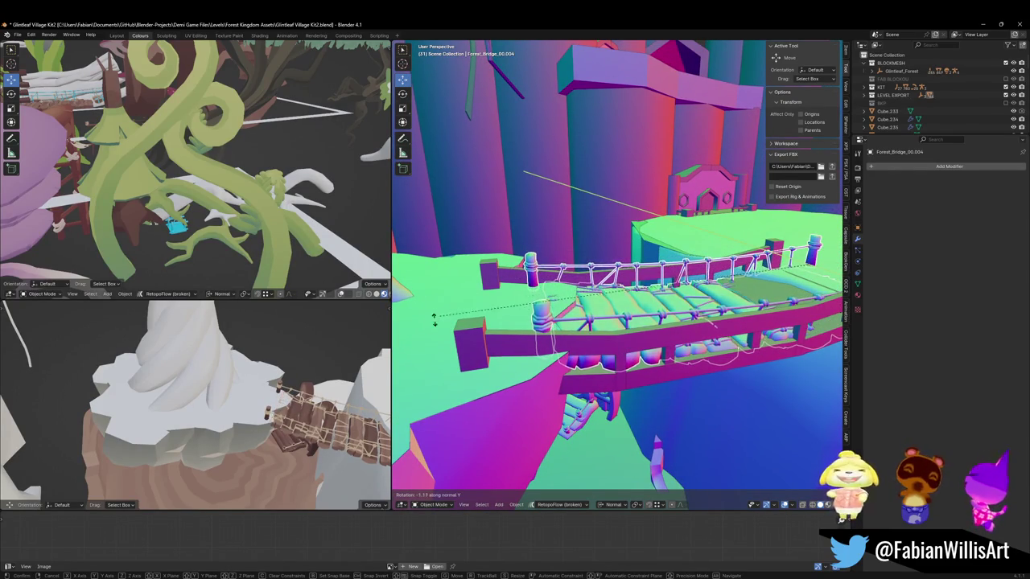
pyautogui.click(567, 177)
# Step: In Edit Mode, raise the bridge's selected geometry by 0.32974 m
pyautogui.scroll(2, 563, 292)
pyautogui.scroll(1, 567, 294)
pyautogui.scroll(2, 579, 304)
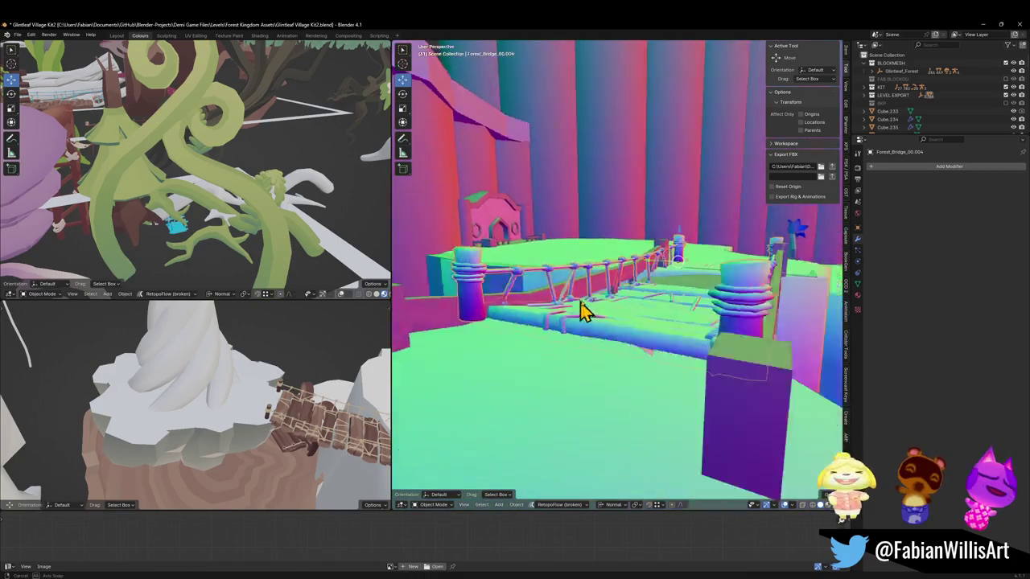
pyautogui.scroll(2, 563, 304)
pyautogui.press('Tab')
pyautogui.scroll(-5, 563, 305)
pyautogui.hotkey('alt', 'z')
pyautogui.hotkey('alt', 'a')
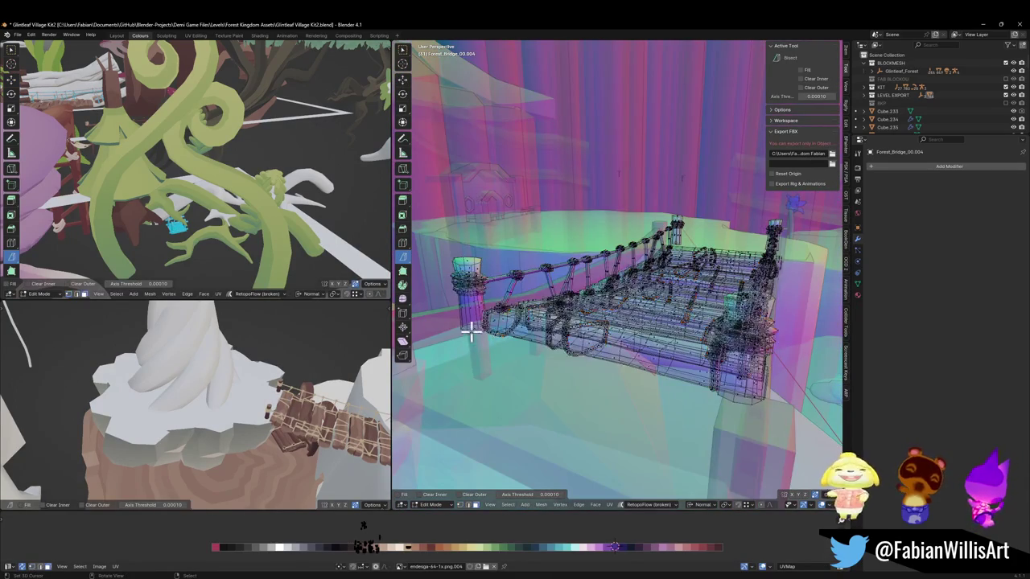
pyautogui.hotkey('alt', 'z')
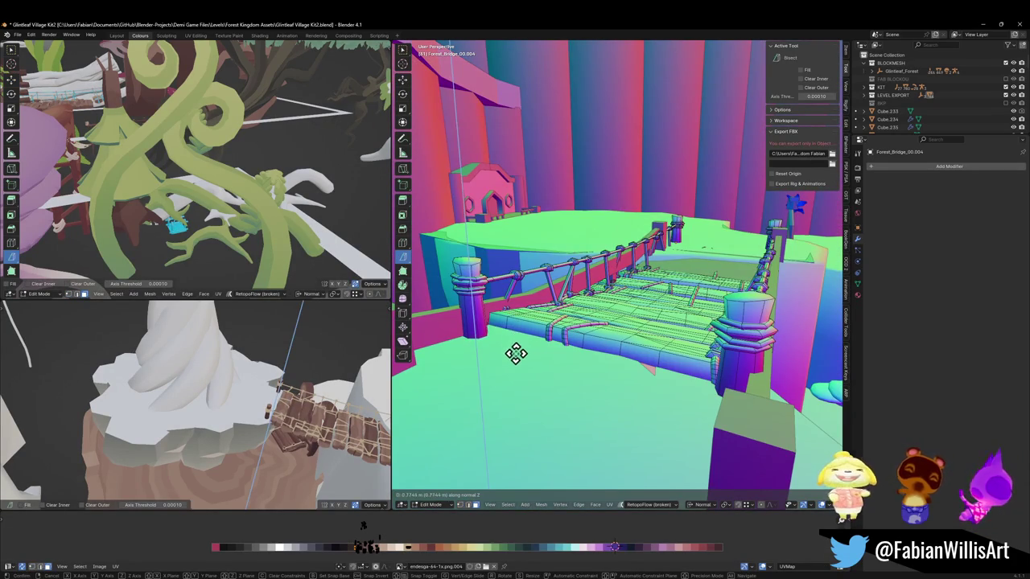
pyautogui.click(511, 329)
# Step: Nudge the selected bridge geometry slightly higher along Z, then return to Object Mode
pyautogui.click(402, 80)
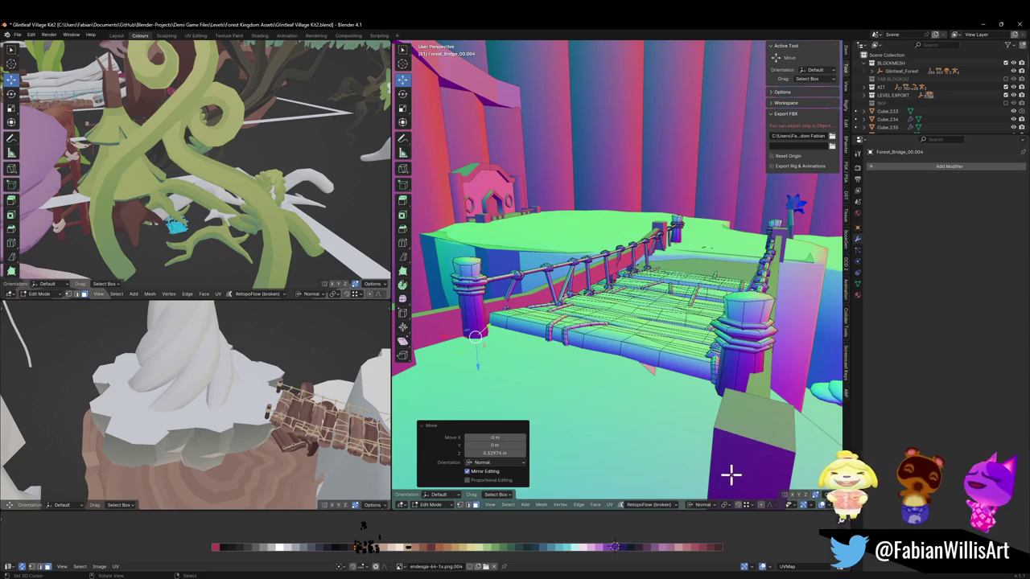
pyautogui.hotkey('alt', 'z')
pyautogui.hotkey('alt', 'z')
pyautogui.moveTo(740, 395)
pyautogui.mouseDown(button='middle')
pyautogui.moveTo(765, 424)
pyautogui.moveTo(788, 424)
pyautogui.moveTo(768, 386)
pyautogui.moveTo(765, 340)
pyautogui.moveTo(688, 342)
pyautogui.moveTo(650, 314)
pyautogui.moveTo(664, 338)
pyautogui.moveTo(727, 317)
pyautogui.moveTo(735, 325)
pyautogui.moveTo(625, 322)
pyautogui.moveTo(644, 315)
pyautogui.mouseUp(button='middle')
pyautogui.press('g')
pyautogui.press('z')
pyautogui.press('z')
pyautogui.click(798, 431)
pyautogui.press('Tab')
# Step: Raise the whole bridge 0.53399 m along its Z axis
pyautogui.moveTo(678, 370); pyautogui.dragTo(666, 391, button='middle')
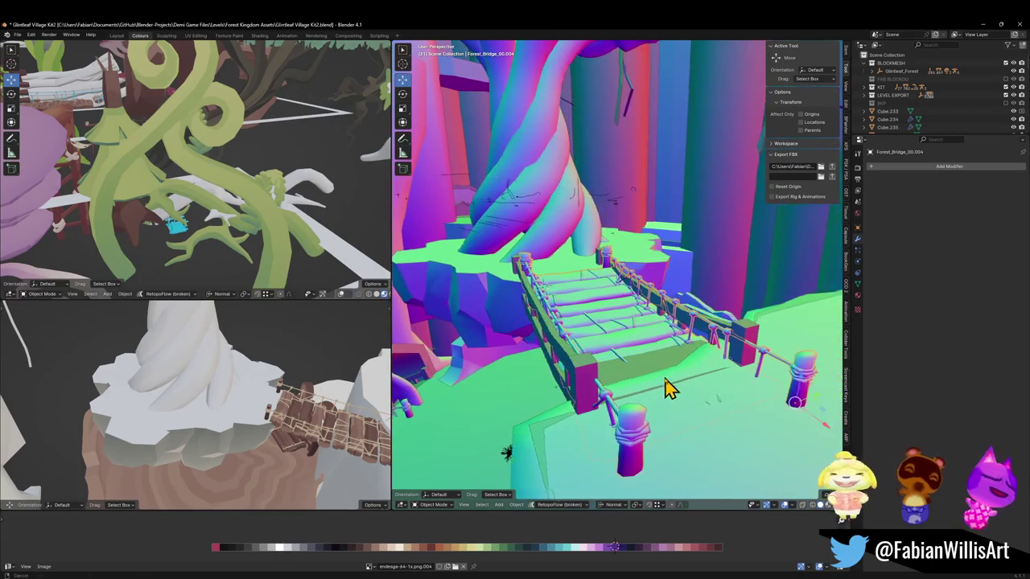
pyautogui.press('g')
pyautogui.press('z')
pyautogui.press('z')
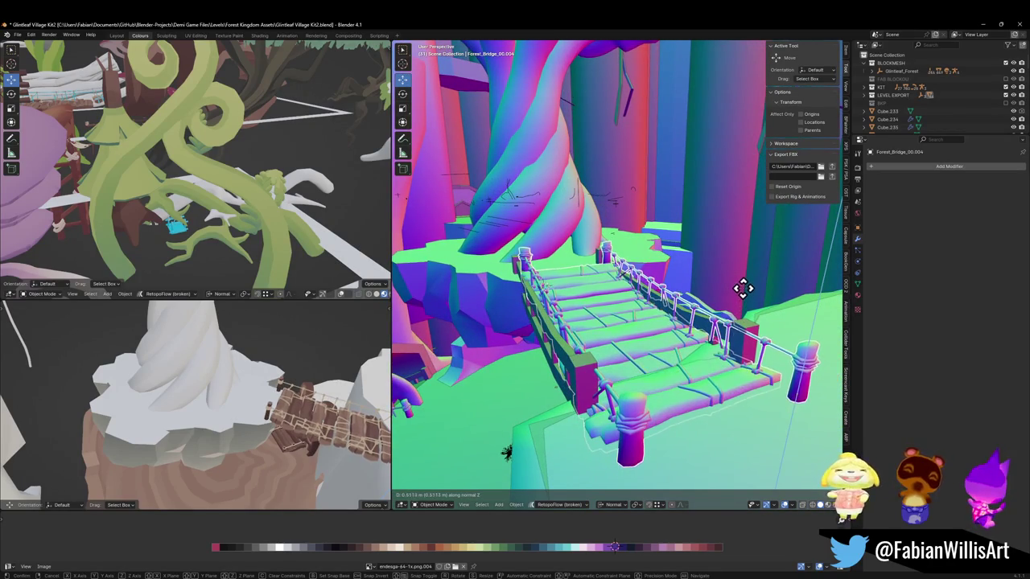
pyautogui.click(737, 283)
# Step: Tilt the bridge -1.35° about Y and hide the BLOCKMESH collection
pyautogui.moveTo(737, 283)
pyautogui.mouseDown(button='middle')
pyautogui.moveTo(559, 301)
pyautogui.moveTo(636, 293)
pyautogui.moveTo(656, 321)
pyautogui.moveTo(684, 292)
pyautogui.moveTo(672, 298)
pyautogui.mouseUp(button='middle')
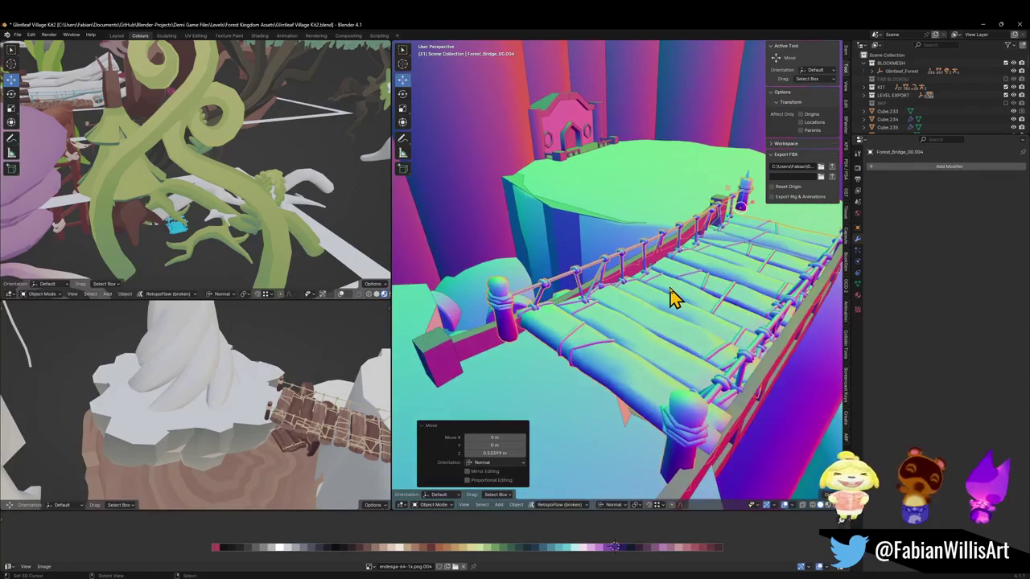
pyautogui.moveTo(672, 378)
pyautogui.mouseDown(button='middle')
pyautogui.moveTo(632, 391)
pyautogui.moveTo(705, 322)
pyautogui.mouseUp(button='middle')
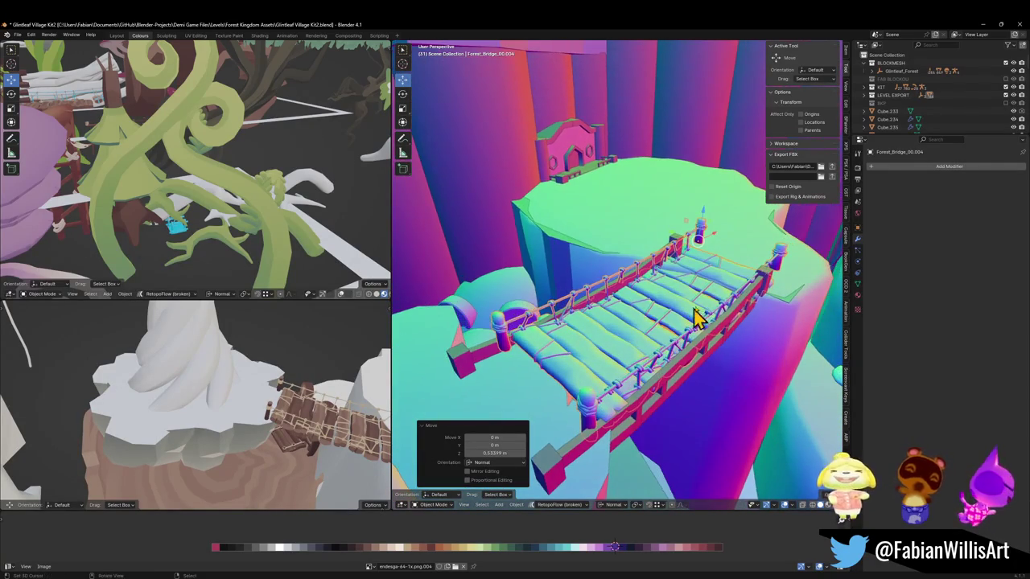
pyautogui.click(705, 322)
pyautogui.press('r')
pyautogui.press('y')
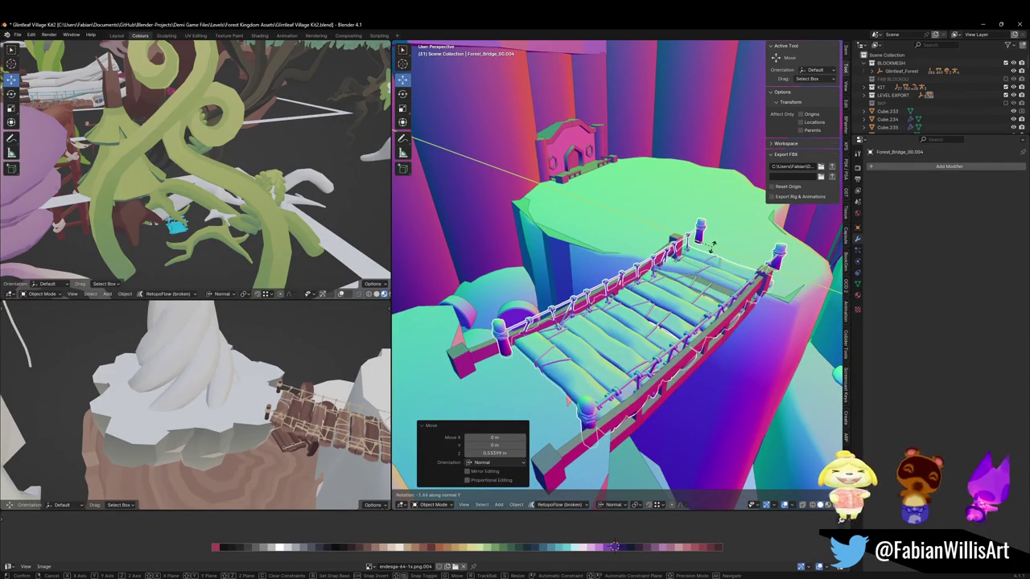
pyautogui.click(711, 247)
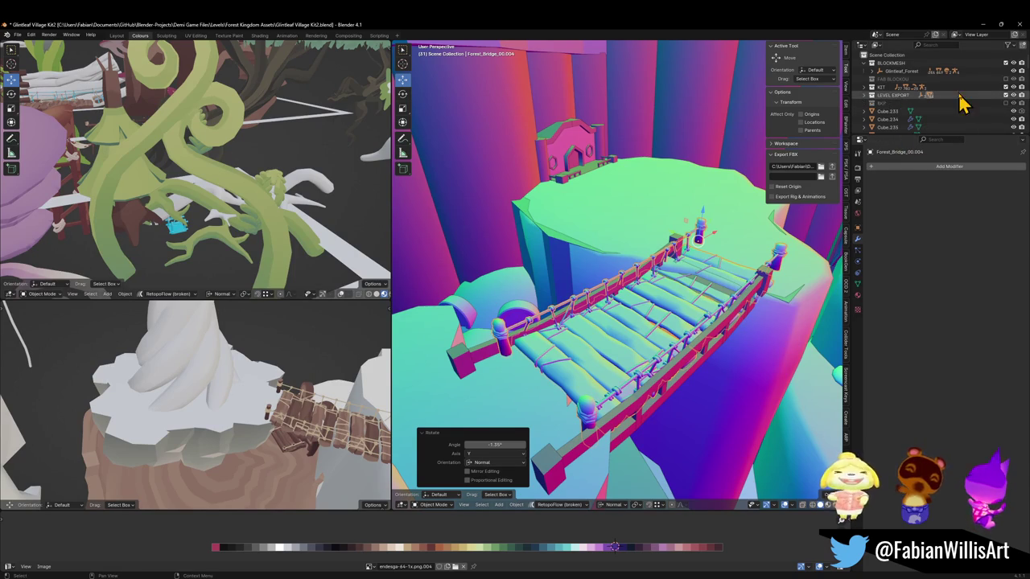
pyautogui.click(1005, 64)
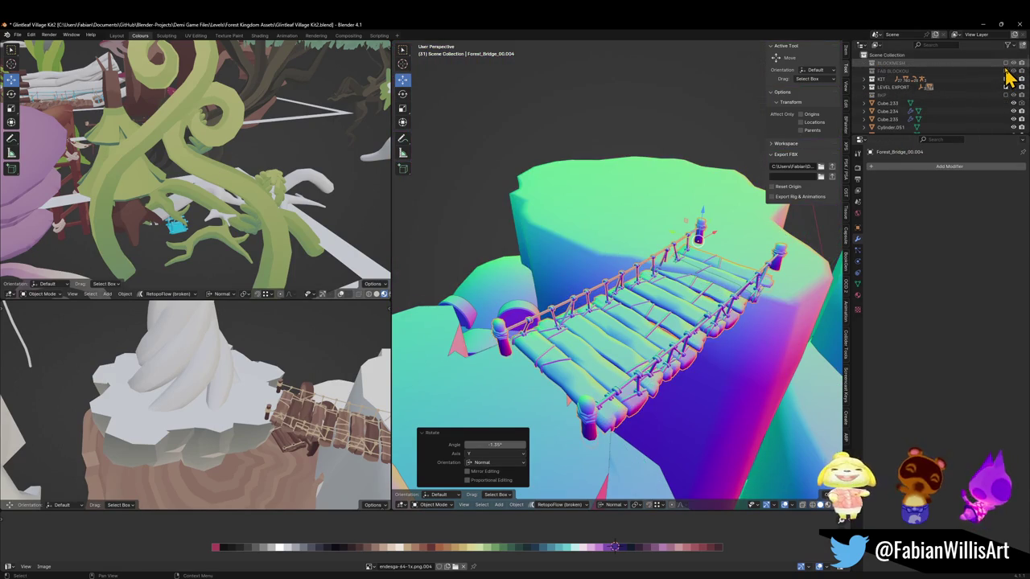
# Step: Orbit and zoom out around the bridge, rock and trunk, then select the twisted tree trunk
pyautogui.moveTo(671, 293)
pyautogui.mouseDown(button='middle')
pyautogui.moveTo(658, 269)
pyautogui.moveTo(616, 292)
pyautogui.moveTo(638, 306)
pyautogui.moveTo(558, 287)
pyautogui.moveTo(581, 299)
pyautogui.moveTo(667, 294)
pyautogui.moveTo(585, 322)
pyautogui.moveTo(667, 312)
pyautogui.mouseUp(button='middle')
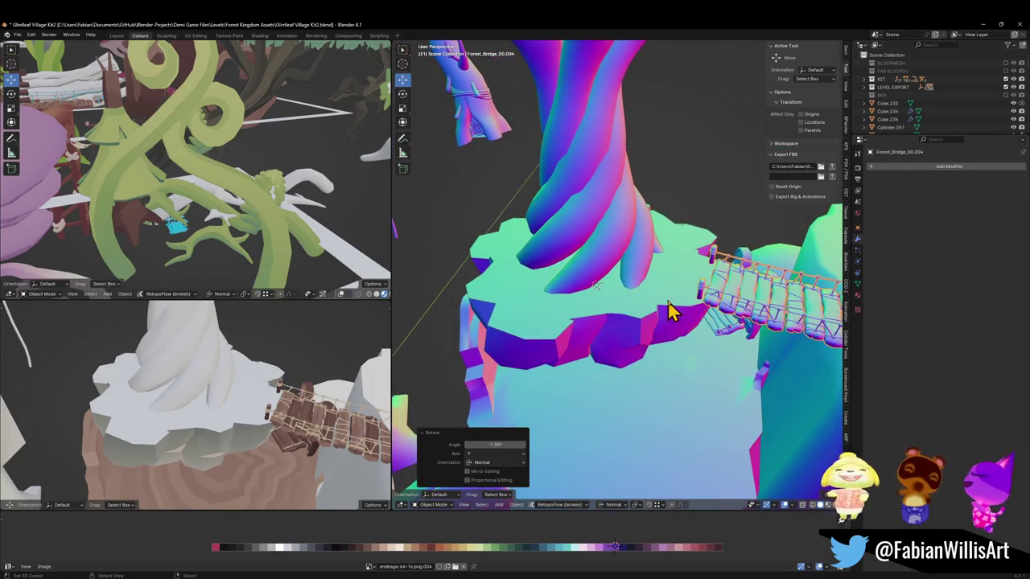
pyautogui.moveTo(149, 448)
pyautogui.mouseDown(button='middle')
pyautogui.moveTo(143, 375)
pyautogui.moveTo(213, 402)
pyautogui.moveTo(230, 448)
pyautogui.moveTo(230, 429)
pyautogui.moveTo(152, 427)
pyautogui.moveTo(228, 435)
pyautogui.mouseUp(button='middle')
pyautogui.scroll(2, 649, 346)
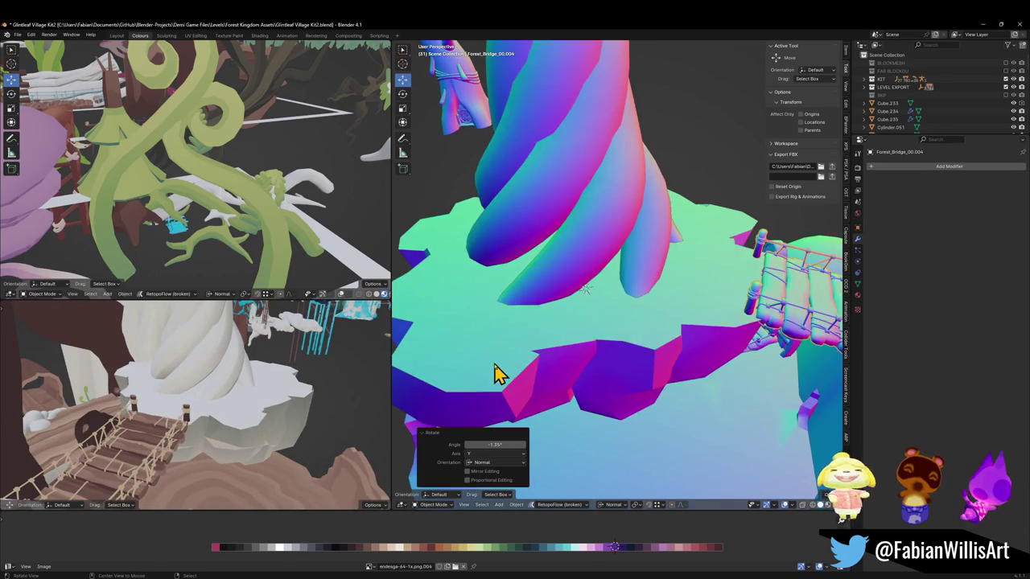
pyautogui.scroll(3, 667, 356)
pyautogui.moveTo(667, 356)
pyautogui.mouseDown(button='middle')
pyautogui.moveTo(620, 337)
pyautogui.moveTo(591, 344)
pyautogui.moveTo(627, 310)
pyautogui.moveTo(674, 351)
pyautogui.moveTo(595, 310)
pyautogui.mouseUp(button='middle')
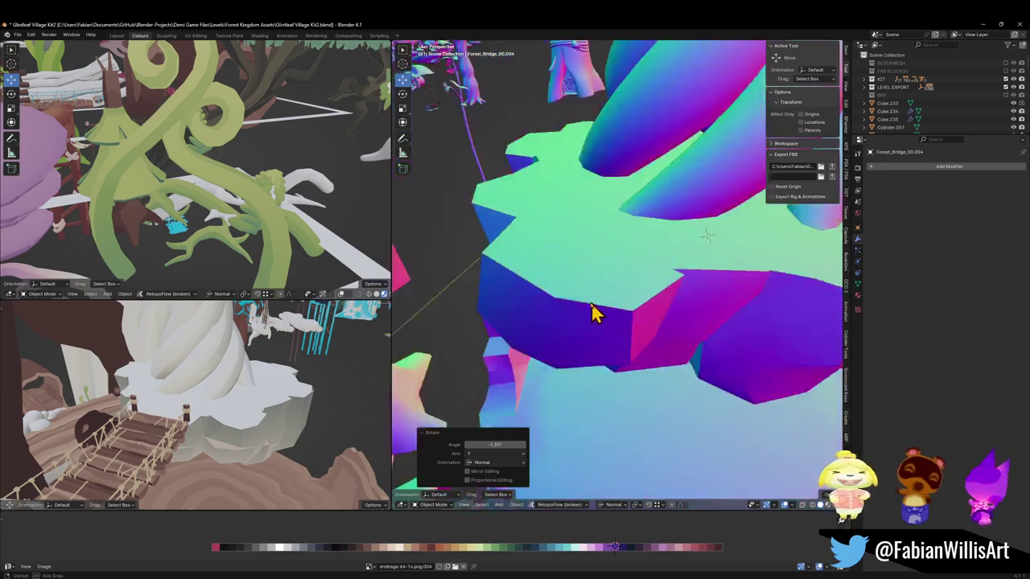
pyautogui.scroll(-3, 719, 271)
pyautogui.moveTo(719, 271)
pyautogui.mouseDown(button='middle')
pyautogui.moveTo(737, 299)
pyautogui.moveTo(594, 318)
pyautogui.moveTo(683, 294)
pyautogui.moveTo(620, 290)
pyautogui.mouseUp(button='middle')
pyautogui.click(620, 289)
# Step: Select the green ground plane Plane.270 in Edit Mode and adjust its height along normal Z
pyautogui.press('Tab')
pyautogui.click(601, 301)
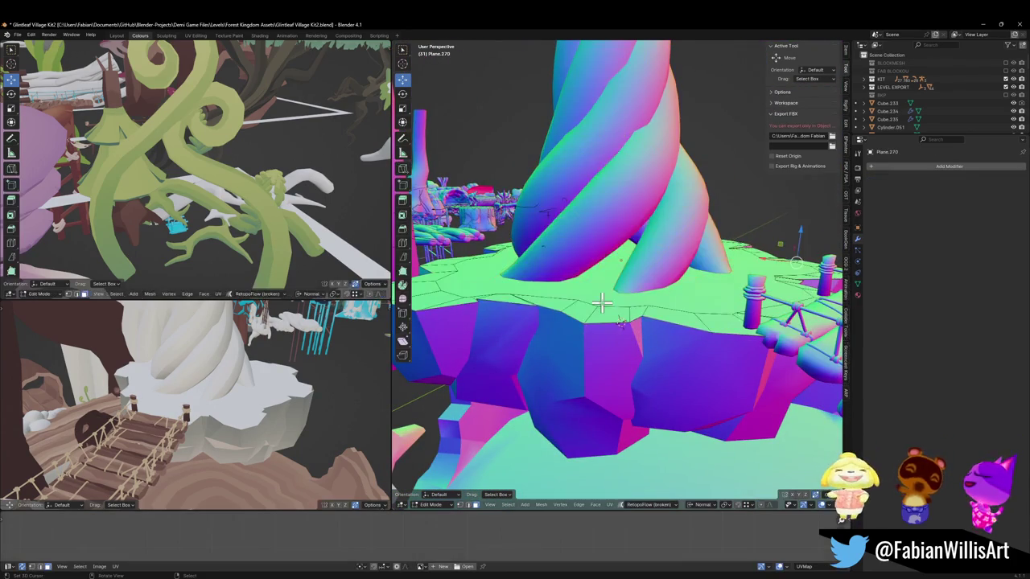
pyautogui.press('g')
pyautogui.press('z')
pyautogui.press('z')
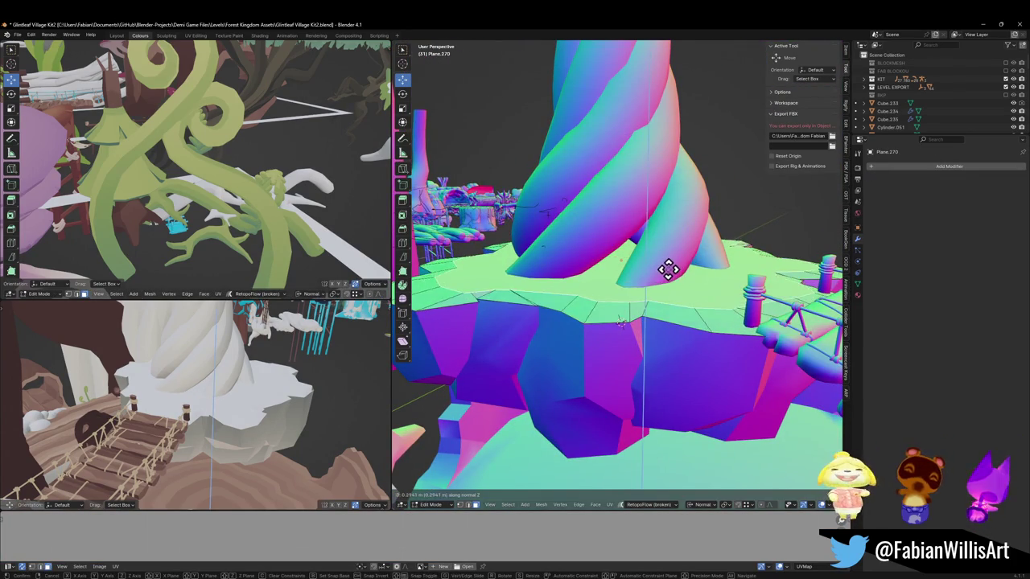
pyautogui.click(663, 282)
pyautogui.moveTo(662, 282)
pyautogui.mouseDown(button='middle')
pyautogui.moveTo(678, 294)
pyautogui.moveTo(668, 294)
pyautogui.mouseUp(button='middle')
pyautogui.press('Tab')
# Step: Cancel a stray move and get Plane.270 back into Edit Mode, zoomed on its rim
pyautogui.press('Tab')
pyautogui.press('g')
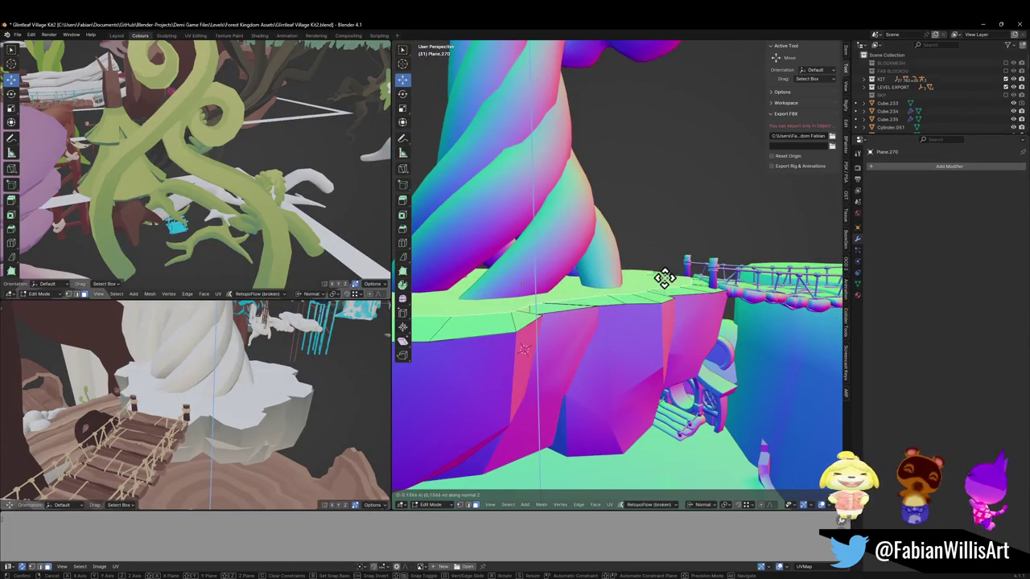
pyautogui.press('Escape')
pyautogui.press('Tab')
pyautogui.scroll(5, 664, 282)
pyautogui.scroll(-5, 644, 306)
pyautogui.scroll(5, 639, 314)
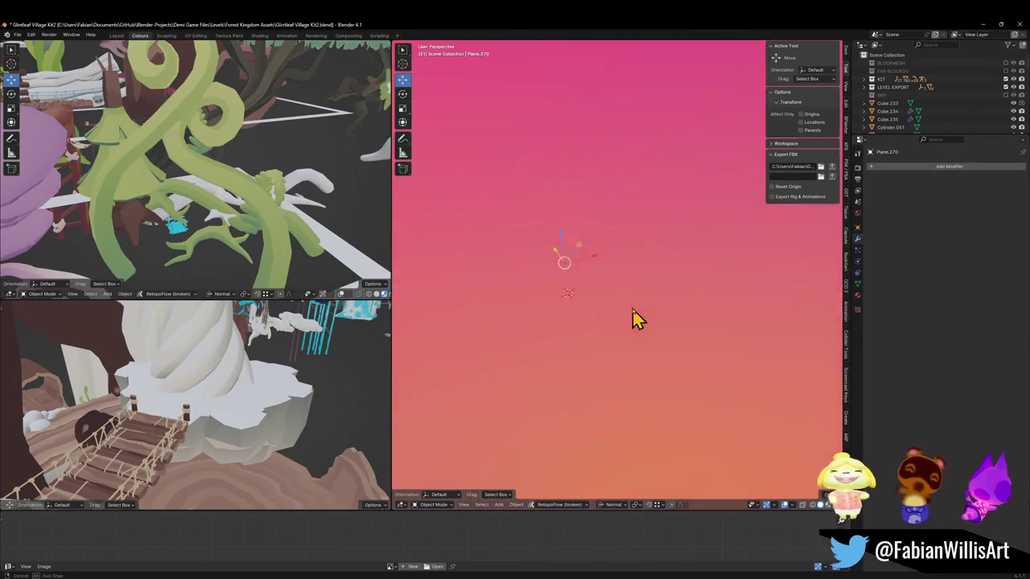
pyautogui.scroll(-5, 639, 322)
pyautogui.scroll(4, 563, 313)
pyautogui.scroll(3, 616, 298)
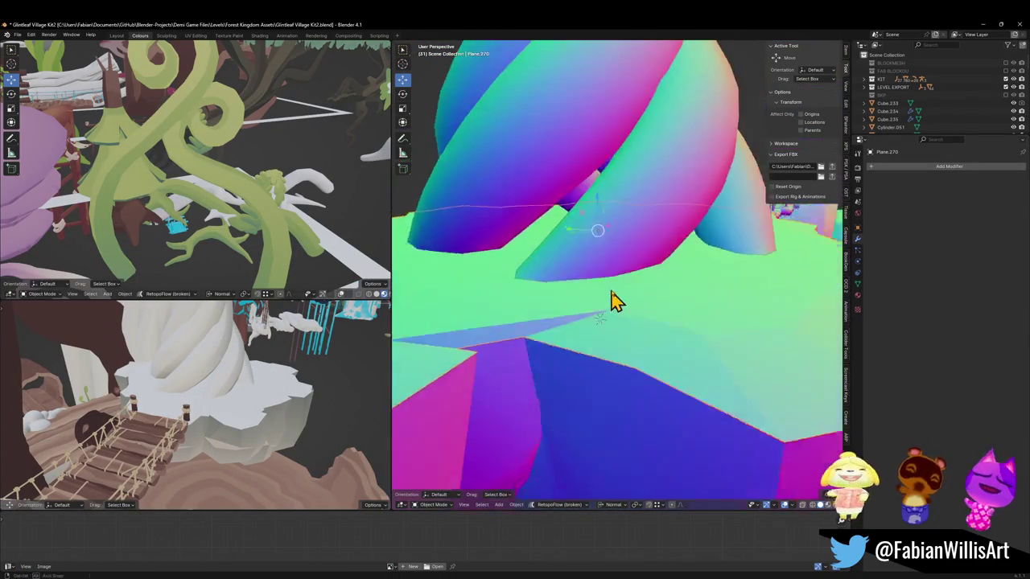
pyautogui.moveTo(653, 311)
pyautogui.mouseDown(button='middle')
pyautogui.moveTo(683, 301)
pyautogui.moveTo(703, 362)
pyautogui.moveTo(597, 329)
pyautogui.moveTo(604, 311)
pyautogui.moveTo(706, 306)
pyautogui.moveTo(649, 287)
pyautogui.moveTo(556, 308)
pyautogui.moveTo(568, 310)
pyautogui.moveTo(554, 283)
pyautogui.moveTo(609, 302)
pyautogui.mouseUp(button='middle')
pyautogui.press('Tab')
pyautogui.scroll(-2, 733, 345)
pyautogui.scroll(-3, 671, 345)
pyautogui.press('Tab')
pyautogui.press('Tab')
# Step: Slide a rim vertex along its edge and shift it along normal Z
pyautogui.hotkey('shift', 'v')
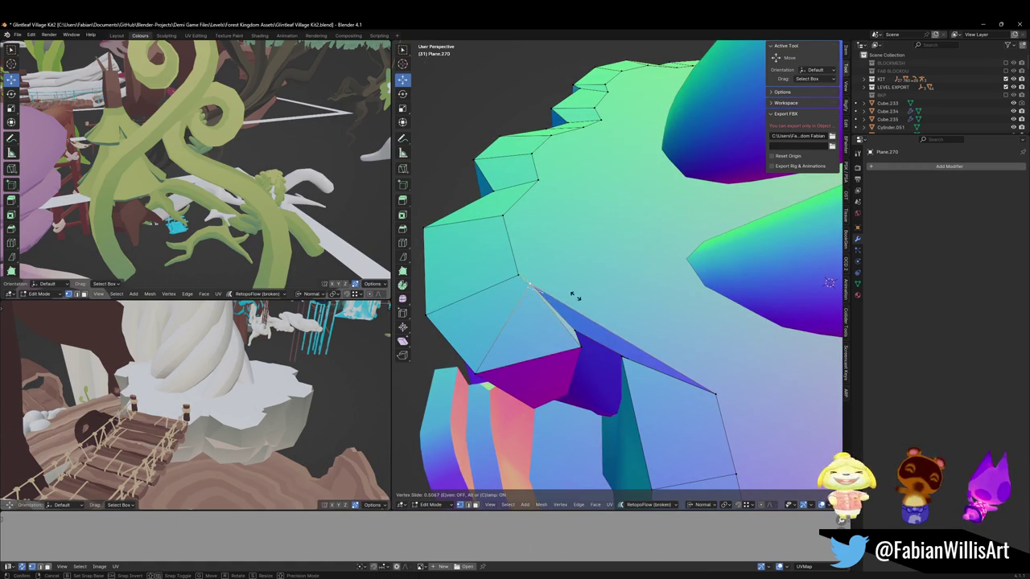
pyautogui.moveTo(593, 308); pyautogui.dragTo(607, 288, button='middle')
pyautogui.press('g')
pyautogui.press('z')
pyautogui.press('z')
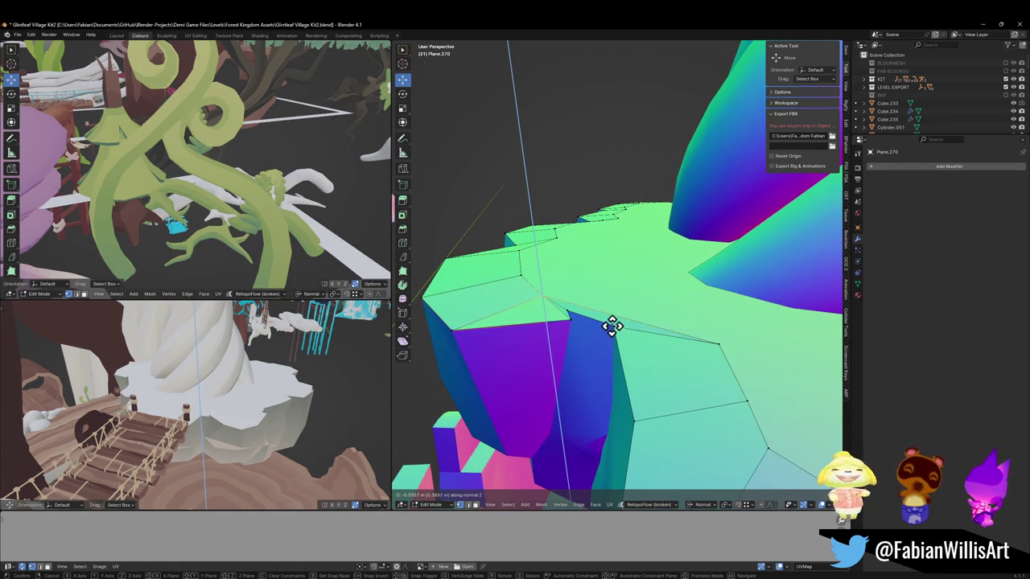
pyautogui.click(612, 326)
pyautogui.press('Tab')
pyautogui.moveTo(636, 298)
pyautogui.mouseDown(button='middle')
pyautogui.moveTo(785, 329)
pyautogui.moveTo(694, 340)
pyautogui.moveTo(689, 314)
pyautogui.moveTo(650, 314)
pyautogui.mouseUp(button='middle')
pyautogui.press('Tab')
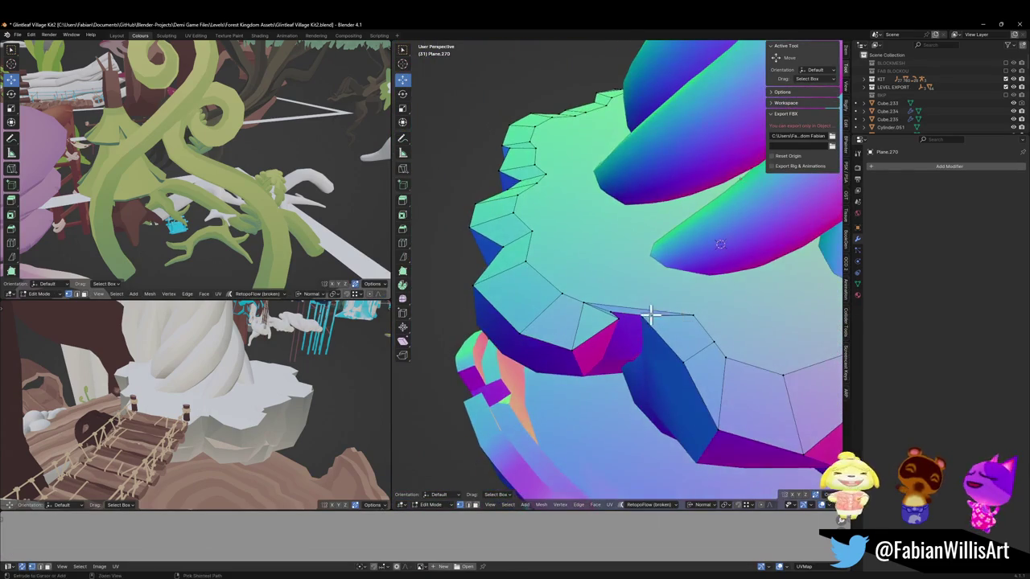
pyautogui.click(641, 306)
# Step: Lower another rim vertex along normal Z and reposition it on the rim
pyautogui.scroll(2, 713, 322)
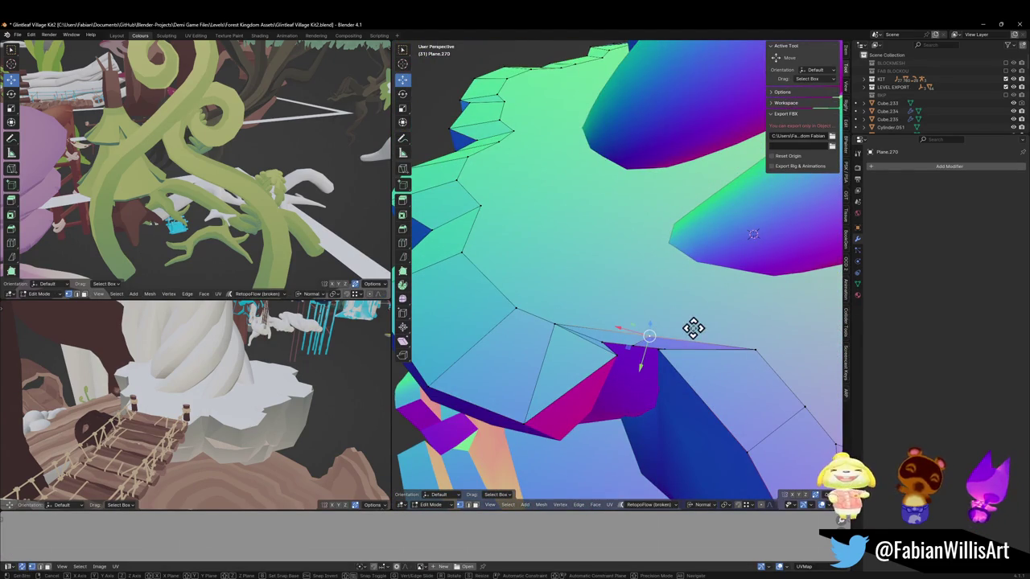
pyautogui.press('g')
pyautogui.press('z')
pyautogui.press('z')
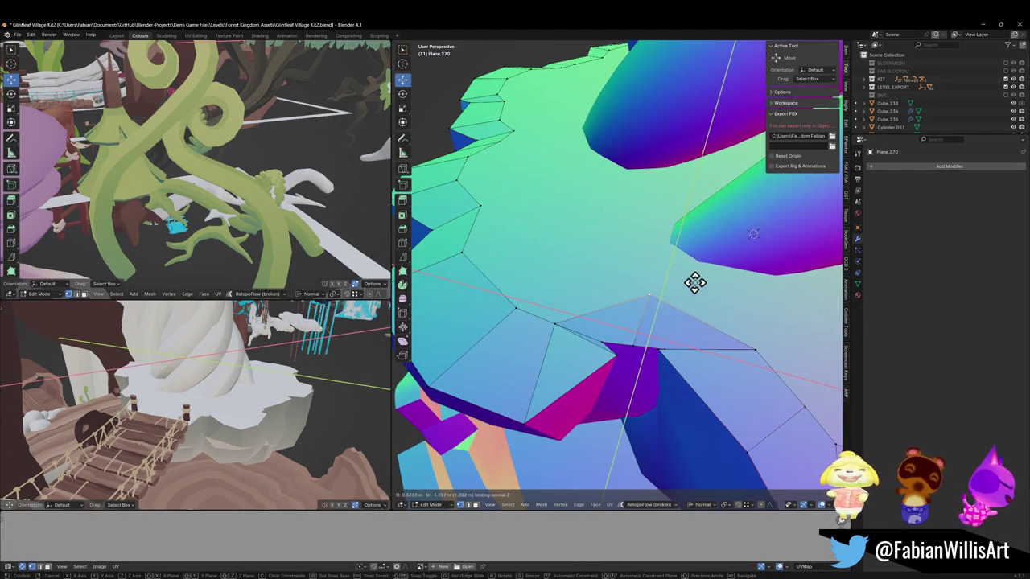
pyautogui.click(652, 301)
pyautogui.press('g')
pyautogui.hotkey('shift', 'z')
pyautogui.hotkey('shift', 'z')
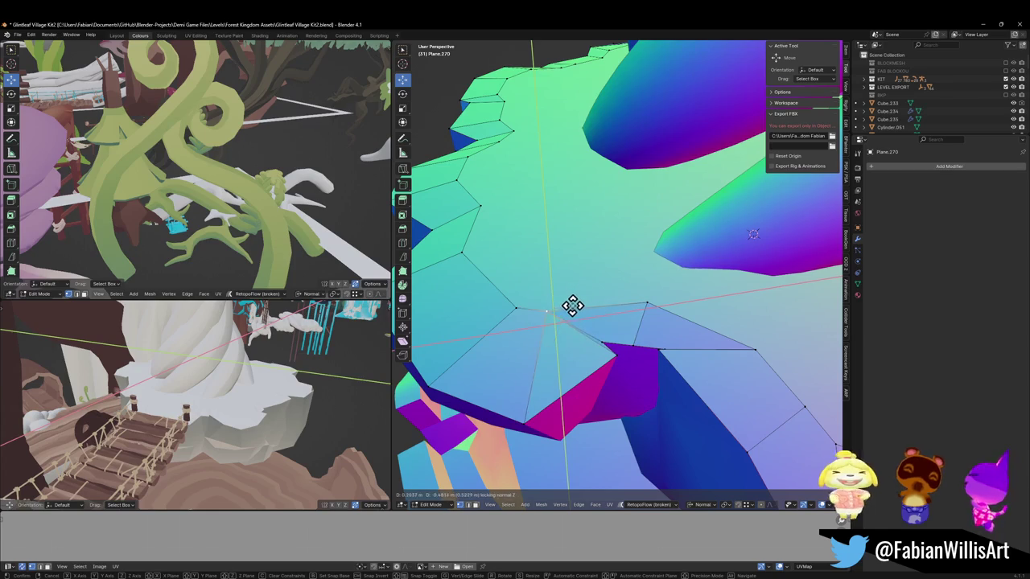
pyautogui.click(571, 305)
# Step: Slide the vertices on the other side of the rim, then return to Object Mode
pyautogui.press('Tab')
pyautogui.moveTo(749, 358)
pyautogui.mouseDown(button='middle')
pyautogui.moveTo(740, 311)
pyautogui.moveTo(701, 322)
pyautogui.moveTo(653, 314)
pyautogui.moveTo(664, 309)
pyautogui.mouseUp(button='middle')
pyautogui.press('Tab')
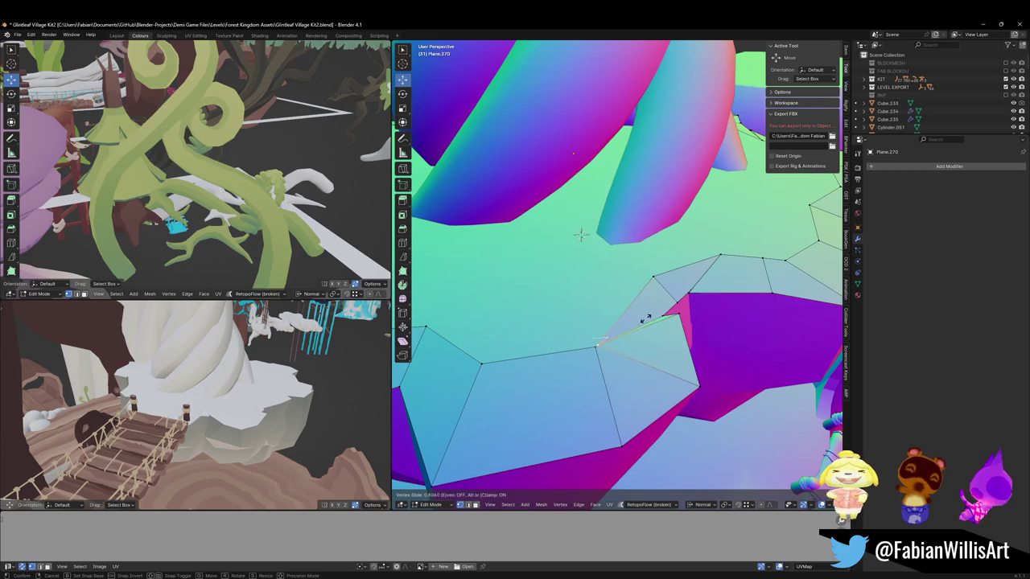
pyautogui.click(580, 234)
pyautogui.moveTo(710, 306)
pyautogui.mouseDown(button='middle')
pyautogui.moveTo(568, 299)
pyautogui.moveTo(628, 300)
pyautogui.mouseUp(button='middle')
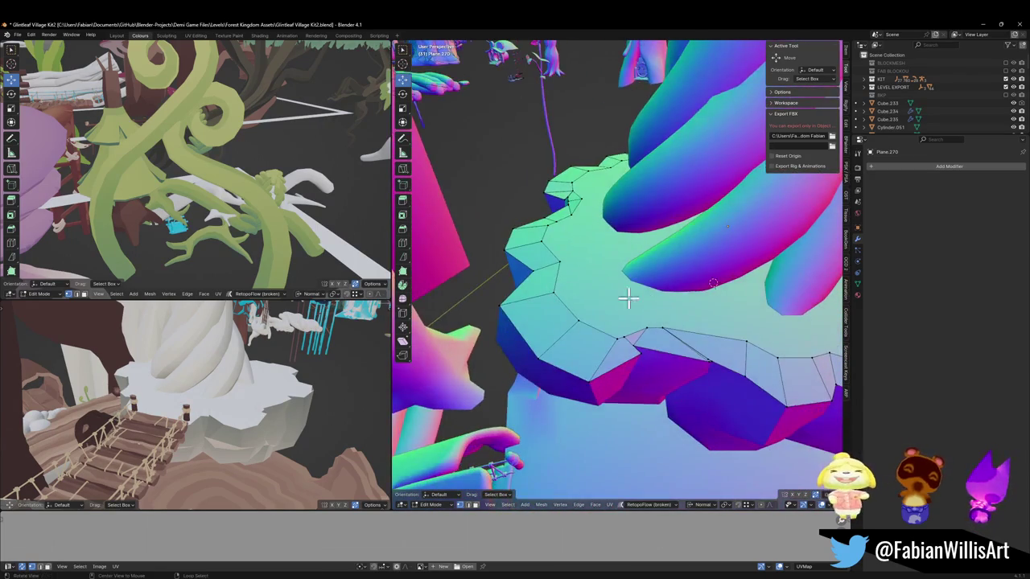
pyautogui.press('g')
pyautogui.press('g')
pyautogui.click(731, 314)
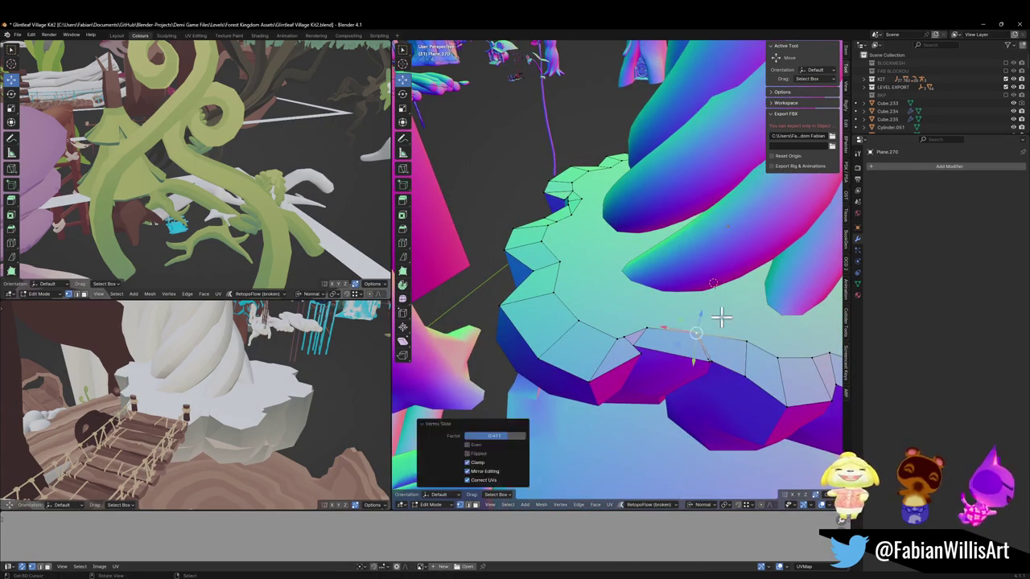
pyautogui.moveTo(732, 315); pyautogui.dragTo(701, 340, button='middle')
pyautogui.press('Tab')
pyautogui.moveTo(748, 392)
pyautogui.mouseDown(button='middle')
pyautogui.moveTo(683, 333)
pyautogui.moveTo(627, 324)
pyautogui.moveTo(691, 342)
pyautogui.moveTo(593, 340)
pyautogui.moveTo(619, 342)
pyautogui.moveTo(650, 320)
pyautogui.moveTo(636, 328)
pyautogui.moveTo(703, 322)
pyautogui.moveTo(675, 337)
pyautogui.mouseUp(button='middle')
# Step: Save, then duplicate the rope bridge and turn the copy 4.24° about Z
pyautogui.hotkey('ctrl', 's')
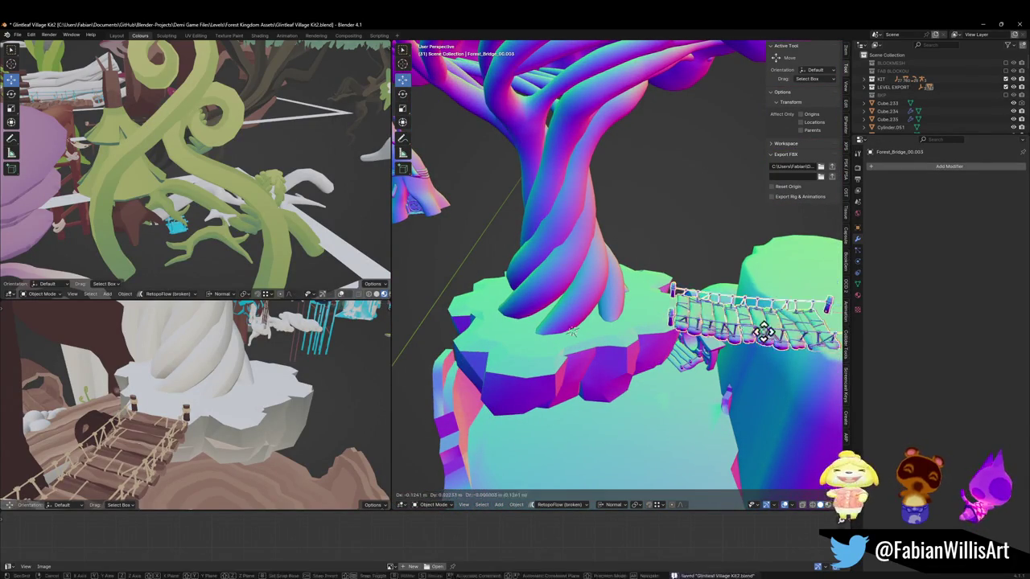
pyautogui.hotkey('shift', 'd')
pyautogui.click(481, 322)
pyautogui.press('KP_Decimal')
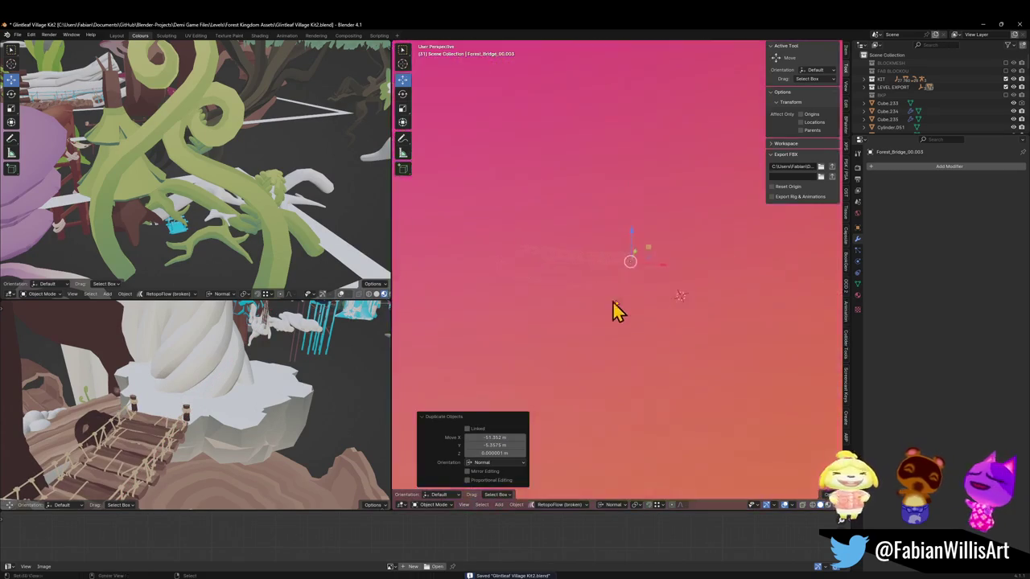
pyautogui.press('r')
pyautogui.press('z')
pyautogui.click(676, 318)
# Step: Shift the bridge copy horizontally toward the platform and adjust its height
pyautogui.hotkey('shift', '`')
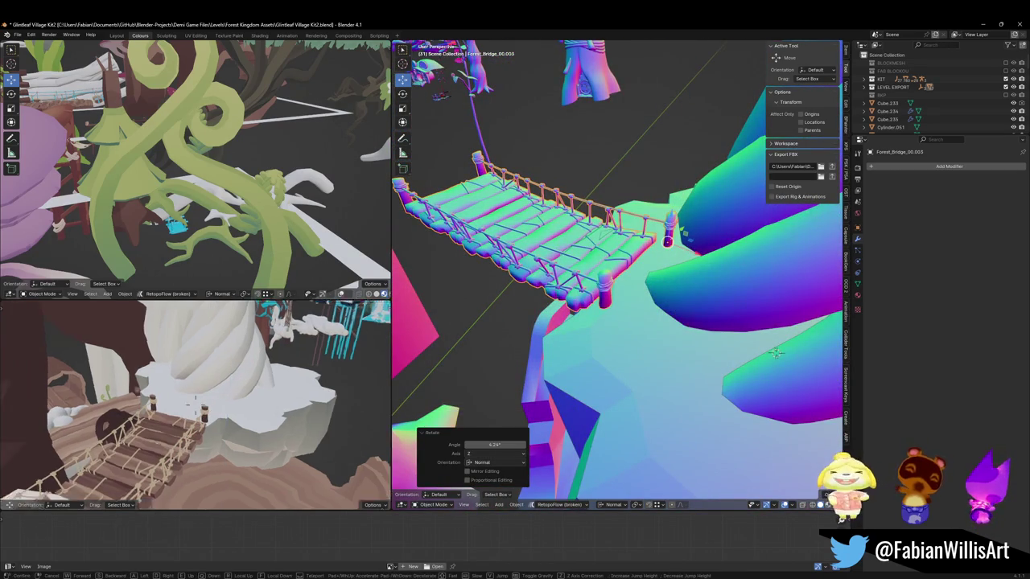
pyautogui.press('s')
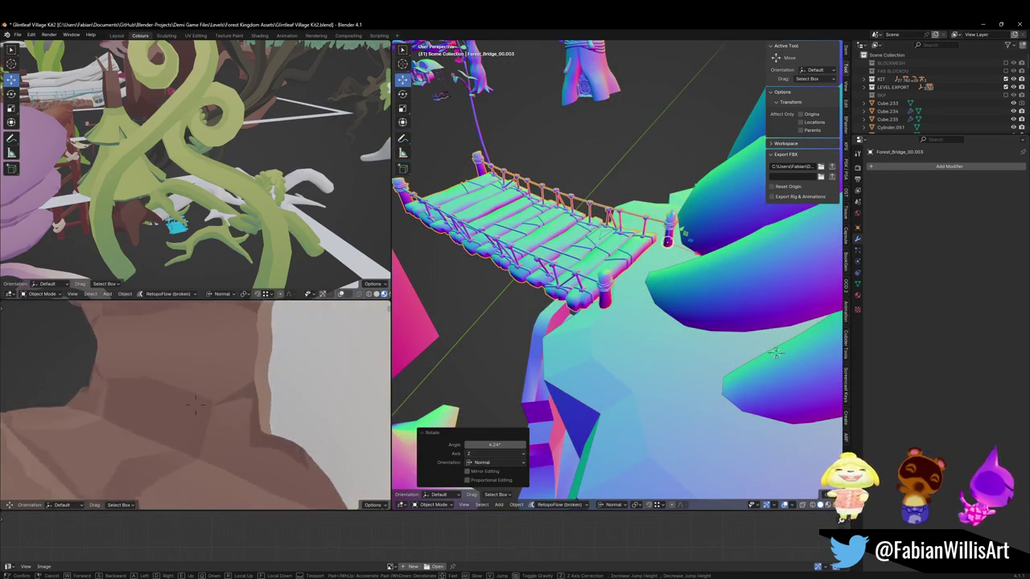
pyautogui.press('w')
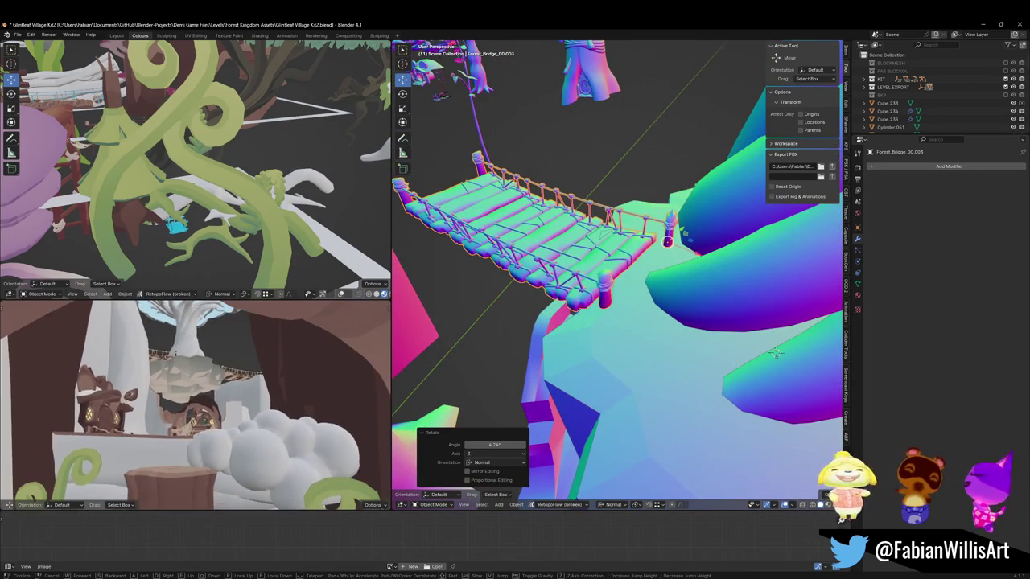
pyautogui.scroll(3, 636, 268)
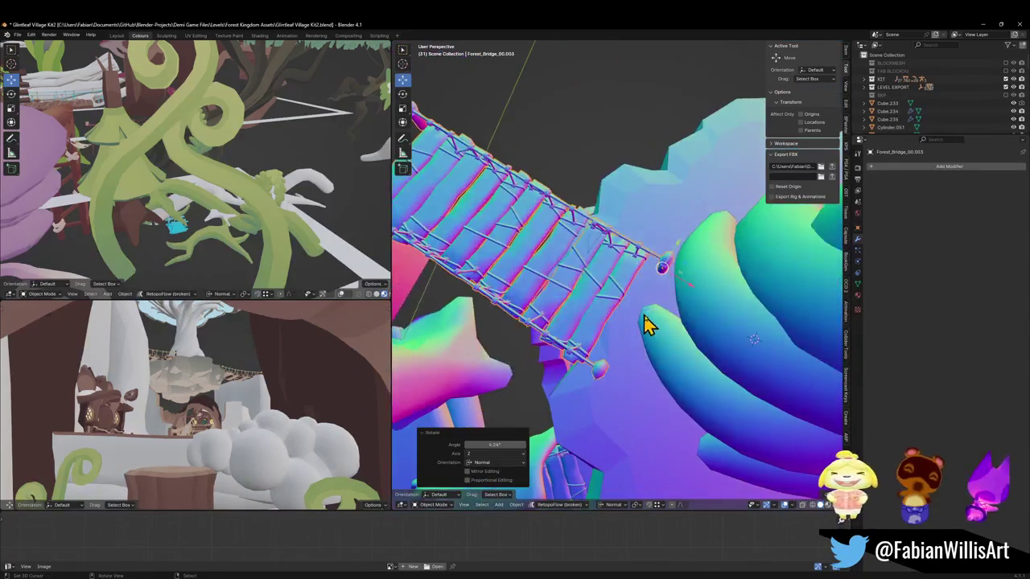
pyautogui.press('g')
pyautogui.hotkey('shift', 'z')
pyautogui.click(623, 286)
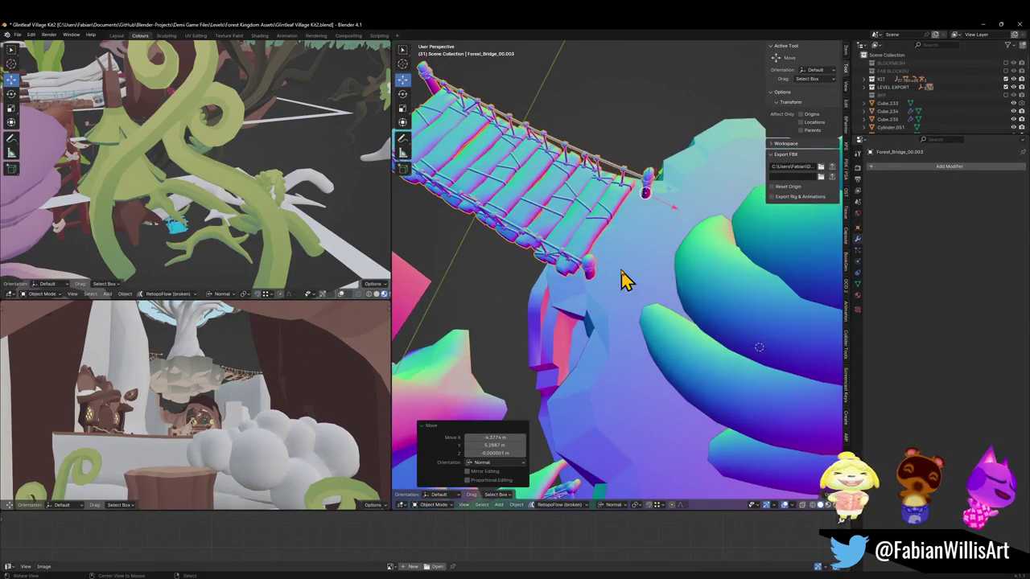
pyautogui.press('g')
pyautogui.press('z')
pyautogui.click(624, 280)
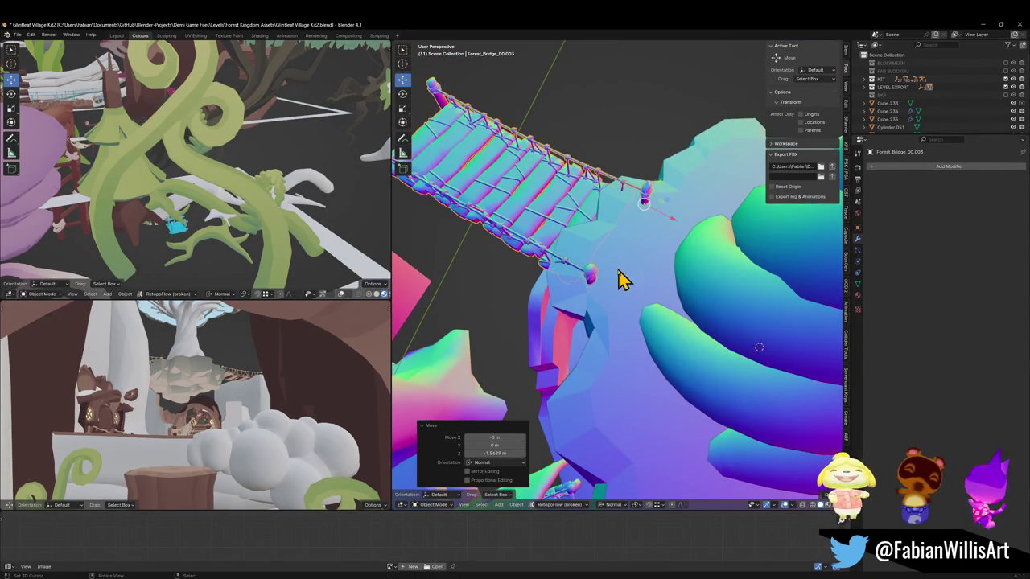
# Step: Raise the bridge further and set its end against the island platform's edge
pyautogui.moveTo(627, 235); pyautogui.dragTo(630, 218, button='middle')
pyautogui.press('g')
pyautogui.press('z')
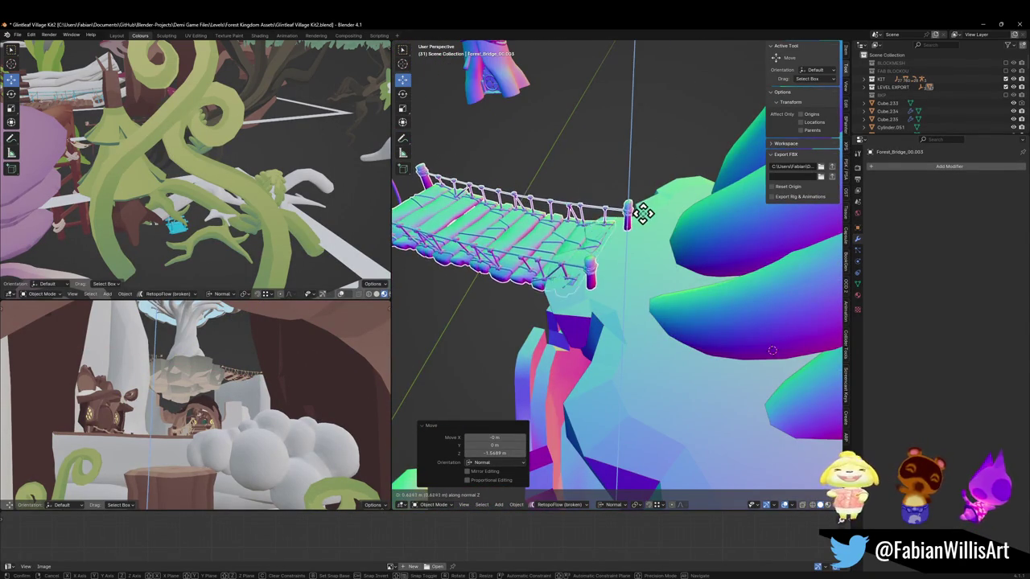
pyautogui.click(644, 210)
pyautogui.press('g')
pyautogui.hotkey('shift', 'z')
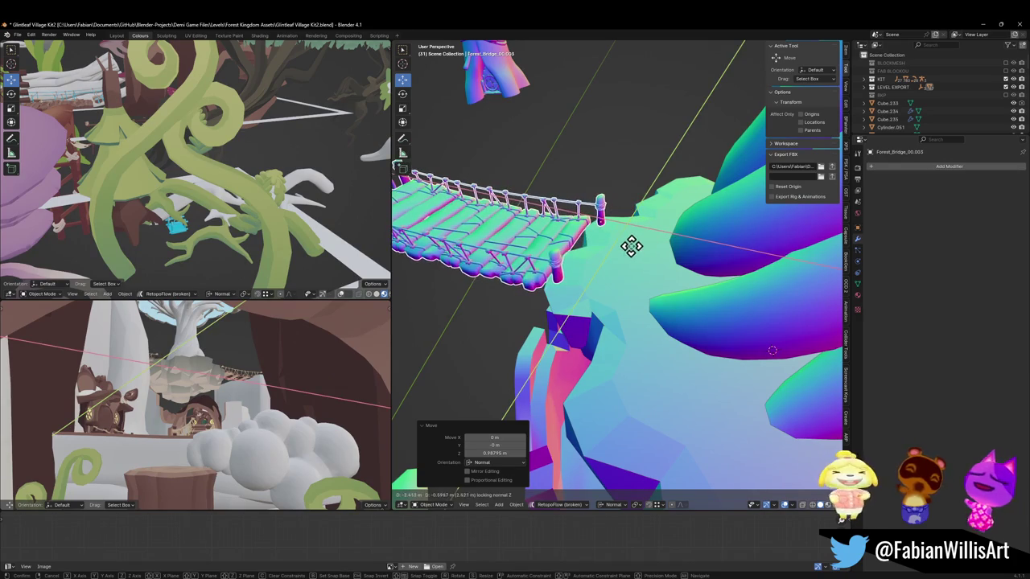
pyautogui.click(641, 255)
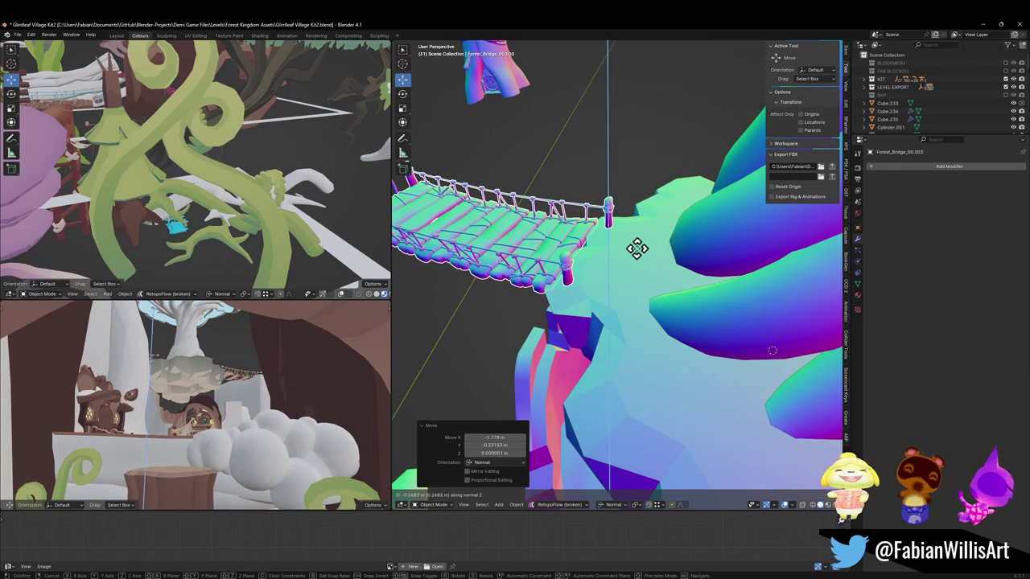
pyautogui.rightClick(636, 248)
pyautogui.moveTo(636, 259)
pyautogui.mouseDown(button='middle')
pyautogui.moveTo(730, 239)
pyautogui.moveTo(632, 268)
pyautogui.moveTo(641, 283)
pyautogui.moveTo(522, 287)
pyautogui.moveTo(600, 279)
pyautogui.moveTo(583, 259)
pyautogui.mouseUp(button='middle')
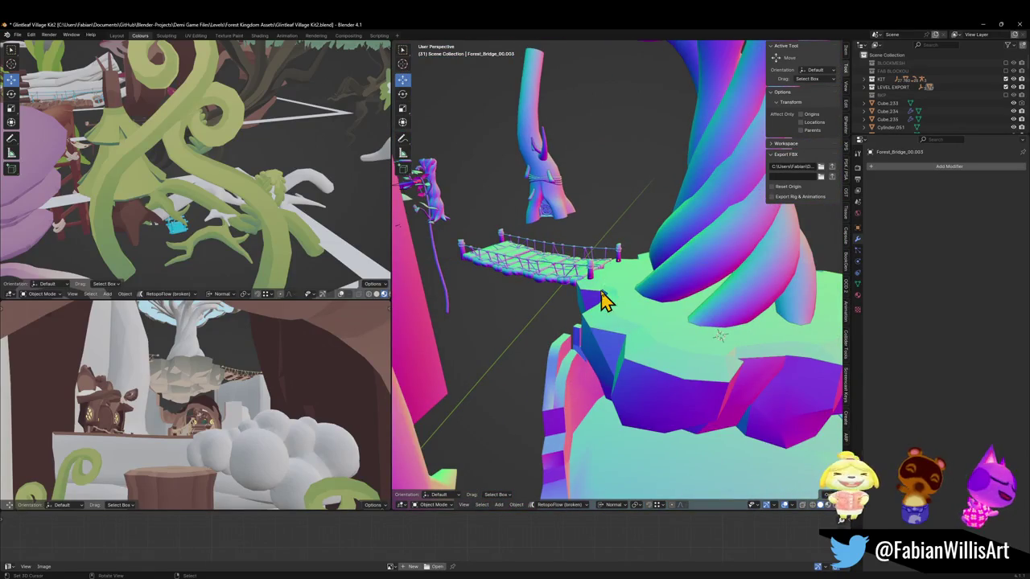
# Step: Save Glintleaf Village Kit2.blend
pyautogui.hotkey('ctrl', 's')
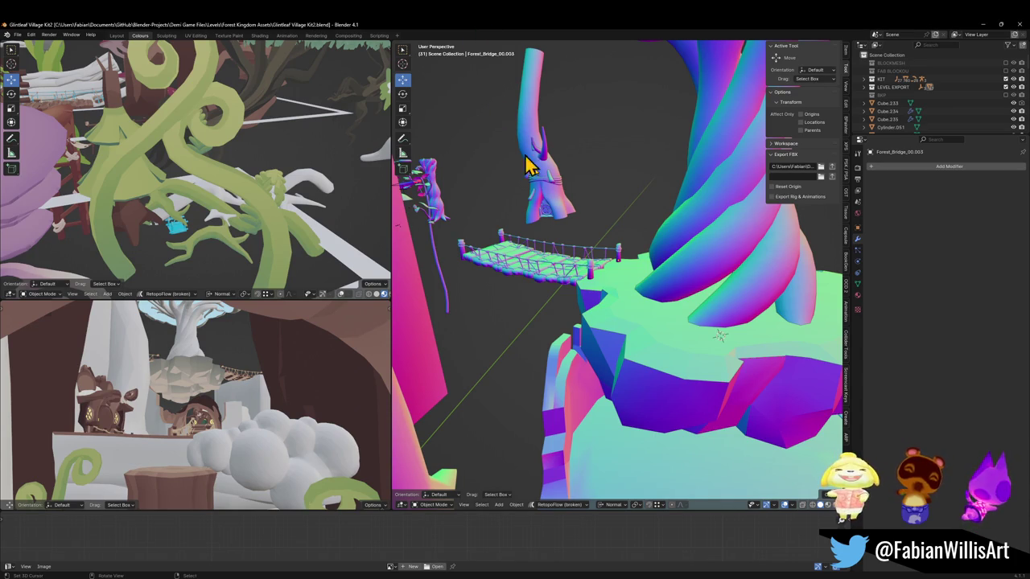
pyautogui.moveTo(565, 229); pyautogui.dragTo(549, 237, button='middle')
pyautogui.hotkey('ctrl', 's')
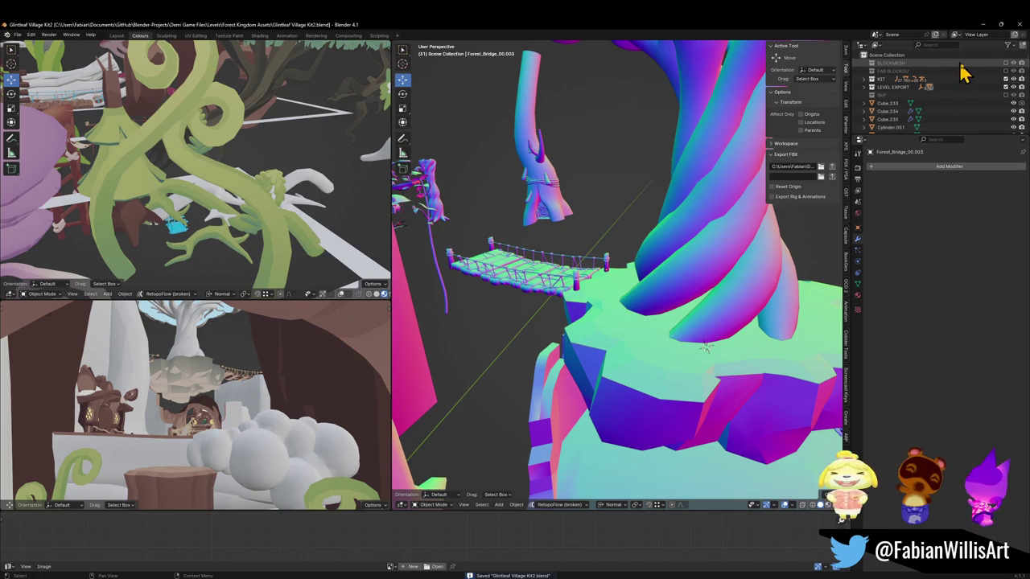
# Step: Show the BLOCKMESH collection and turn the bridge -5.96° about Z
pyautogui.click(1005, 63)
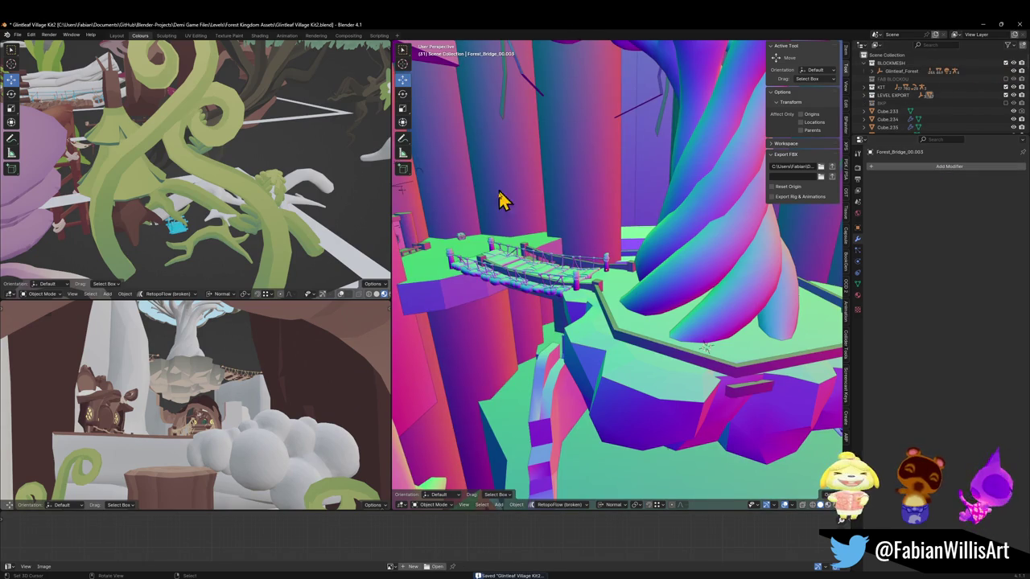
pyautogui.keyDown('alt'); pyautogui.middleClick(536, 271); pyautogui.keyUp('alt')
pyautogui.click(624, 305)
pyautogui.moveTo(625, 305); pyautogui.dragTo(689, 294, button='middle')
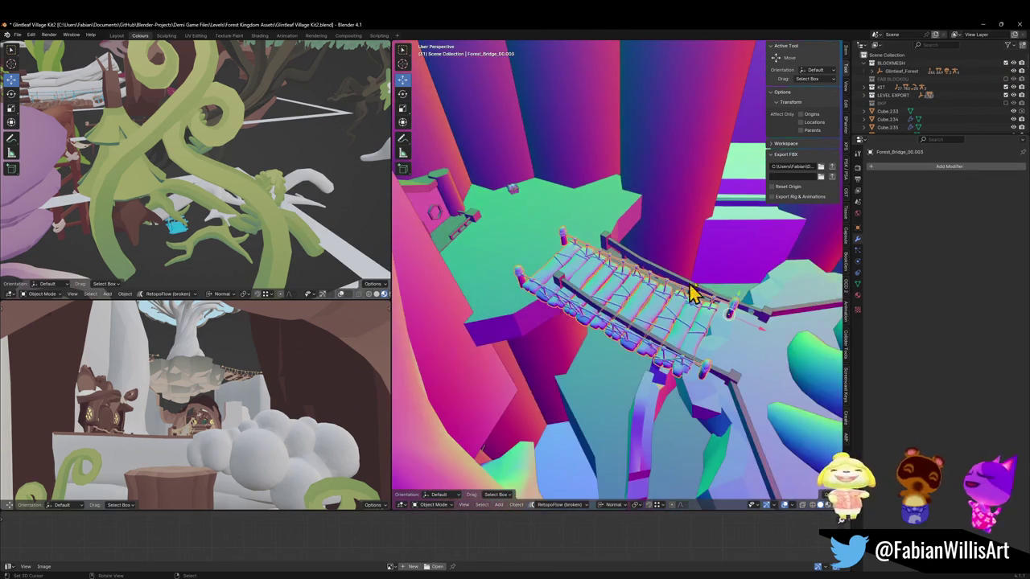
pyautogui.press('r')
pyautogui.press('z')
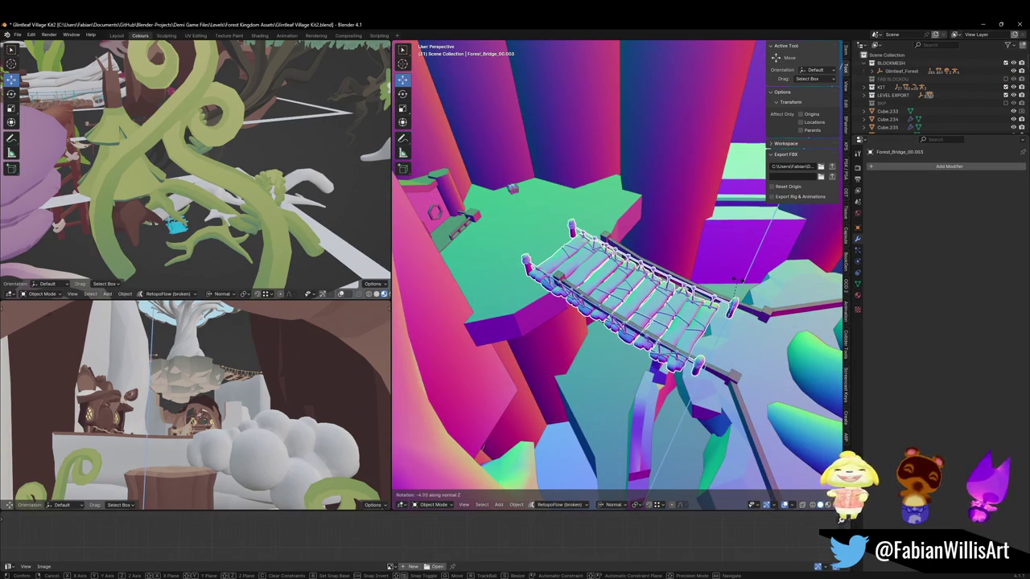
pyautogui.click(736, 294)
# Step: Slide the bridge horizontally into place against the tree platform
pyautogui.press('g')
pyautogui.hotkey('shift', 'z')
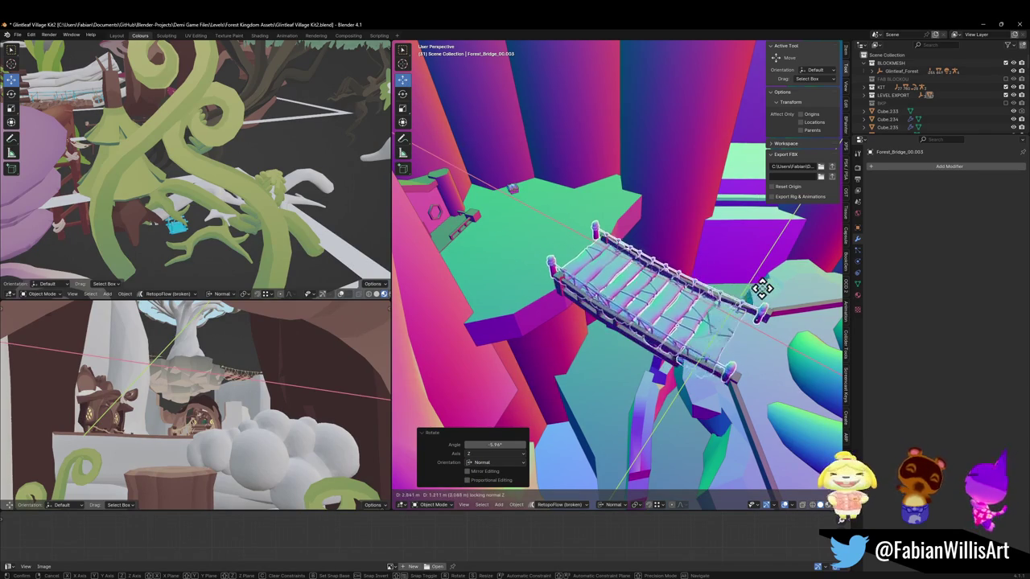
pyautogui.click(770, 292)
pyautogui.moveTo(770, 292)
pyautogui.mouseDown(button='middle')
pyautogui.moveTo(759, 330)
pyautogui.moveTo(678, 316)
pyautogui.moveTo(659, 296)
pyautogui.moveTo(680, 310)
pyautogui.moveTo(599, 272)
pyautogui.moveTo(690, 299)
pyautogui.mouseUp(button='middle')
pyautogui.scroll(-3, 678, 316)
pyautogui.scroll(5, 661, 294)
pyautogui.scroll(-4, 662, 294)
pyautogui.scroll(4, 619, 273)
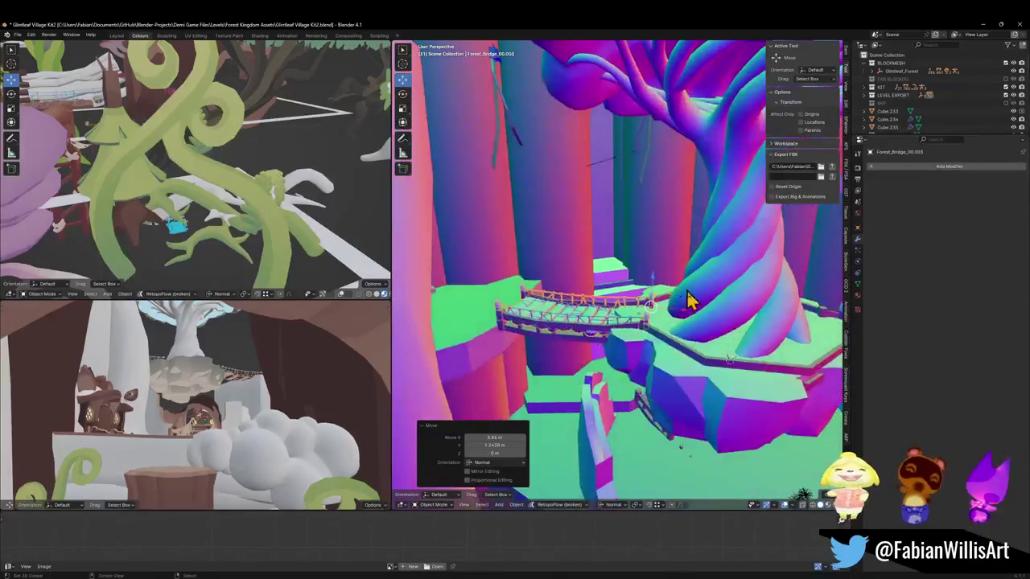
# Step: Select the platform around the twisted tree and start scaling it with the Z axis locked
pyautogui.click(689, 379)
pyautogui.moveTo(689, 394)
pyautogui.mouseDown(button='middle')
pyautogui.moveTo(730, 409)
pyautogui.moveTo(730, 390)
pyautogui.moveTo(674, 386)
pyautogui.mouseUp(button='middle')
pyautogui.press('s')
pyautogui.hotkey('shift', 'z')
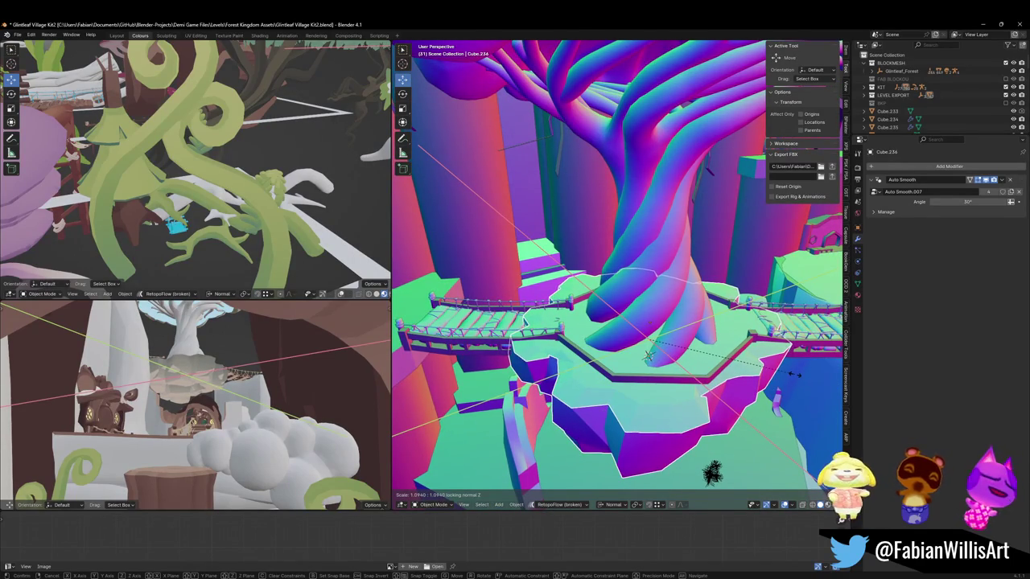
# Step: Confirm Cube.236 at 1.094 scale in X and Y, then select the second rope bridge Forest_Bridge_00.004
pyautogui.click(794, 374)
pyautogui.moveTo(781, 349)
pyautogui.mouseDown(button='middle')
pyautogui.moveTo(708, 348)
pyautogui.moveTo(723, 351)
pyautogui.mouseUp(button='middle')
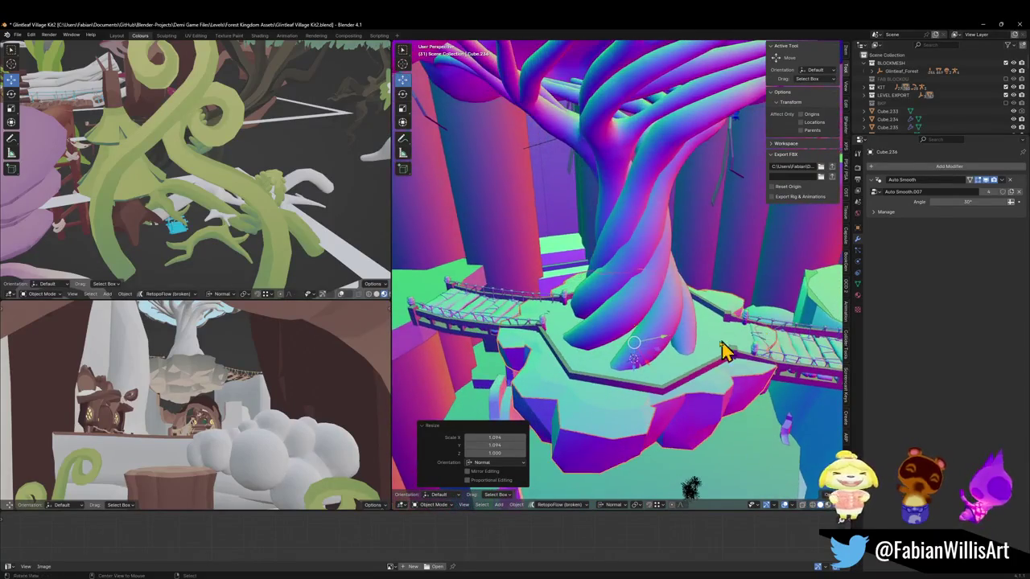
pyautogui.moveTo(735, 358); pyautogui.dragTo(750, 360, button='middle')
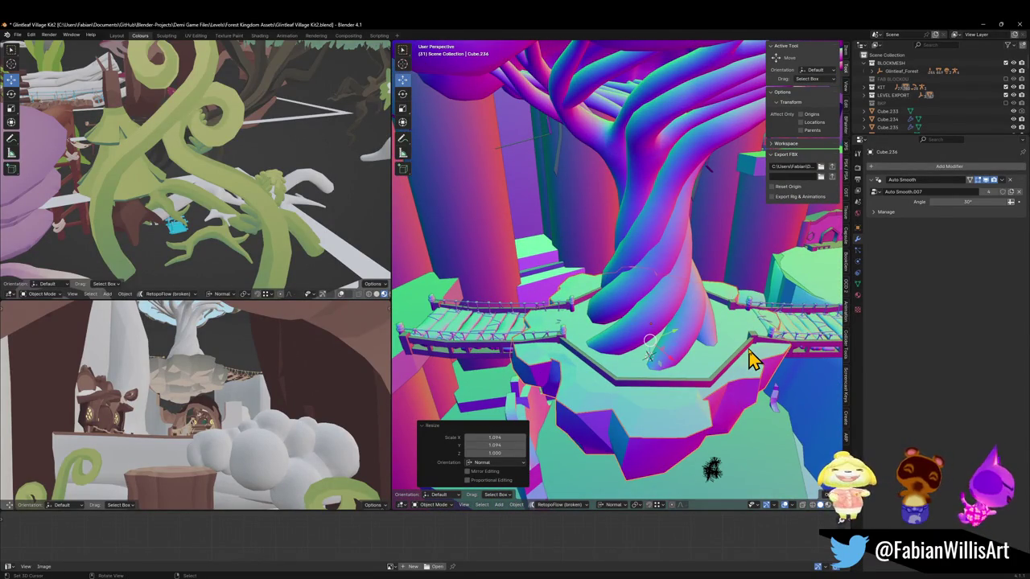
pyautogui.moveTo(748, 361)
pyautogui.mouseDown(button='middle')
pyautogui.moveTo(643, 356)
pyautogui.moveTo(724, 341)
pyautogui.moveTo(728, 350)
pyautogui.moveTo(696, 352)
pyautogui.mouseUp(button='middle')
pyautogui.click(724, 340)
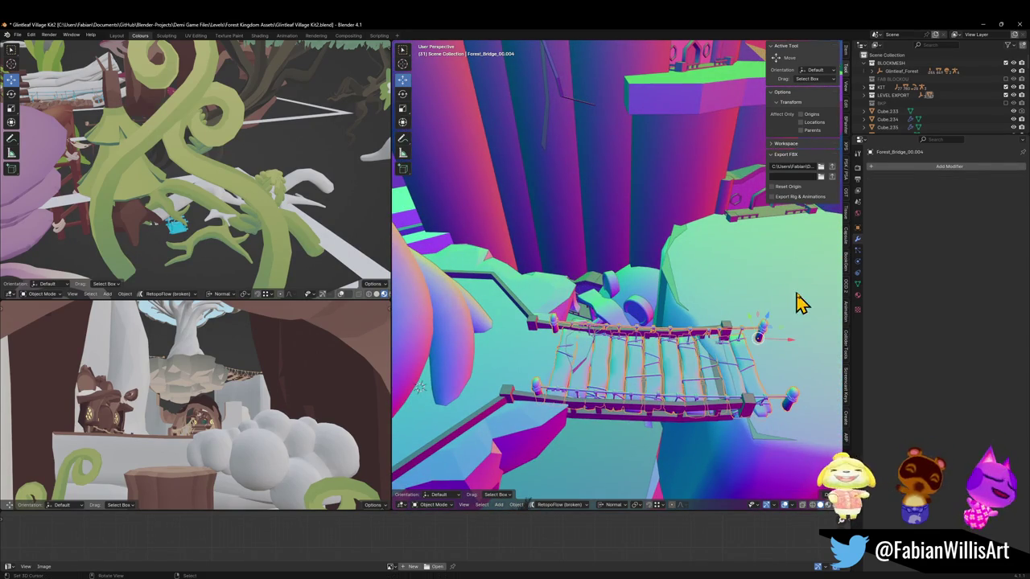
# Step: Rotate the bridge slightly about its own Y axis and scale it to 0.928 except along Y
pyautogui.press('r')
pyautogui.press('y')
pyautogui.press('y')
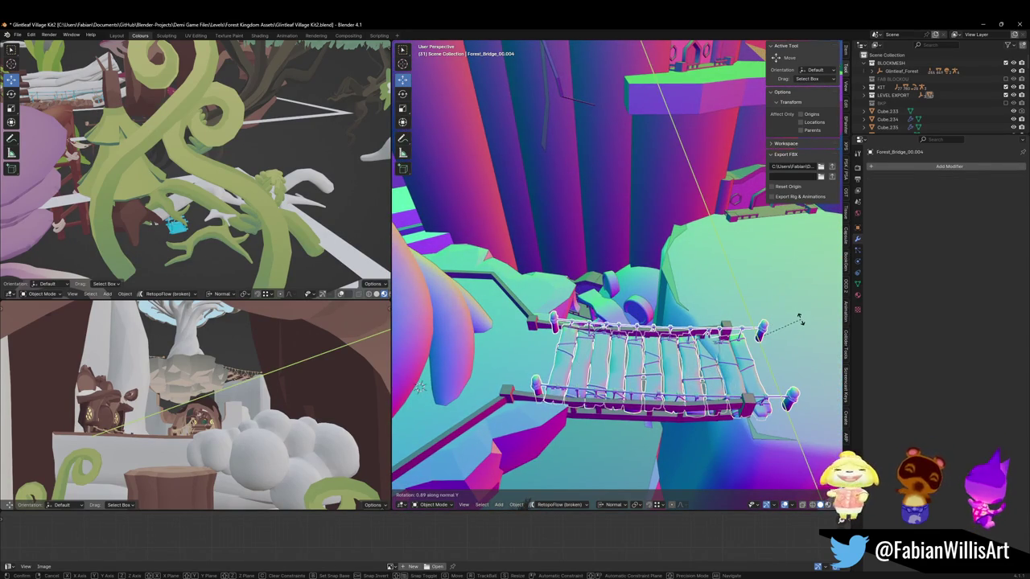
pyautogui.click(799, 319)
pyautogui.moveTo(730, 326)
pyautogui.mouseDown(button='middle')
pyautogui.moveTo(746, 295)
pyautogui.moveTo(775, 294)
pyautogui.moveTo(708, 305)
pyautogui.moveTo(678, 281)
pyautogui.mouseUp(button='middle')
pyautogui.press('g')
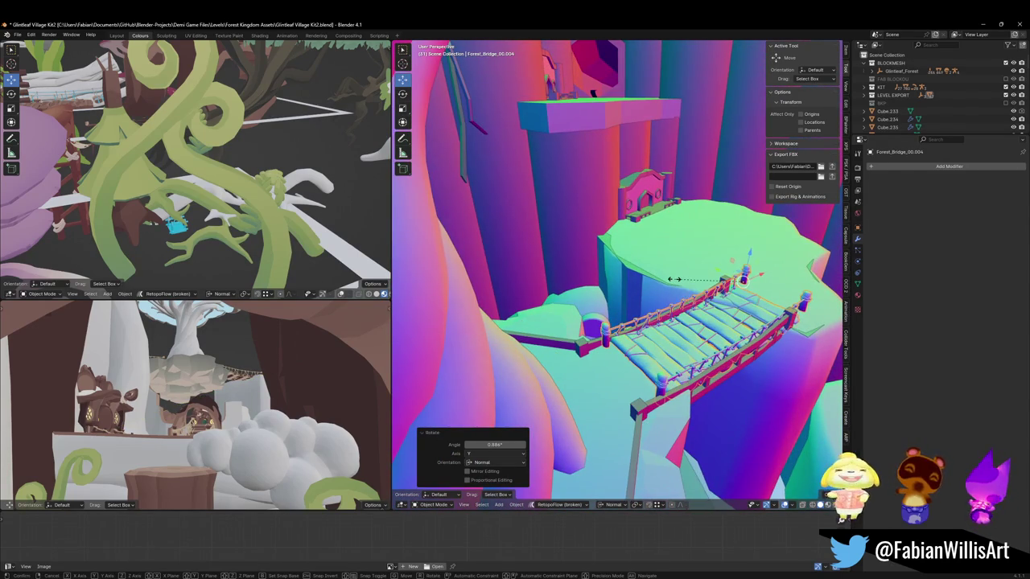
pyautogui.press('s')
pyautogui.hotkey('shift', 'y')
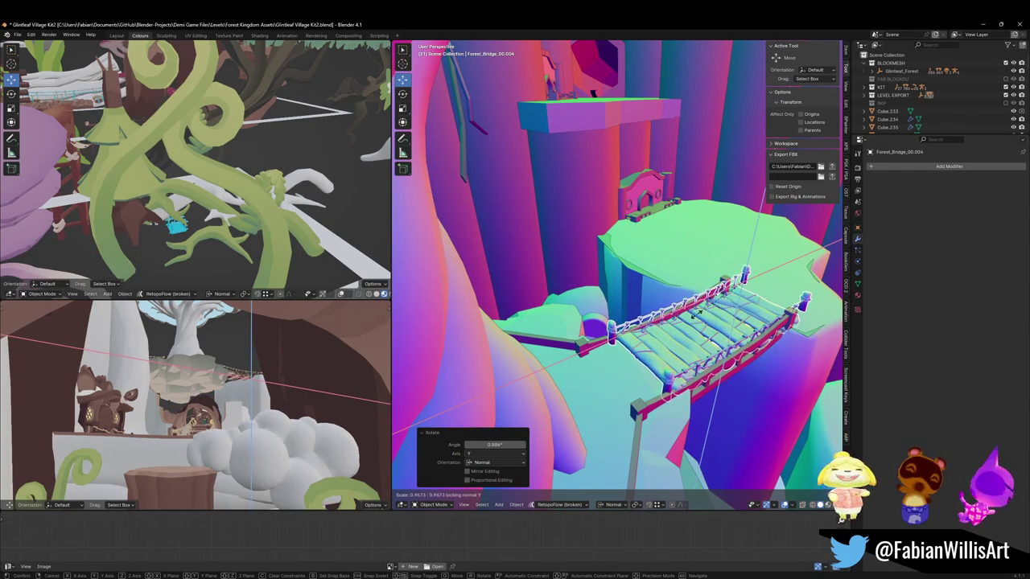
pyautogui.click(695, 313)
pyautogui.moveTo(696, 313)
pyautogui.mouseDown(button='middle')
pyautogui.moveTo(701, 321)
pyautogui.moveTo(696, 292)
pyautogui.moveTo(666, 314)
pyautogui.moveTo(682, 322)
pyautogui.moveTo(673, 248)
pyautogui.mouseUp(button='middle')
pyautogui.scroll(5, 652, 328)
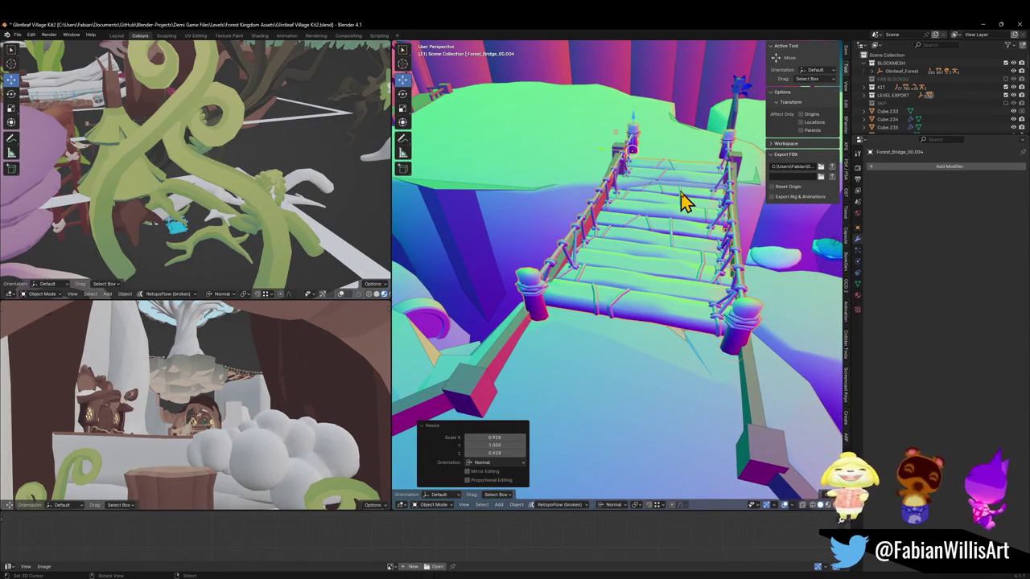
# Step: Tilt the bridge slightly about Y and raise it 0.28 m along Z
pyautogui.press('r')
pyautogui.press('y')
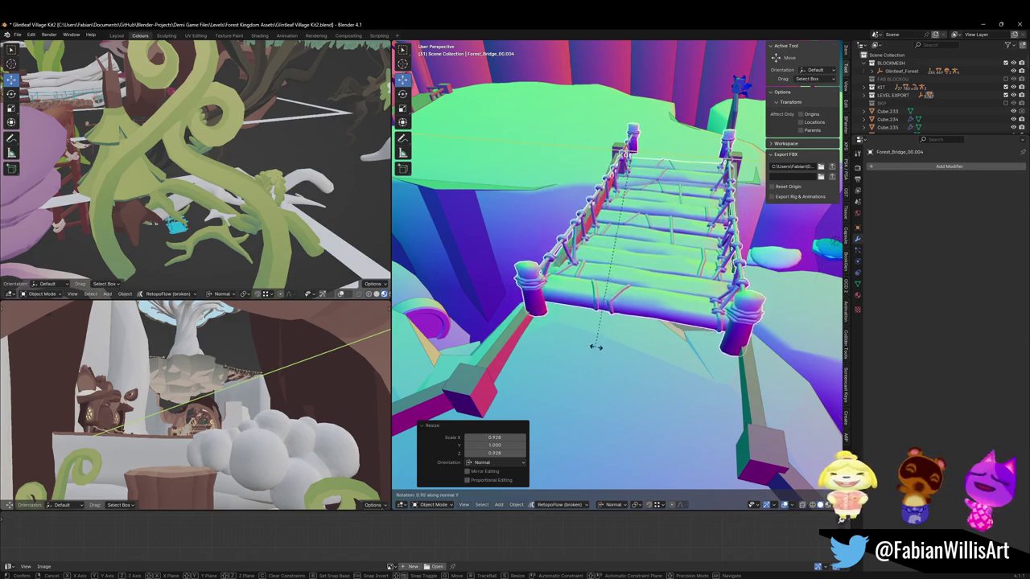
pyautogui.click(603, 322)
pyautogui.moveTo(656, 189)
pyautogui.mouseDown(button='middle')
pyautogui.moveTo(602, 230)
pyautogui.moveTo(573, 238)
pyautogui.mouseUp(button='middle')
pyautogui.press('g')
pyautogui.press('z')
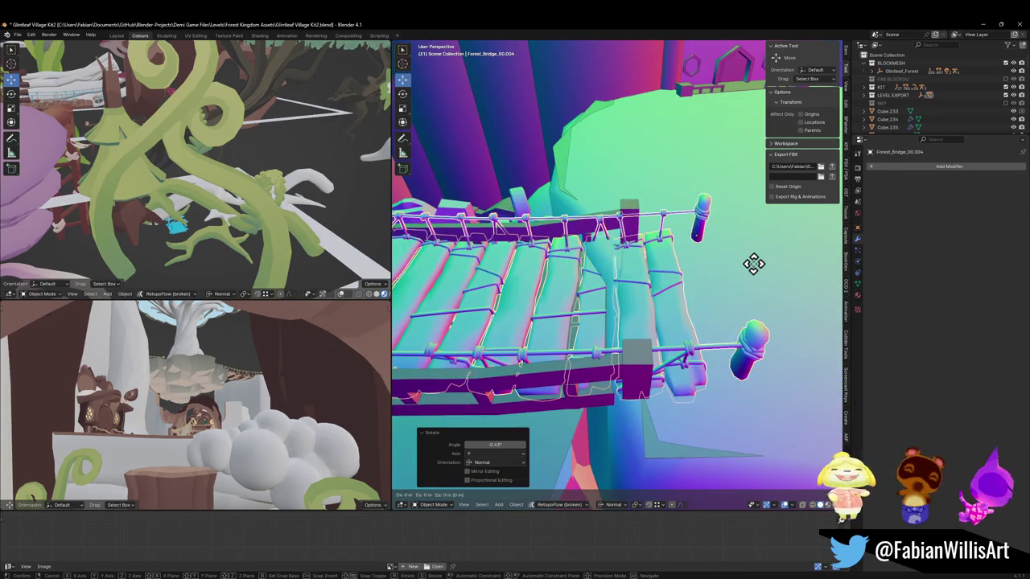
pyautogui.click(749, 237)
pyautogui.moveTo(742, 230)
pyautogui.mouseDown(button='middle')
pyautogui.moveTo(684, 236)
pyautogui.moveTo(754, 292)
pyautogui.moveTo(650, 253)
pyautogui.moveTo(609, 287)
pyautogui.moveTo(689, 284)
pyautogui.moveTo(707, 262)
pyautogui.moveTo(765, 253)
pyautogui.mouseUp(button='middle')
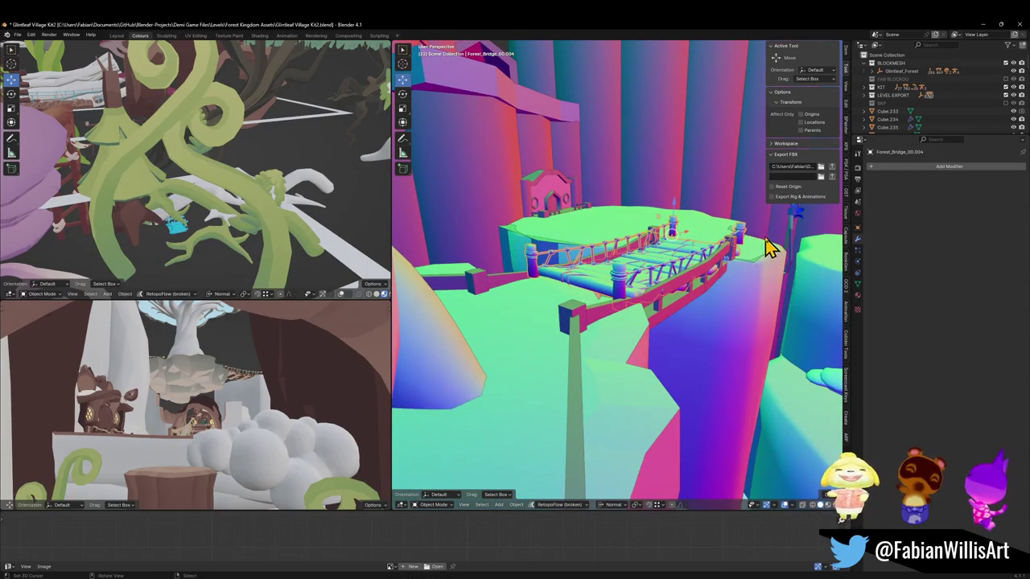
# Step: Give the bridge a final small rotation about Y and centre the view on its end post
pyautogui.press('r')
pyautogui.press('y')
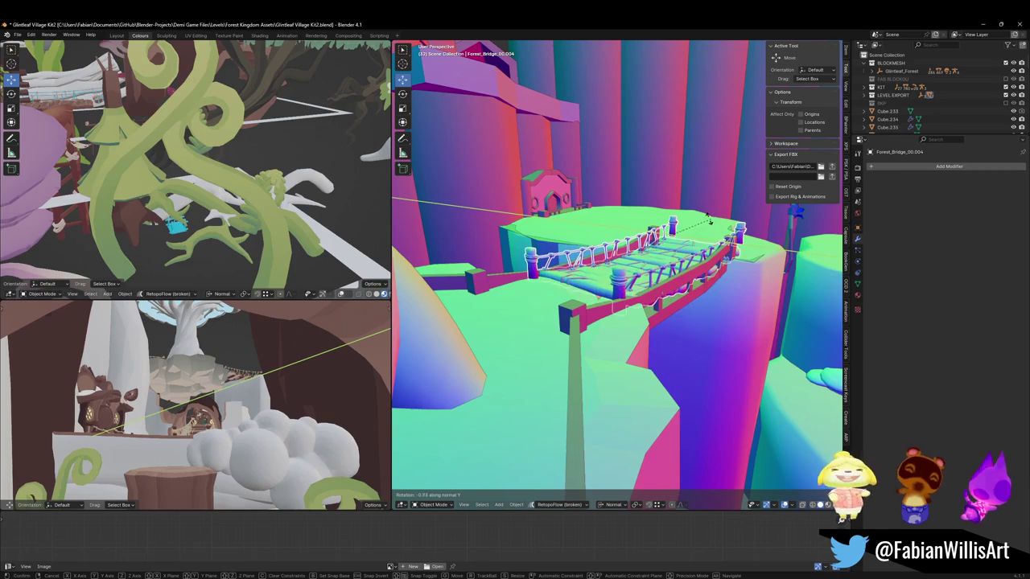
pyautogui.click(708, 222)
pyautogui.moveTo(712, 230)
pyautogui.mouseDown(button='middle')
pyautogui.moveTo(664, 250)
pyautogui.moveTo(667, 236)
pyautogui.moveTo(684, 237)
pyautogui.moveTo(749, 292)
pyautogui.mouseUp(button='middle')
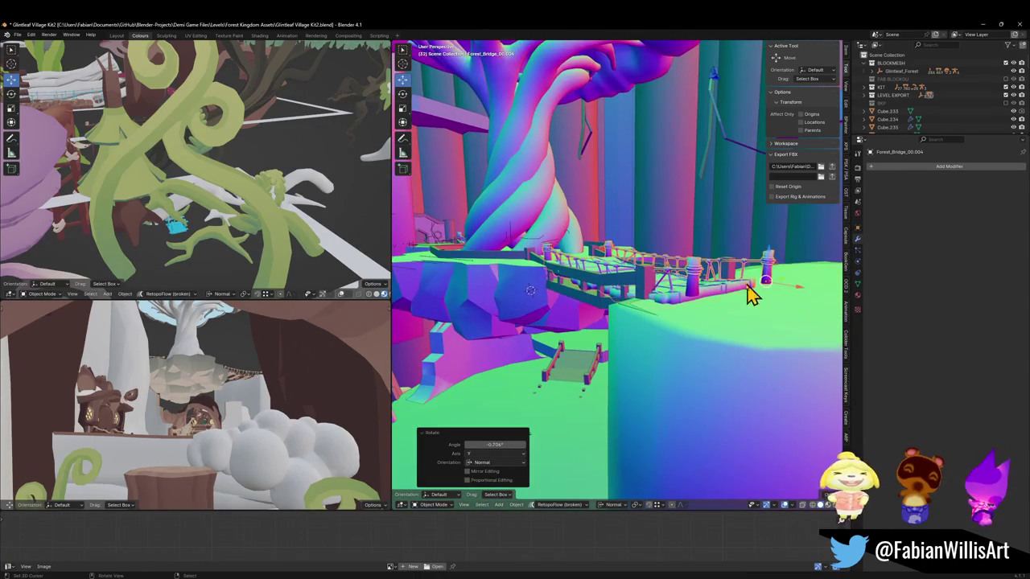
pyautogui.click(766, 276)
pyautogui.keyDown('alt'); pyautogui.middleClick(766, 276); pyautogui.keyUp('alt')
pyautogui.scroll(3, 681, 287)
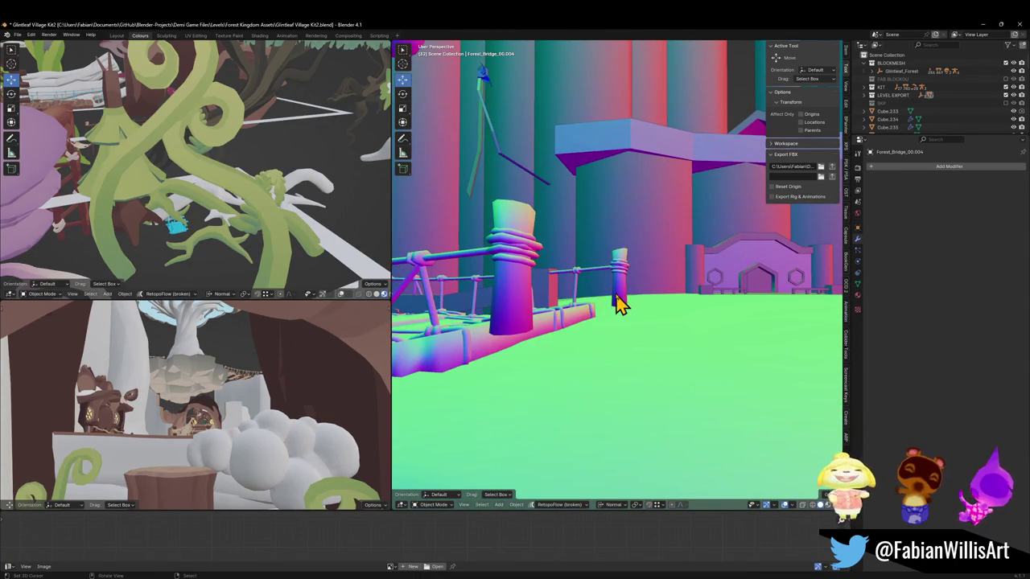
# Step: In Edit Mode, box-select the bridge's end post vertices and move them along Z onto the cliff top
pyautogui.press('Tab')
pyautogui.moveTo(634, 306)
pyautogui.mouseDown(button='middle')
pyautogui.moveTo(633, 298)
pyautogui.moveTo(612, 311)
pyautogui.mouseUp(button='middle')
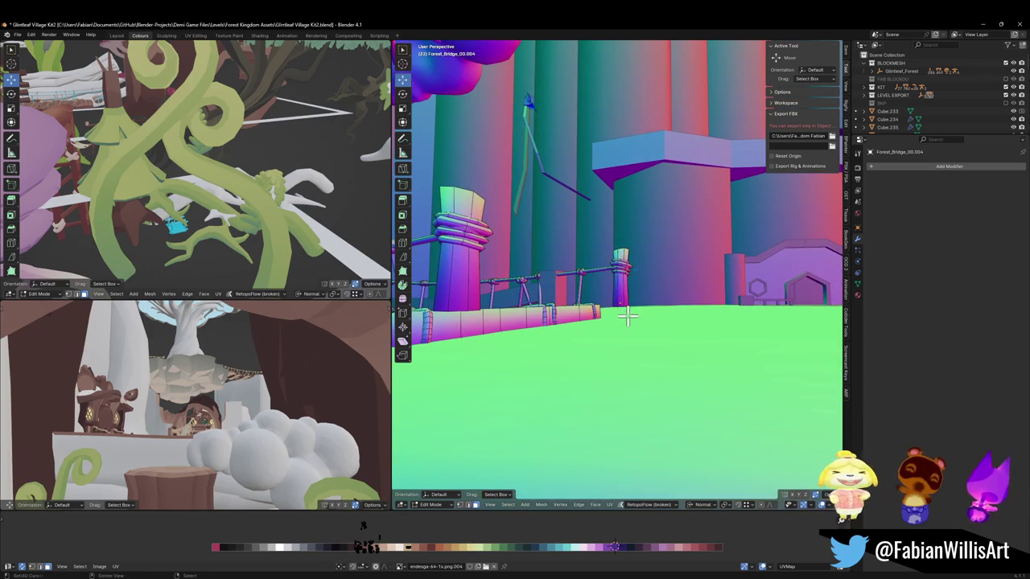
pyautogui.hotkey('alt', 'z')
pyautogui.moveTo(442, 319); pyautogui.dragTo(527, 308, button='middle')
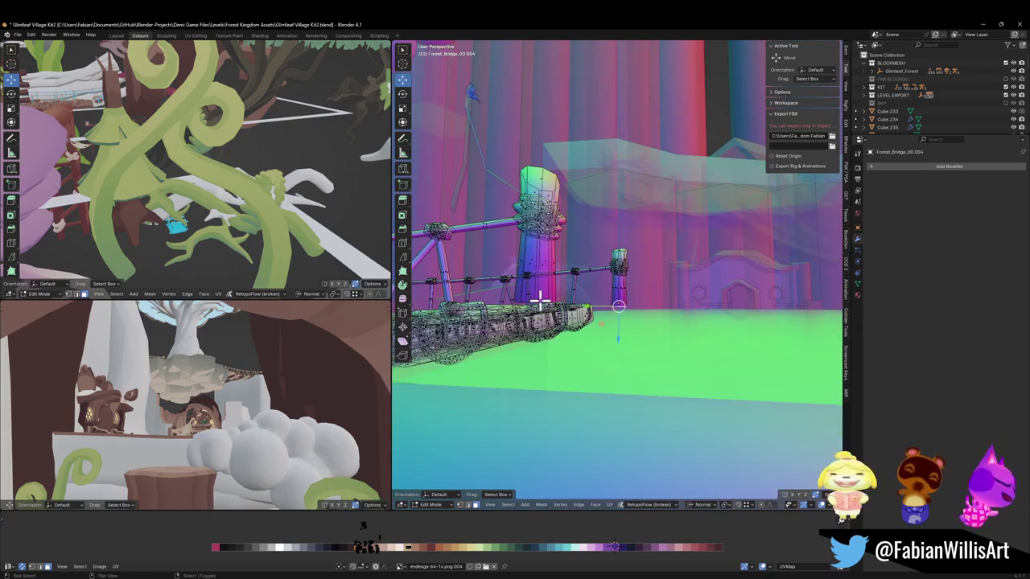
pyautogui.scroll(3, 614, 295)
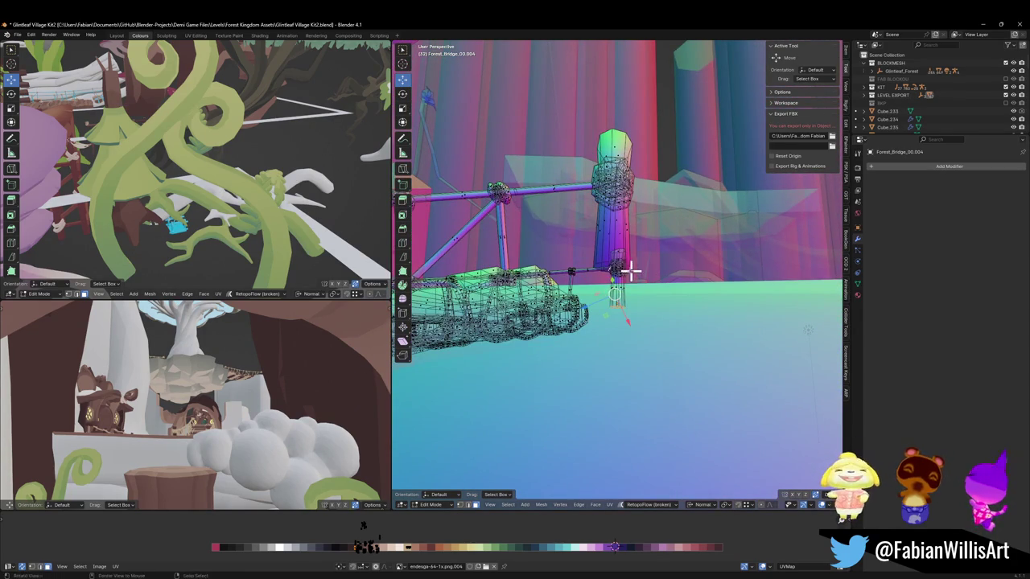
pyautogui.hotkey('alt', 'z')
pyautogui.moveTo(614, 265)
pyautogui.mouseDown(button='middle')
pyautogui.moveTo(643, 283)
pyautogui.moveTo(609, 296)
pyautogui.moveTo(636, 315)
pyautogui.moveTo(529, 301)
pyautogui.moveTo(699, 348)
pyautogui.moveTo(705, 322)
pyautogui.moveTo(729, 333)
pyautogui.moveTo(643, 346)
pyautogui.moveTo(705, 336)
pyautogui.moveTo(673, 340)
pyautogui.moveTo(712, 296)
pyautogui.mouseUp(button='middle')
pyautogui.press('g')
pyautogui.press('z')
pyautogui.click(650, 316)
pyautogui.press('Tab')
pyautogui.scroll(4, 712, 296)
pyautogui.scroll(2, 593, 299)
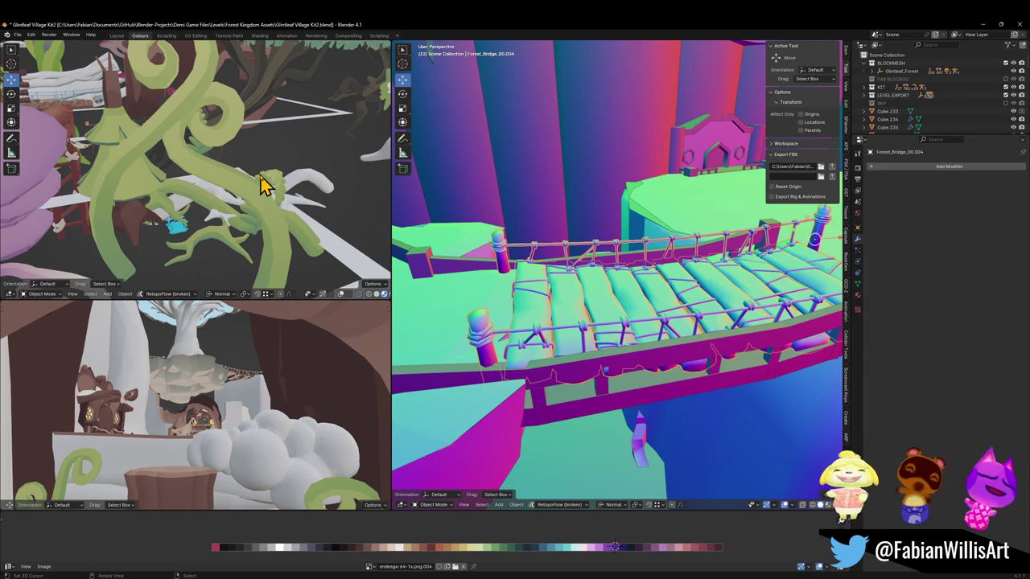
# Step: Isolate the bridge in both views and hide its ropes in Edit Mode, showing textured colours
pyautogui.press('KP_Divide')
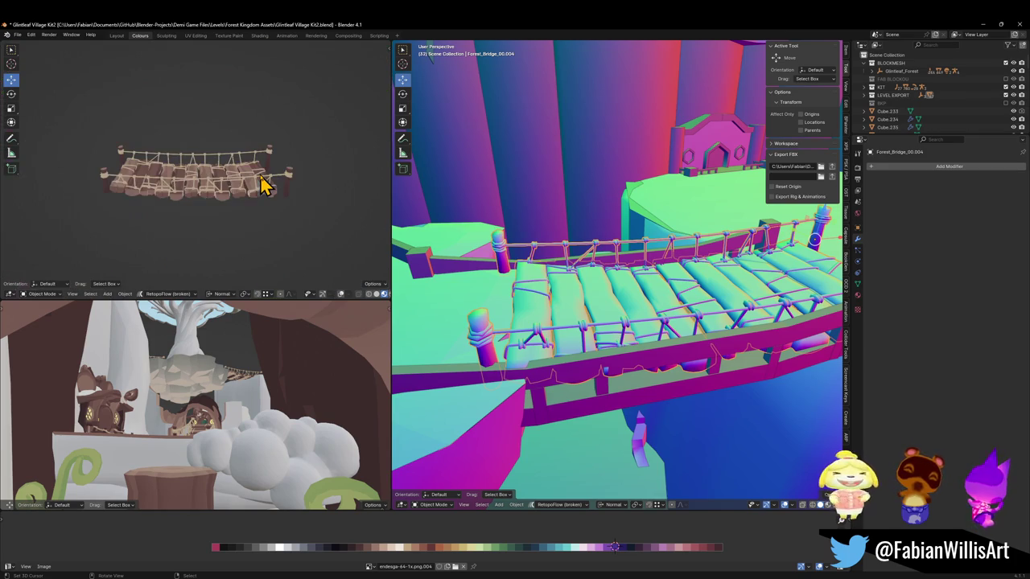
pyautogui.scroll(3, 266, 172)
pyautogui.moveTo(237, 172)
pyautogui.mouseDown(button='middle')
pyautogui.moveTo(586, 257)
pyautogui.moveTo(619, 296)
pyautogui.mouseUp(button='middle')
pyautogui.press('KP_Divide')
pyautogui.press('Tab')
pyautogui.moveTo(554, 295)
pyautogui.mouseDown(button='middle')
pyautogui.moveTo(534, 255)
pyautogui.moveTo(515, 246)
pyautogui.moveTo(543, 281)
pyautogui.mouseUp(button='middle')
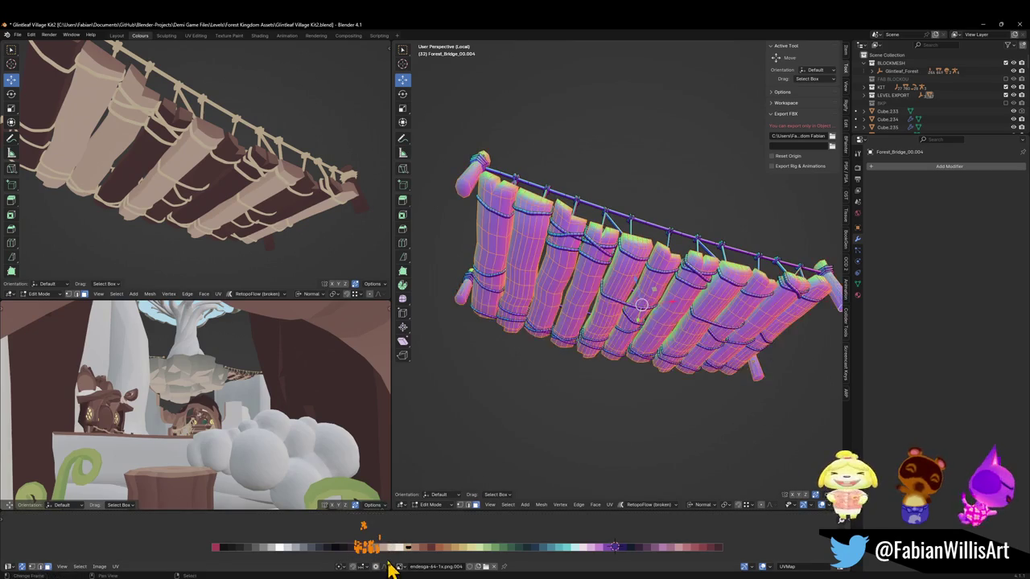
pyautogui.hotkey('shift', 'h')
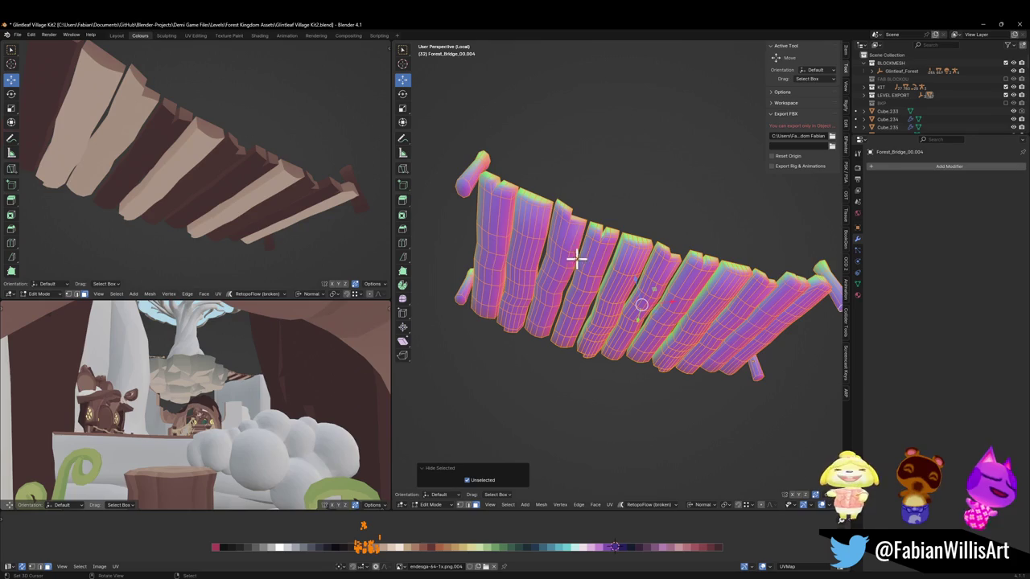
pyautogui.hotkey('alt', 'a')
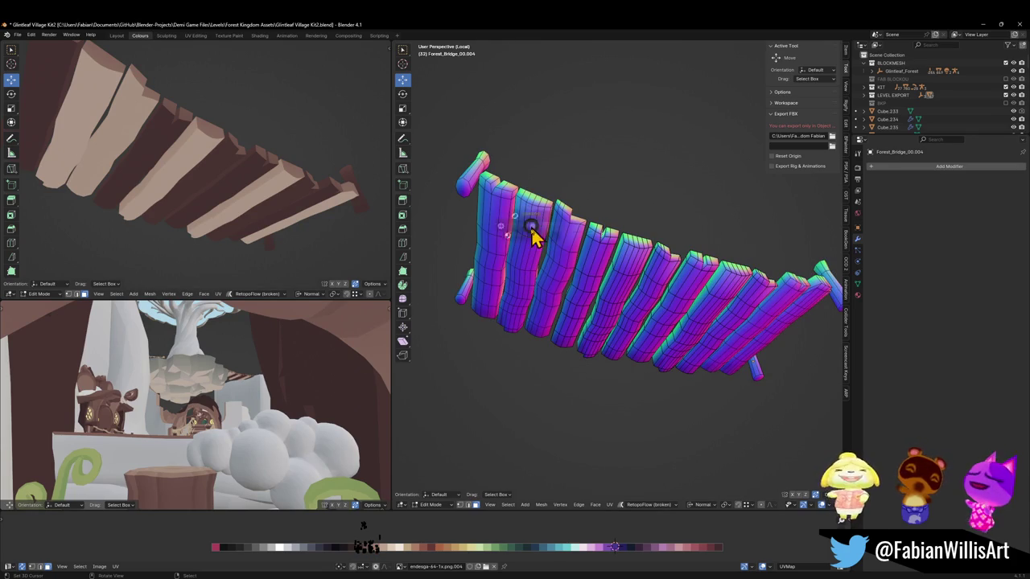
pyautogui.press('z')
# Step: Select the three light planks and shift their UVs along X to a darker wood shade
pyautogui.press('l')
pyautogui.press('l')
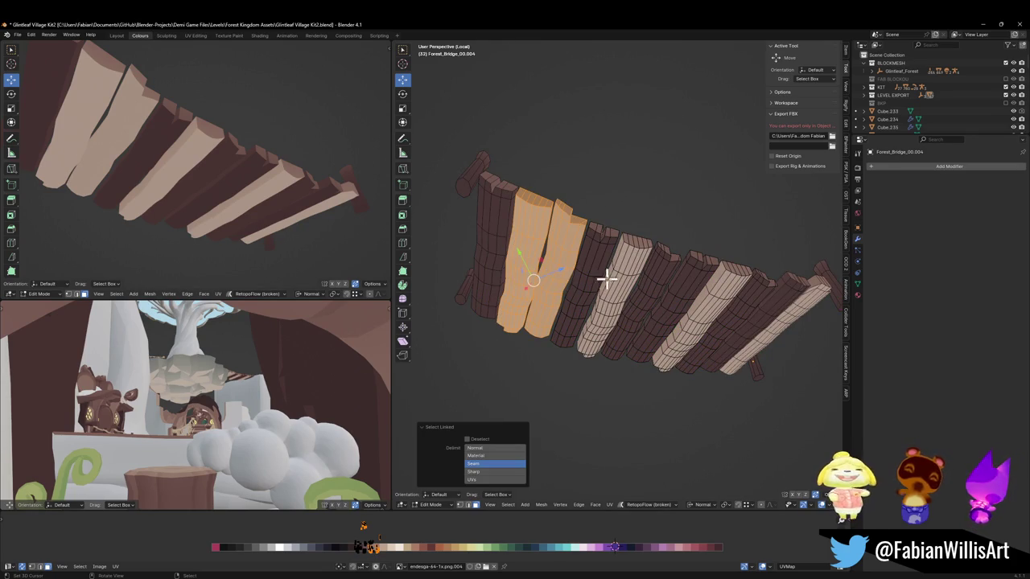
pyautogui.press('l')
pyautogui.press('l')
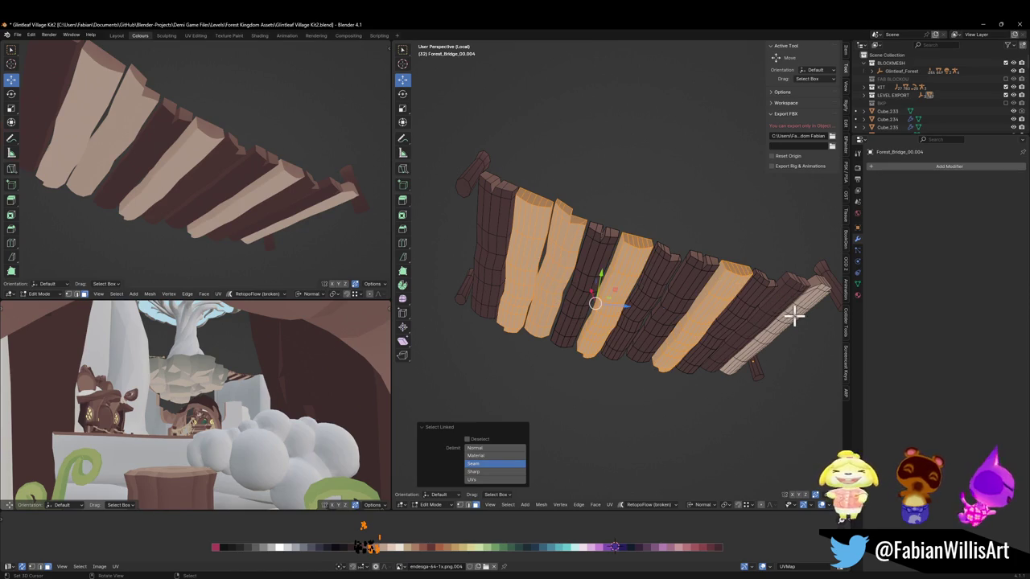
pyautogui.press('l')
pyautogui.hotkey('shift', 'h')
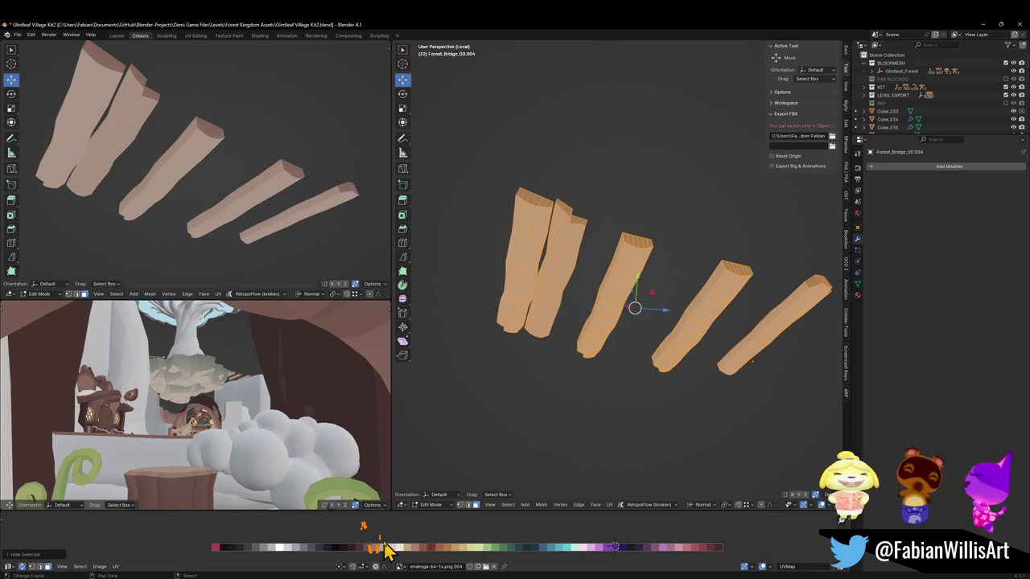
pyautogui.click(384, 549)
pyautogui.press('b')
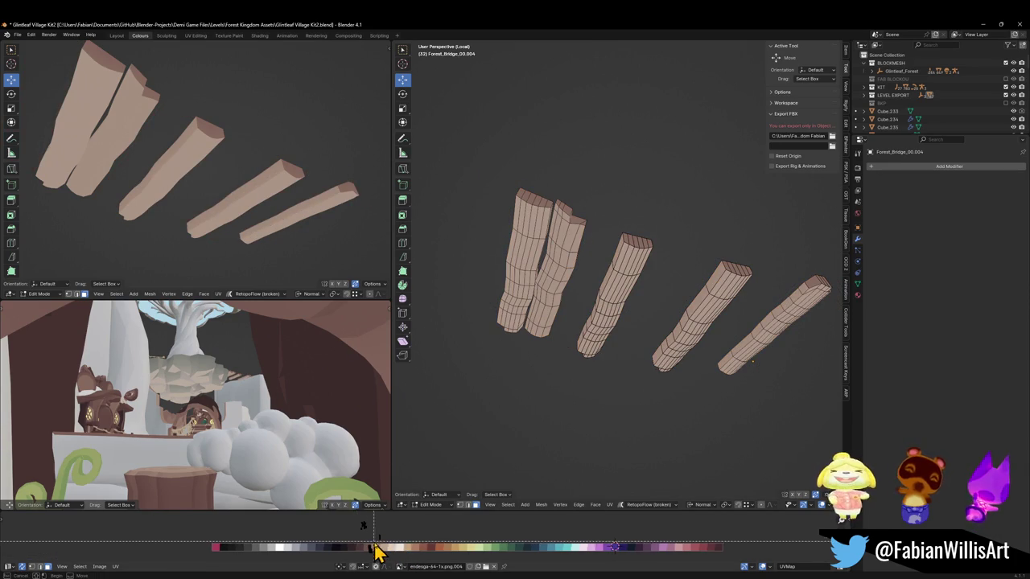
pyautogui.moveTo(384, 549)
pyautogui.mouseDown()
pyautogui.moveTo(395, 534)
pyautogui.moveTo(375, 547)
pyautogui.mouseUp()
pyautogui.press('g')
pyautogui.press('x')
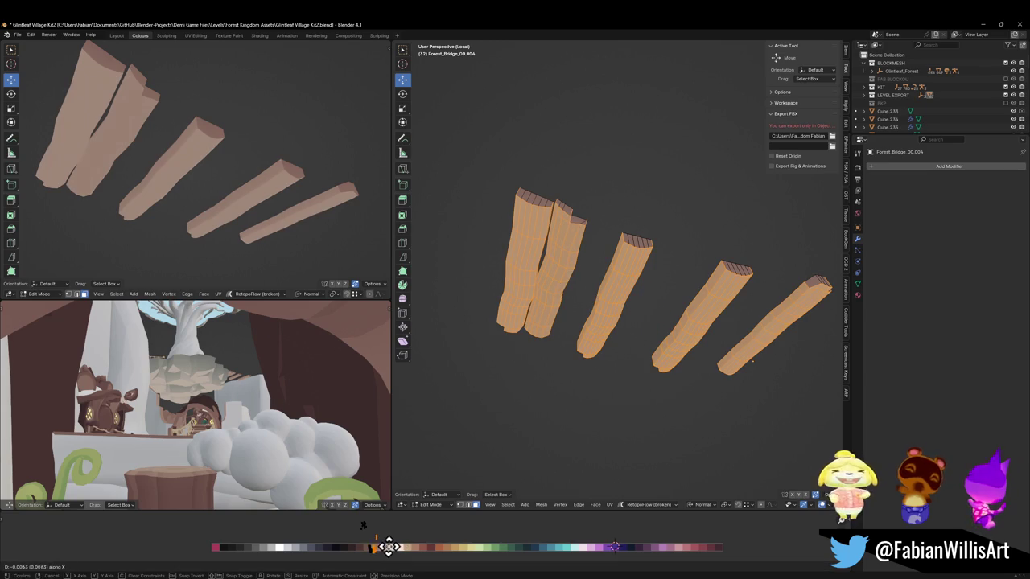
pyautogui.click(265, 520)
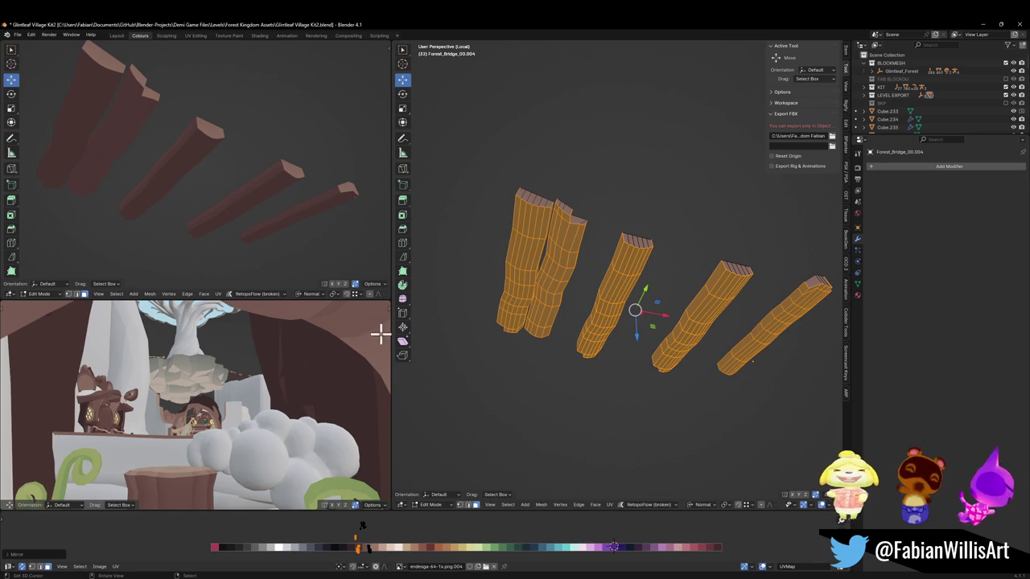
pyautogui.press('Tab')
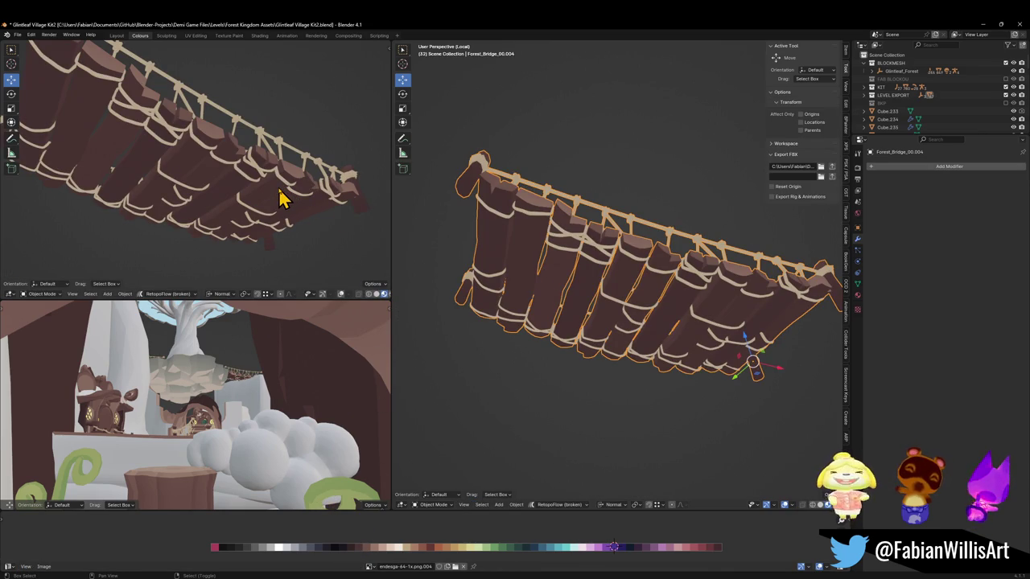
# Step: Fly under the bridge to check its planks, then deselect all plank geometry in Edit Mode
pyautogui.hotkey('shift', '`')
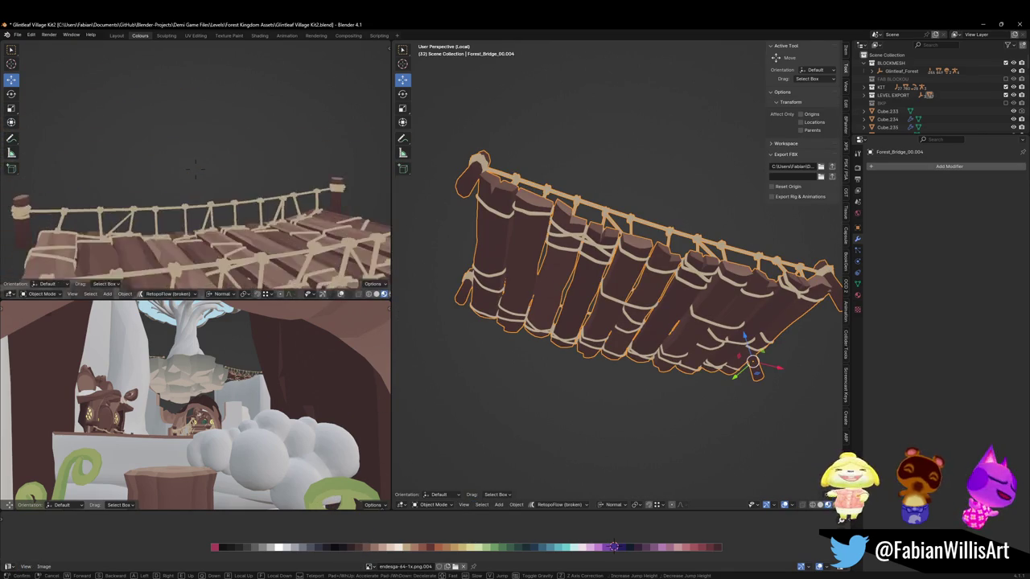
pyautogui.press('w')
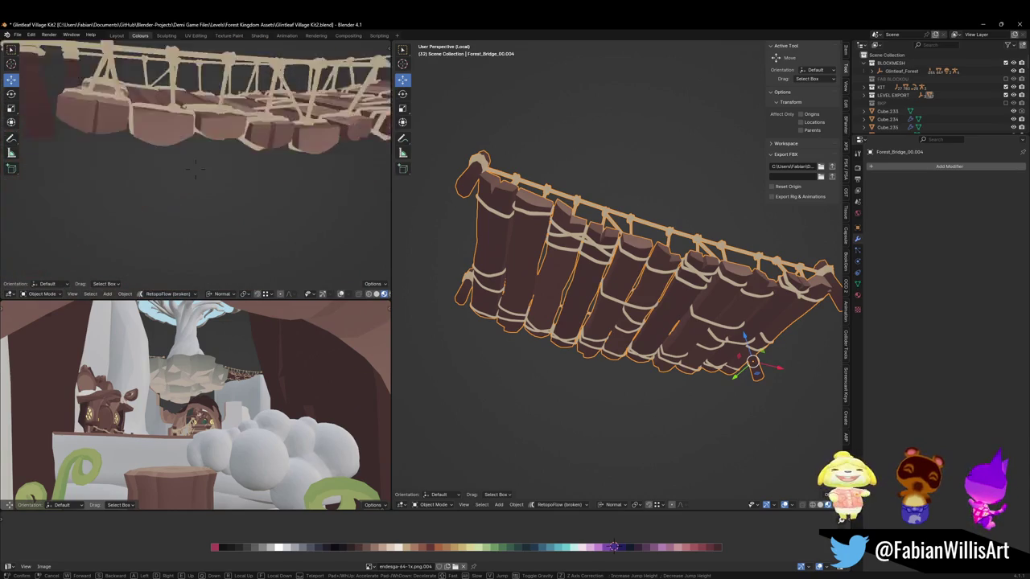
pyautogui.click(197, 168)
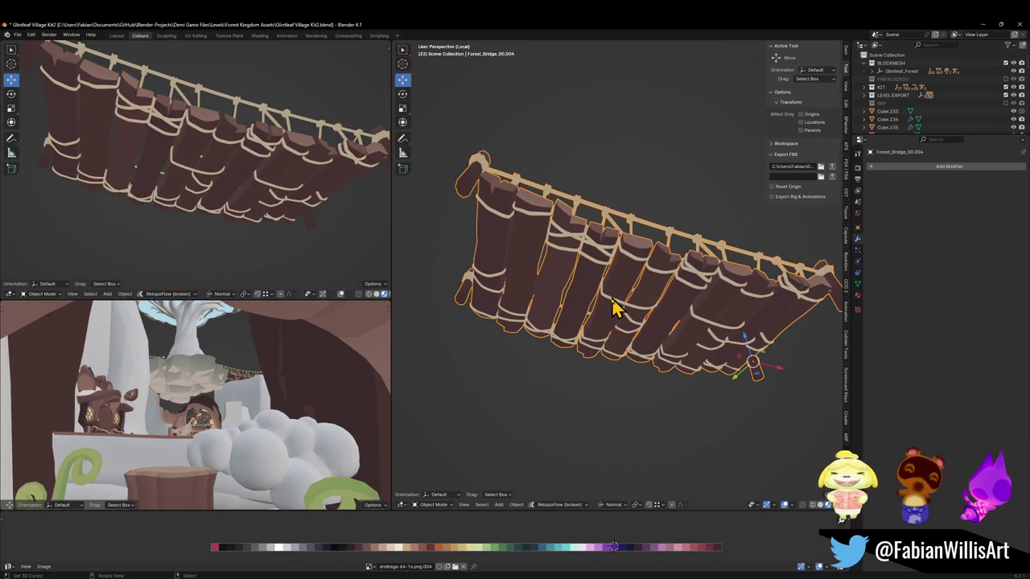
pyautogui.press('Tab')
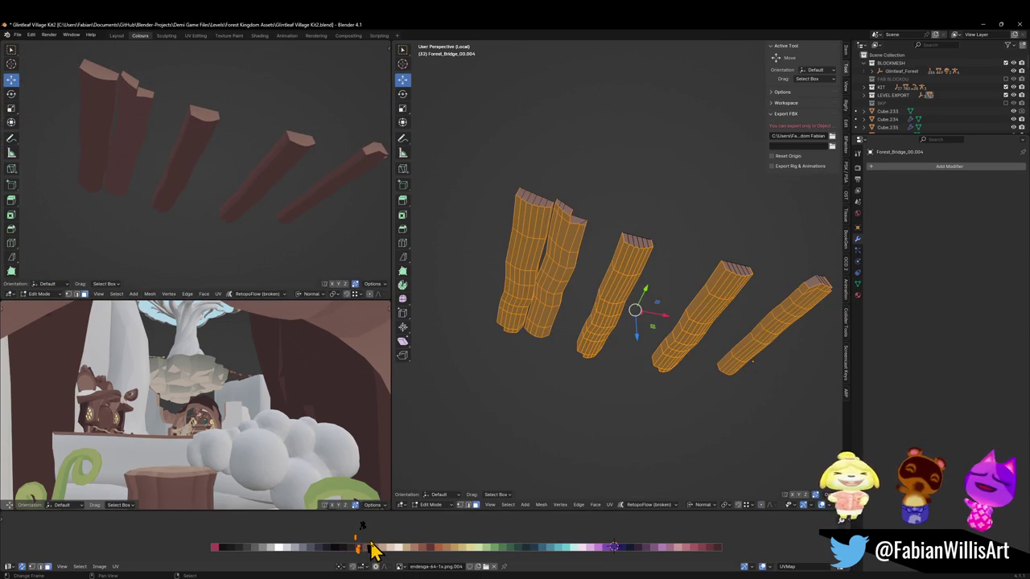
pyautogui.hotkey('alt', 'a')
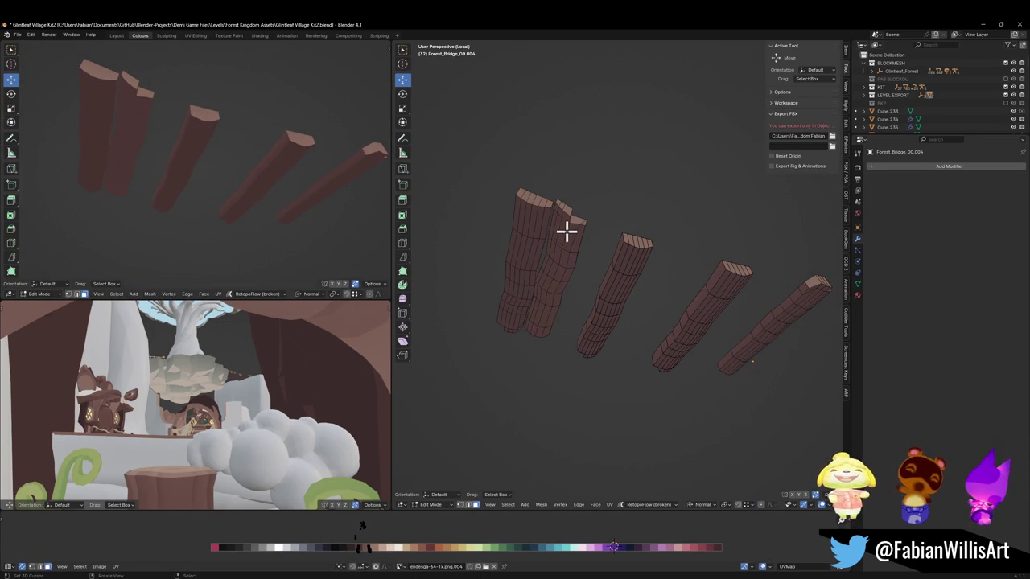
pyautogui.press('Tab')
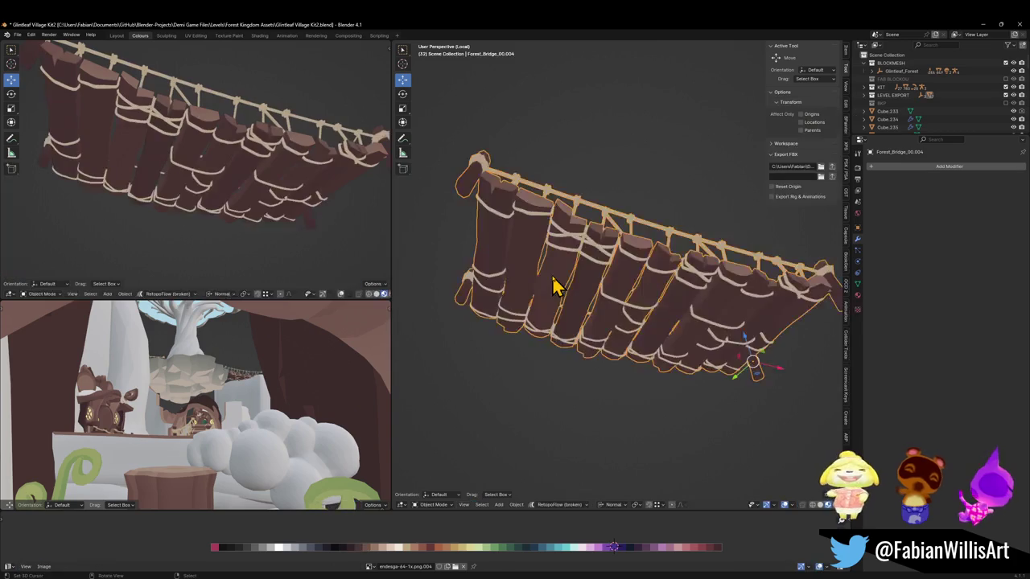
# Step: Exit local view and fly around to see the bridge within the full forest scene
pyautogui.press('/')
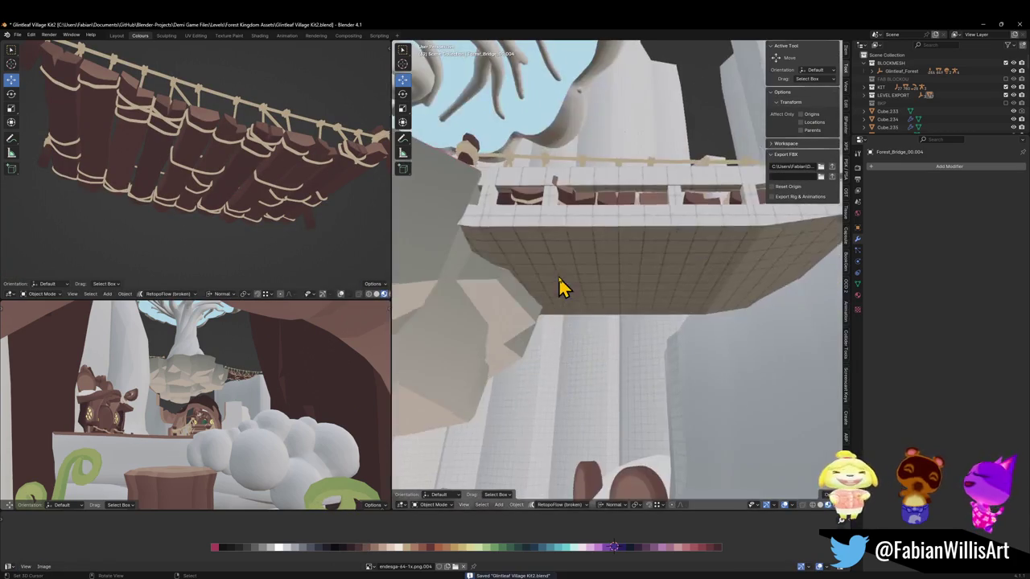
pyautogui.moveTo(558, 287)
pyautogui.mouseDown(button='middle')
pyautogui.moveTo(732, 310)
pyautogui.moveTo(759, 294)
pyautogui.mouseUp(button='middle')
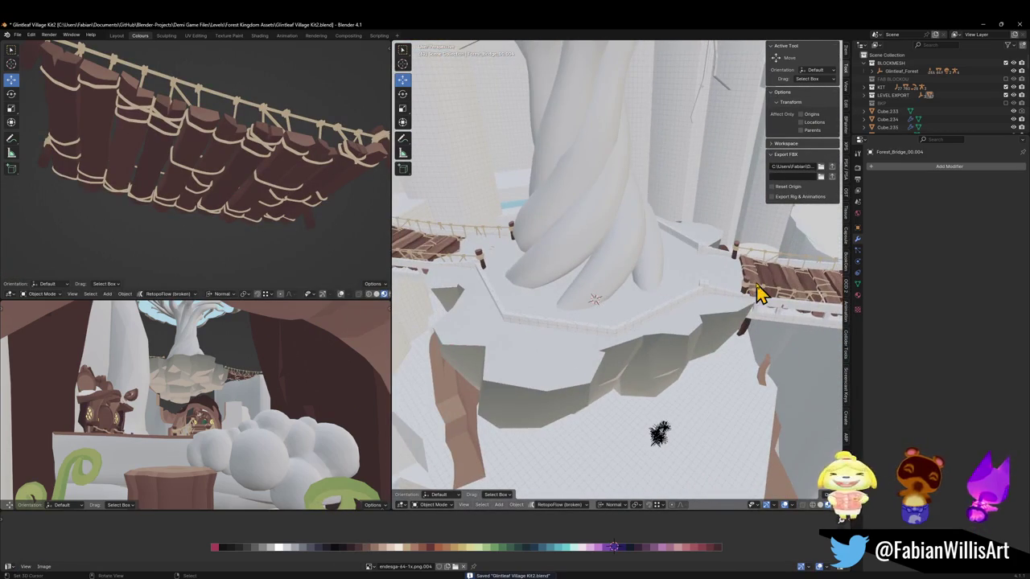
pyautogui.hotkey('shift', '`')
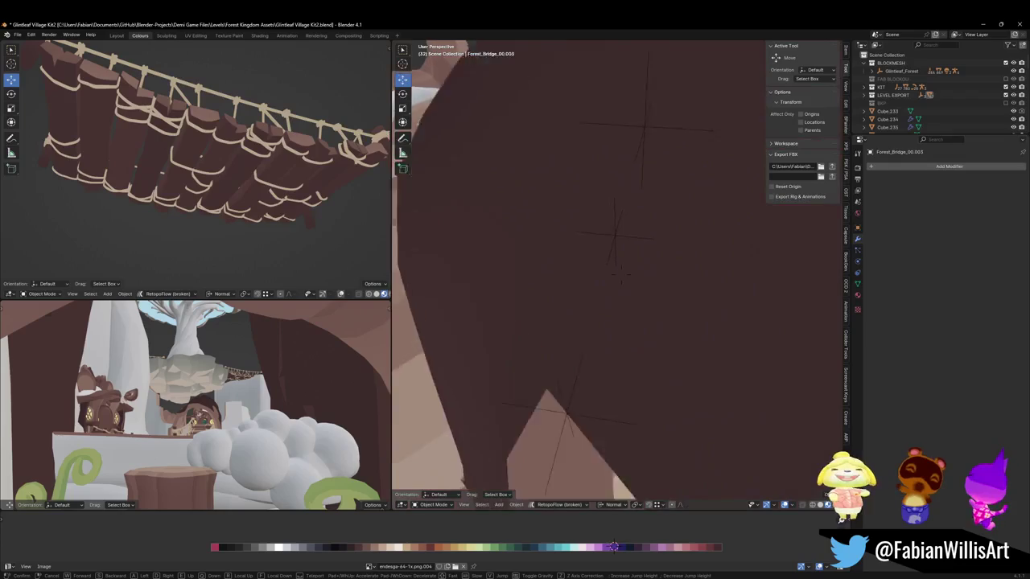
pyautogui.click(667, 332)
pyautogui.hotkey('shift', '`')
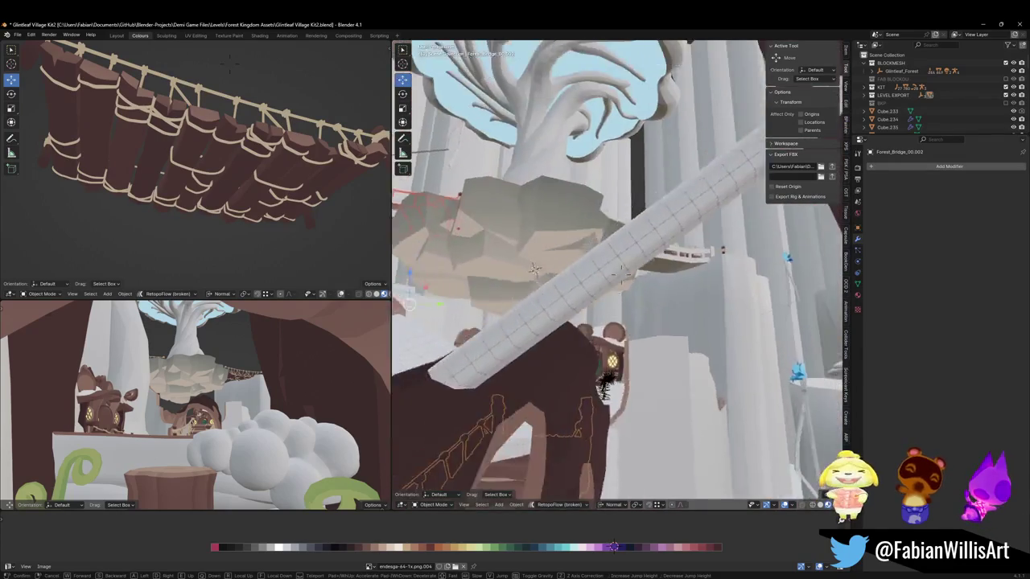
pyautogui.click(640, 332)
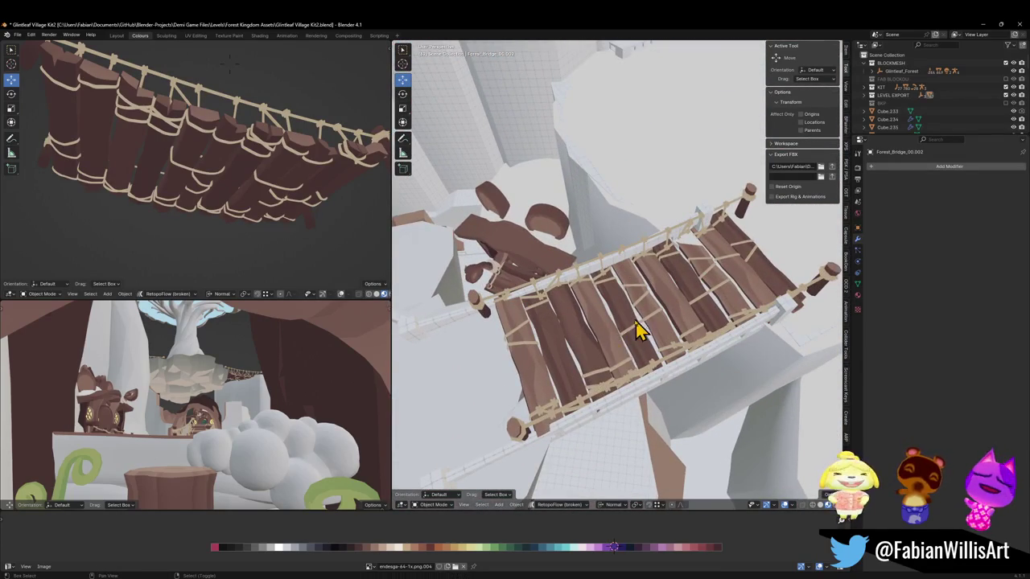
pyautogui.press('q')
pyautogui.press('Escape')
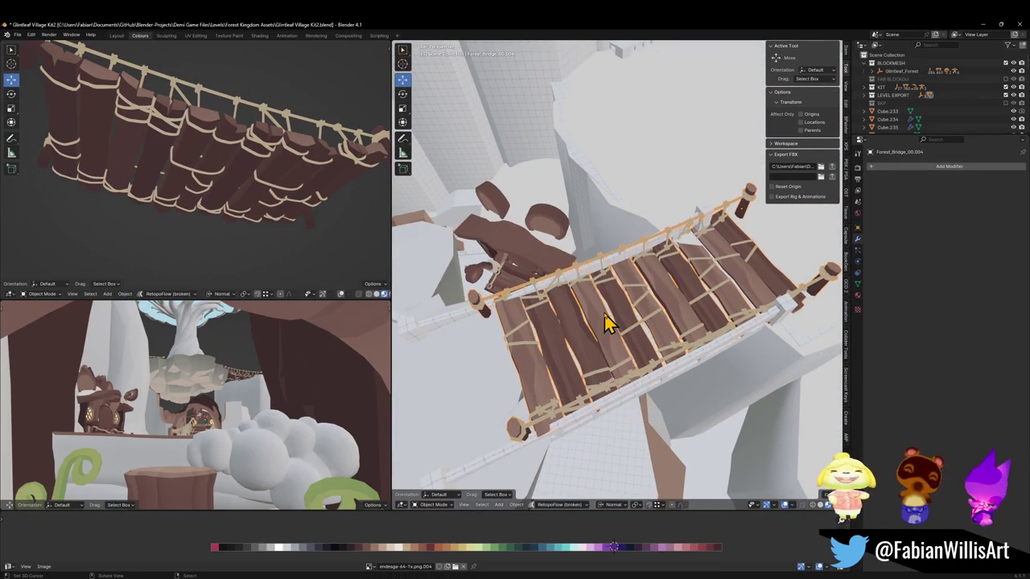
# Step: Save Glintleaf Village Kit2.blend and restore the full scene in the upper-left view
pyautogui.hotkey('ctrl', 's')
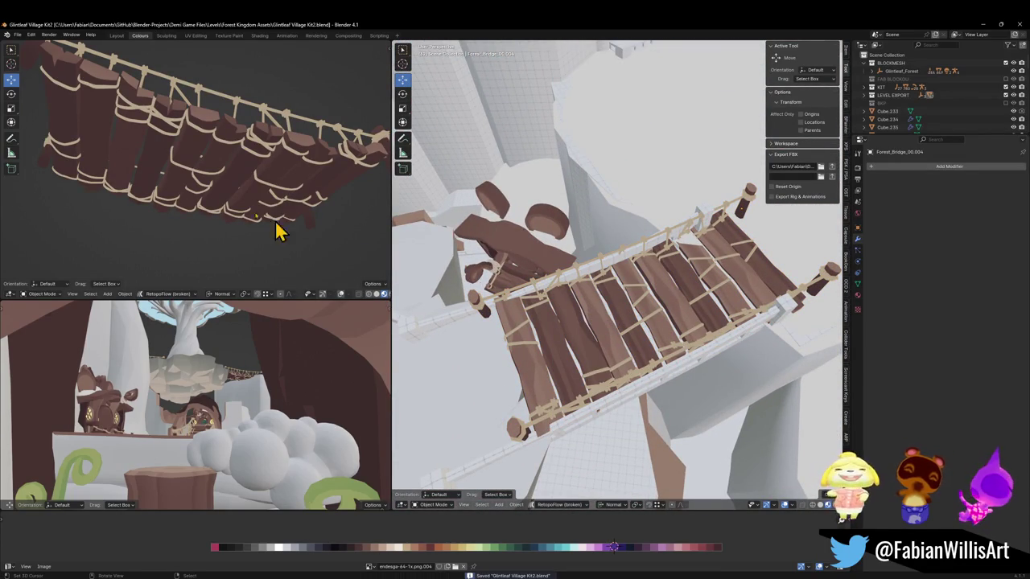
pyautogui.press('KP_Divide')
pyautogui.hotkey('shift', '`')
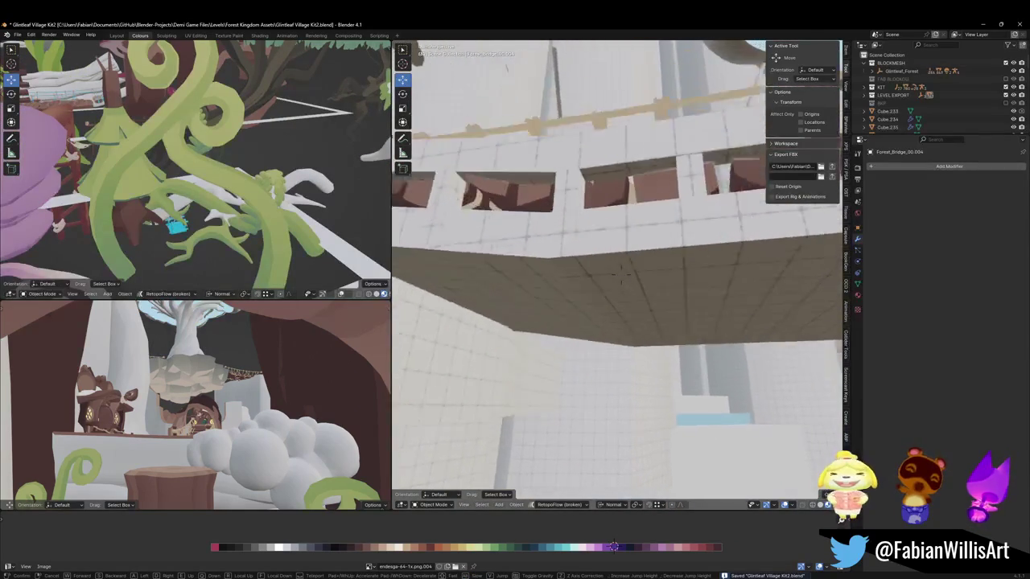
# Step: Select the tree platform pillar beside the bridge and duplicate it in place
pyautogui.click(623, 338)
pyautogui.hotkey('ctrl', 'z')
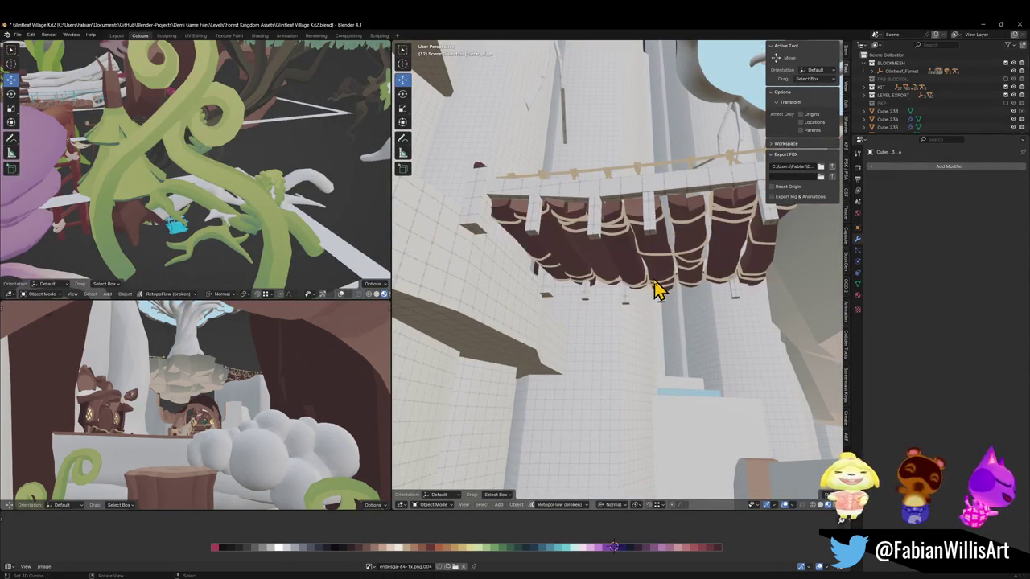
pyautogui.moveTo(649, 295)
pyautogui.mouseDown(button='middle')
pyautogui.moveTo(603, 282)
pyautogui.moveTo(580, 328)
pyautogui.moveTo(581, 314)
pyautogui.mouseUp(button='middle')
pyautogui.hotkey('shift', '`')
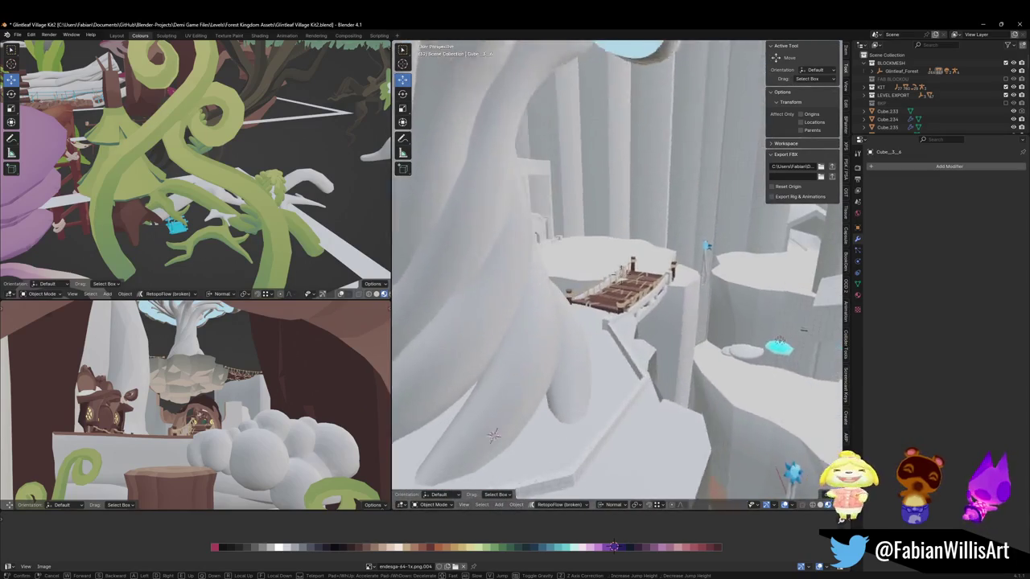
pyautogui.click(613, 390)
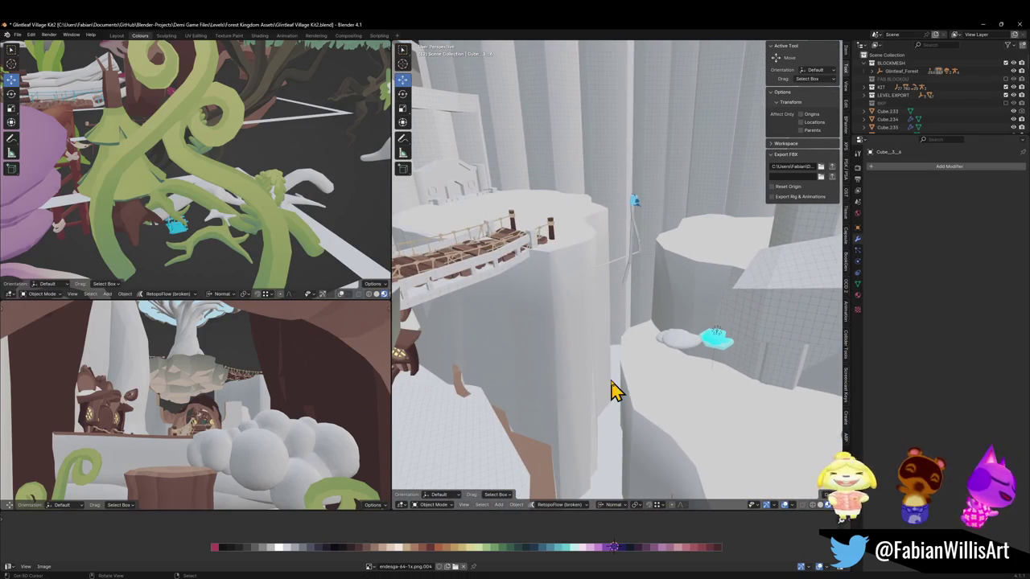
pyautogui.click(598, 325)
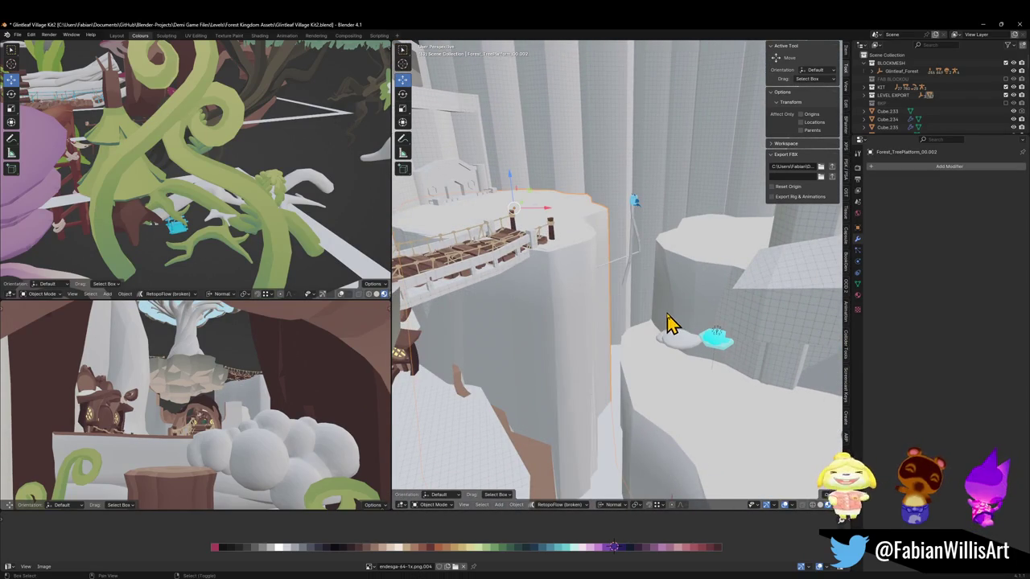
pyautogui.hotkey('shift', 'd')
pyautogui.rightClick(678, 311)
# Step: Place the 3D cursor at the bridge's far end and snap the copied platform to it
pyautogui.hotkey('shift', '`')
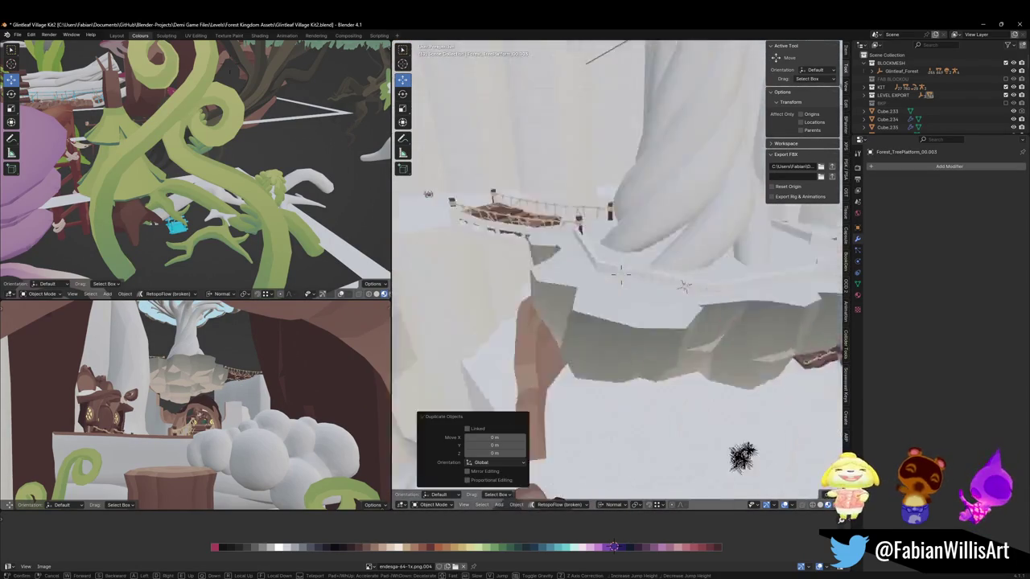
pyautogui.click(620, 274)
pyautogui.keyDown('shift'); pyautogui.rightClick(631, 330); pyautogui.keyUp('shift')
pyautogui.hotkey('shift', 's')
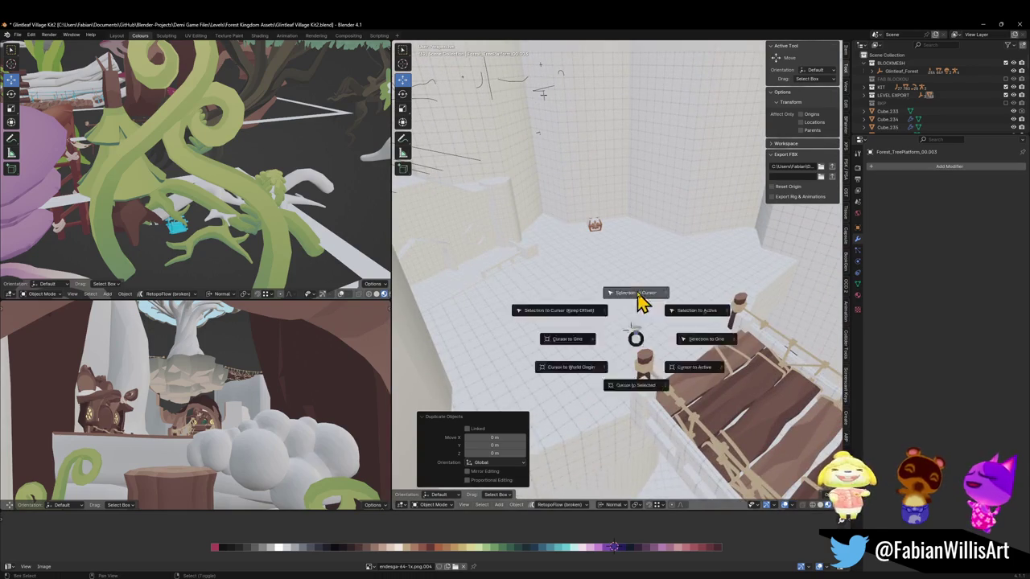
pyautogui.click(635, 295)
pyautogui.press('g')
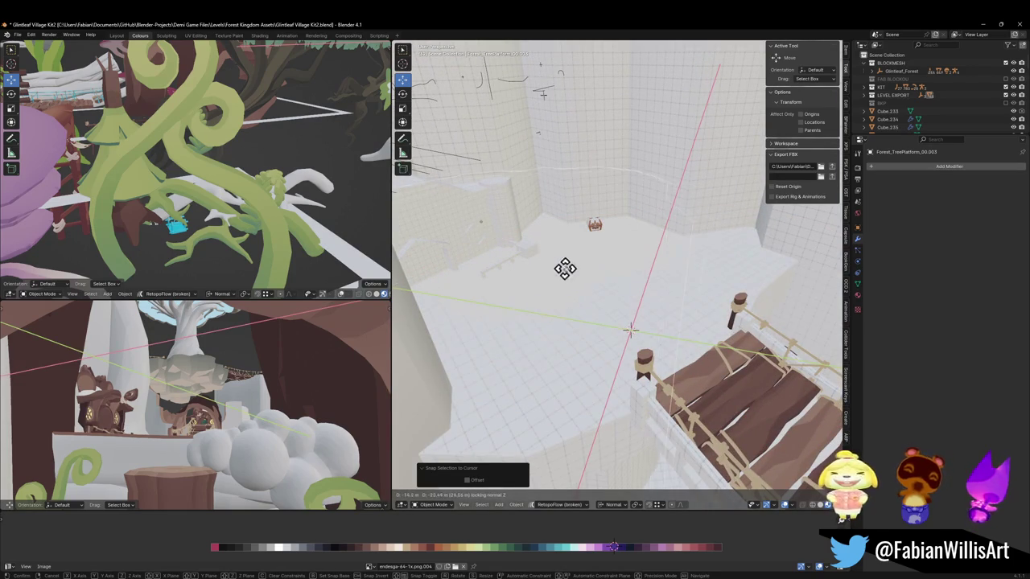
pyautogui.click(571, 318)
pyautogui.press('z')
pyautogui.click(635, 332)
# Step: Turn the platform 2.49° about Z and scale it to 1.08 without changing its height
pyautogui.press('r')
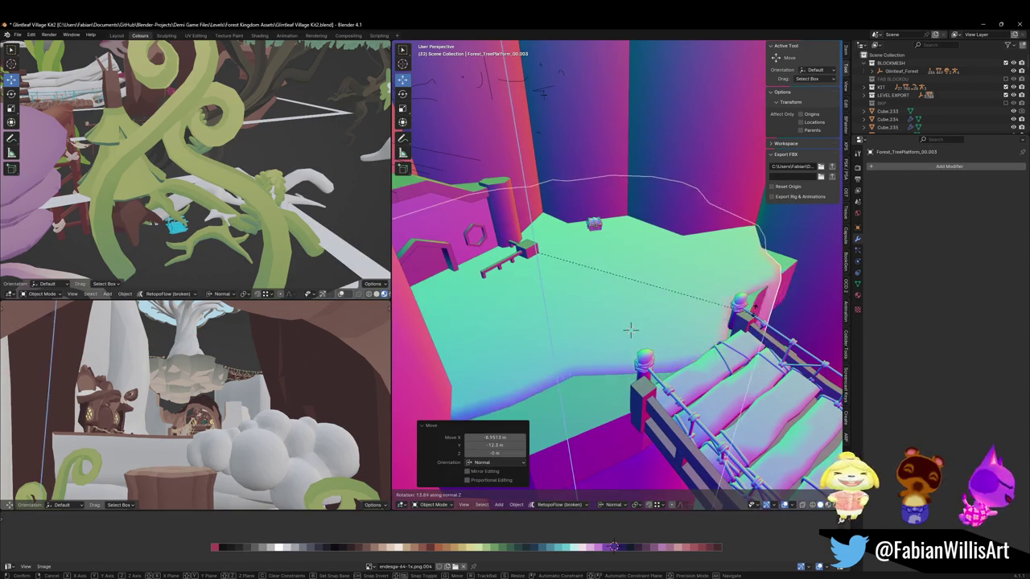
pyautogui.click(756, 296)
pyautogui.press('g')
pyautogui.click(777, 293)
pyautogui.press('r')
pyautogui.press('z')
pyautogui.click(630, 328)
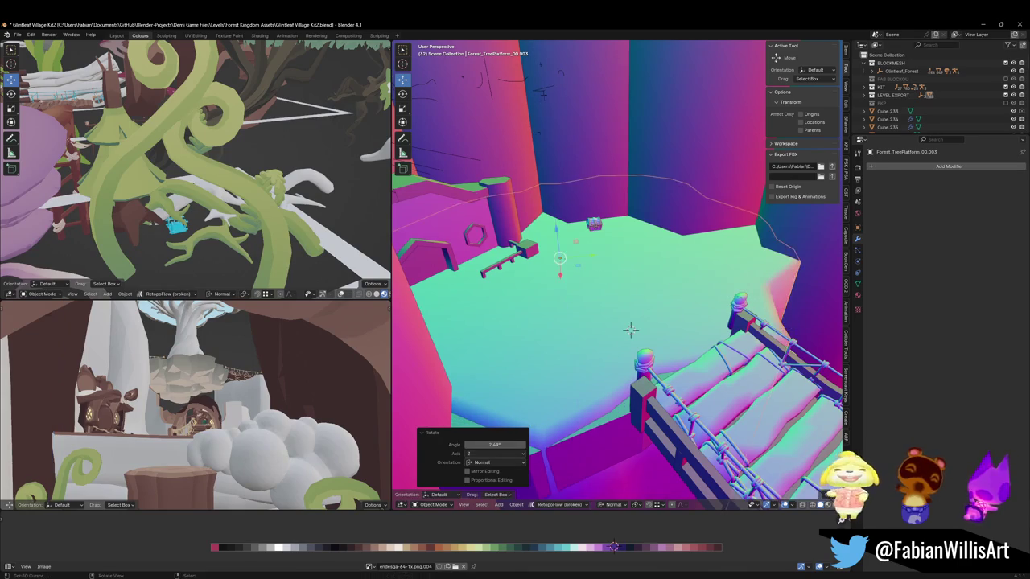
pyautogui.press('s')
pyautogui.hotkey('shift', 'z')
pyautogui.click(630, 328)
# Step: Shift the platform sideways and lower it about 0.09 m along Z under the bridge end
pyautogui.moveTo(630, 328)
pyautogui.mouseDown(button='middle')
pyautogui.moveTo(781, 317)
pyautogui.moveTo(707, 333)
pyautogui.mouseUp(button='middle')
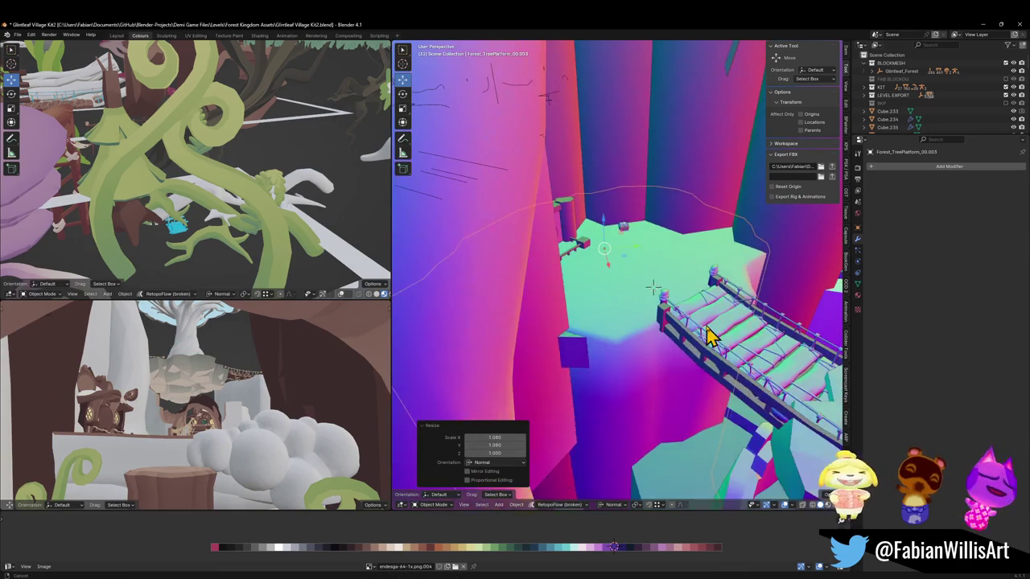
pyautogui.press('g')
pyautogui.hotkey('shift', 'z')
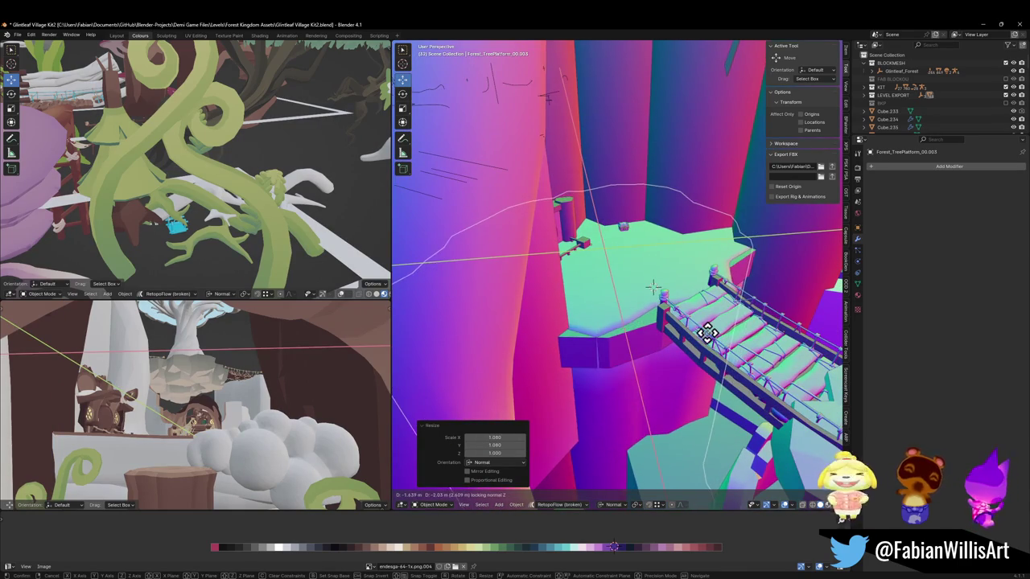
pyautogui.click(716, 333)
pyautogui.moveTo(716, 333)
pyautogui.mouseDown(button='middle')
pyautogui.moveTo(712, 357)
pyautogui.moveTo(680, 356)
pyautogui.moveTo(701, 340)
pyautogui.mouseUp(button='middle')
pyautogui.press('g')
pyautogui.press('z')
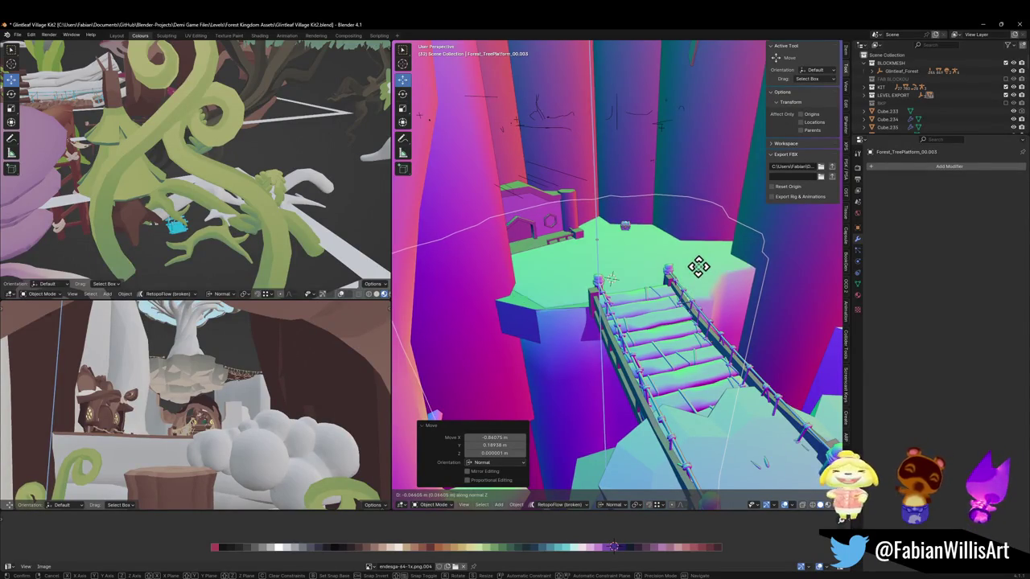
pyautogui.click(700, 277)
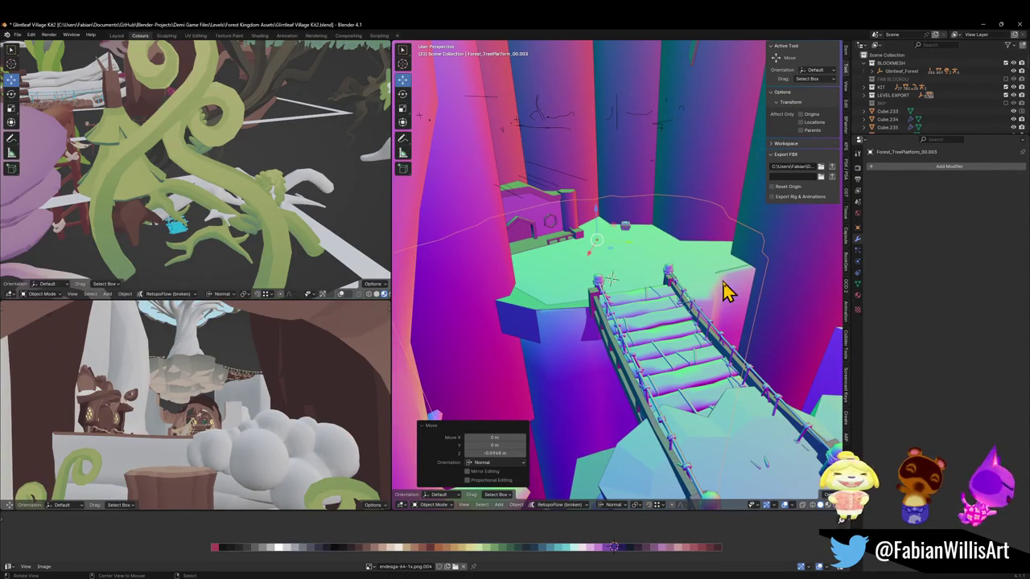
pyautogui.moveTo(722, 292); pyautogui.dragTo(716, 289, button='middle')
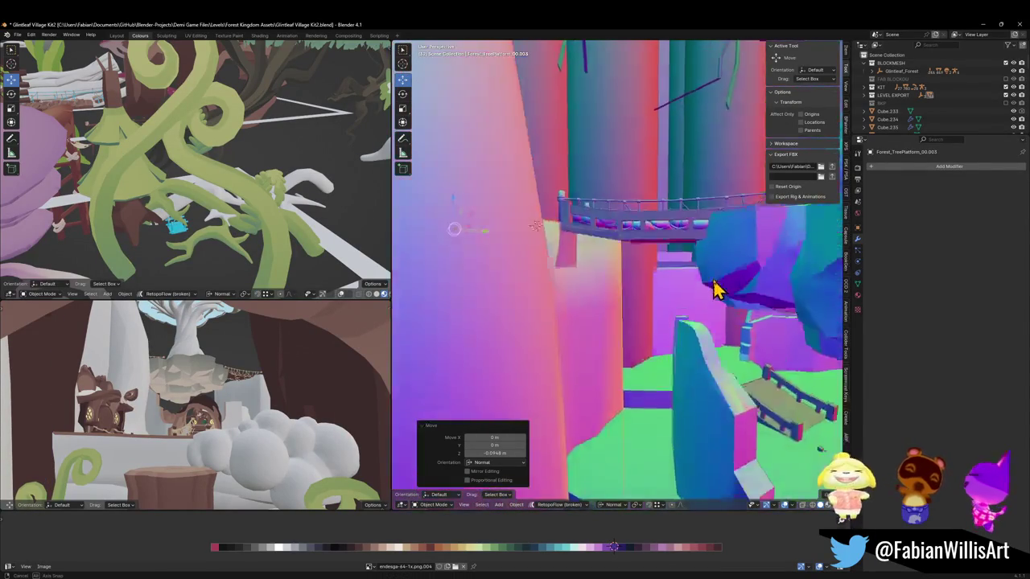
pyautogui.moveTo(715, 290)
pyautogui.mouseDown(button='middle')
pyautogui.moveTo(717, 350)
pyautogui.moveTo(581, 287)
pyautogui.moveTo(653, 304)
pyautogui.moveTo(632, 307)
pyautogui.mouseUp(button='middle')
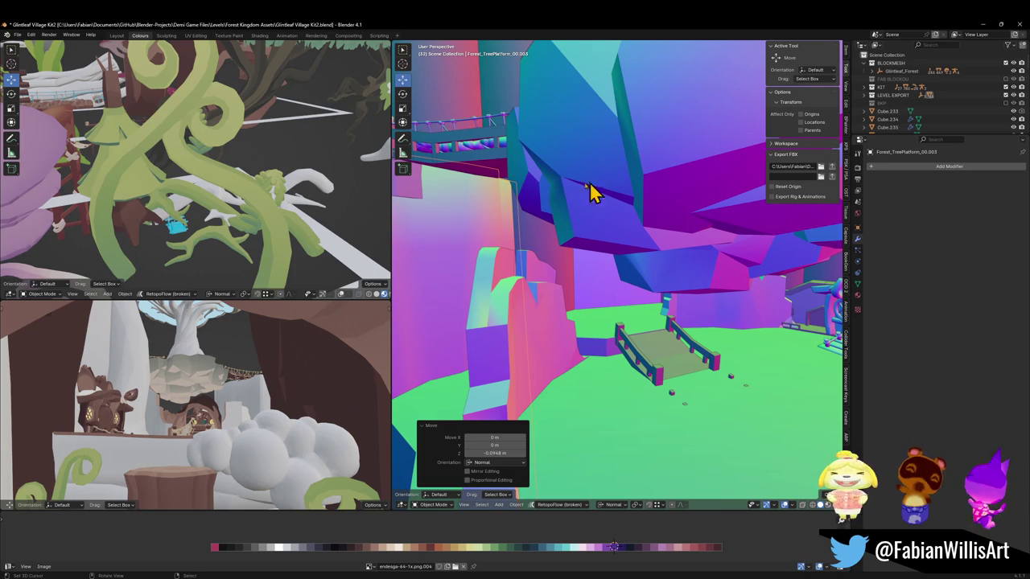
# Step: Fly to a new viewpoint over the cliffs and save Glintleaf Village Kit2.blend
pyautogui.hotkey('shift', '`')
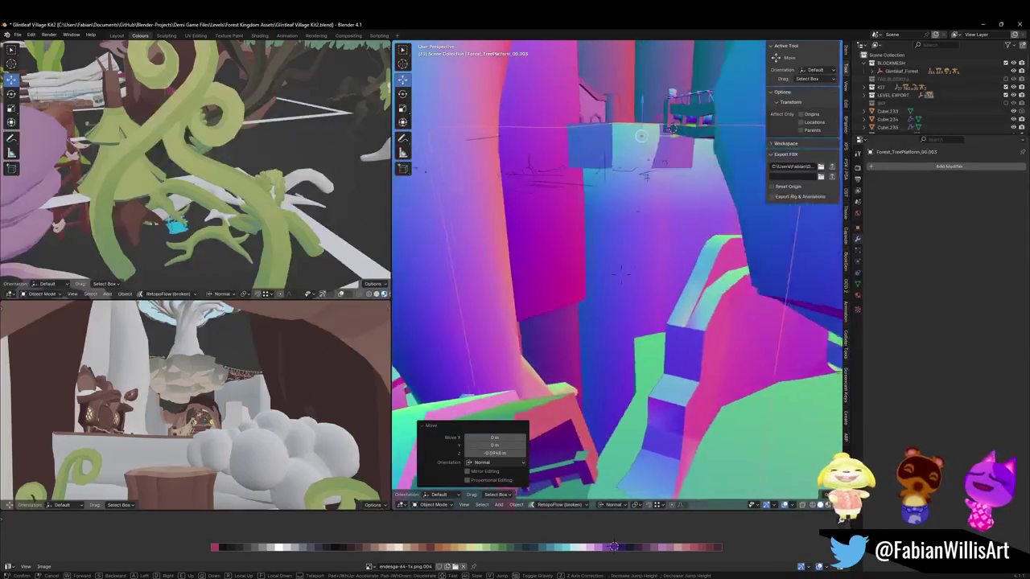
pyautogui.click(563, 286)
pyautogui.hotkey('ctrl', 's')
# Step: Select the terrain plane Plane.270 and then the rock piece Cube.236 on the cliff terrace
pyautogui.hotkey('shift', '`')
pyautogui.click(688, 281)
pyautogui.click(667, 310)
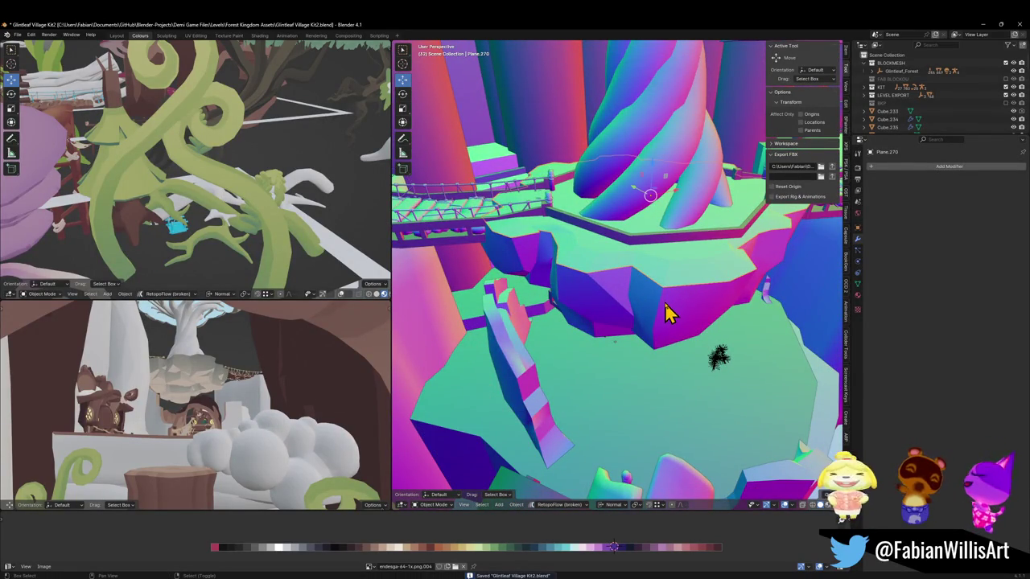
pyautogui.click(666, 311)
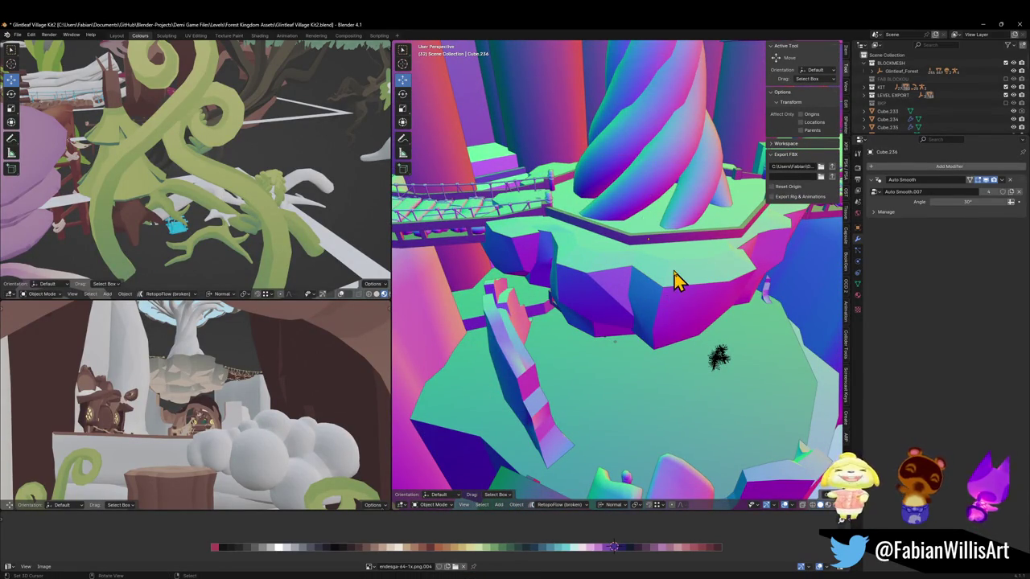
pyautogui.click(676, 280)
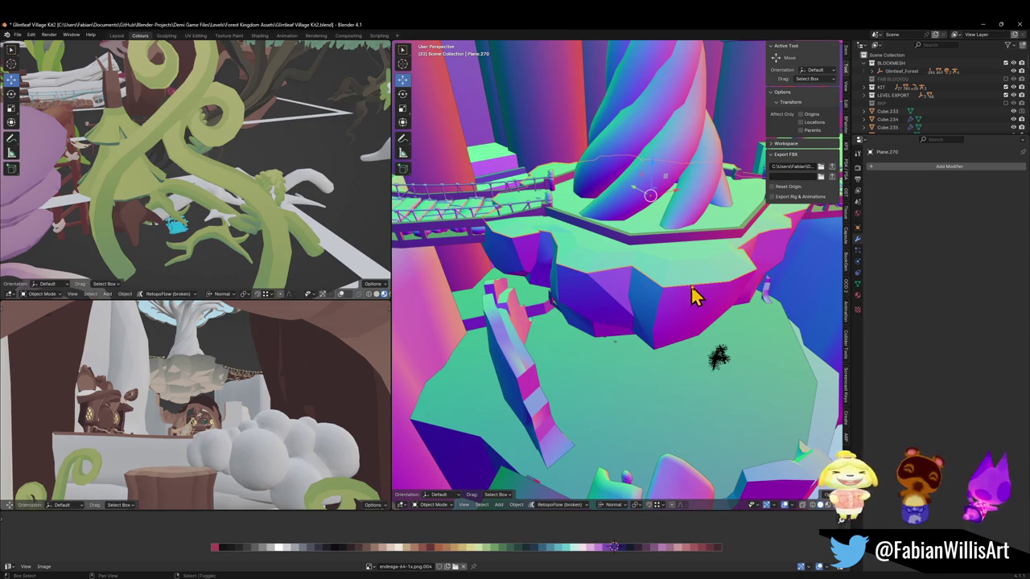
# Step: Parent MESH to FOREST_GLINTLEAF_VILLAGE_00 using Object (Keep Transform), cancelling an accidental move
pyautogui.scroll(2, 695, 298)
pyautogui.scroll(3, 691, 271)
pyautogui.scroll(3, 673, 271)
pyautogui.scroll(3, 706, 285)
pyautogui.moveTo(732, 279)
pyautogui.mouseDown(button='middle')
pyautogui.moveTo(593, 295)
pyautogui.moveTo(680, 320)
pyautogui.mouseUp(button='middle')
pyautogui.click(678, 315)
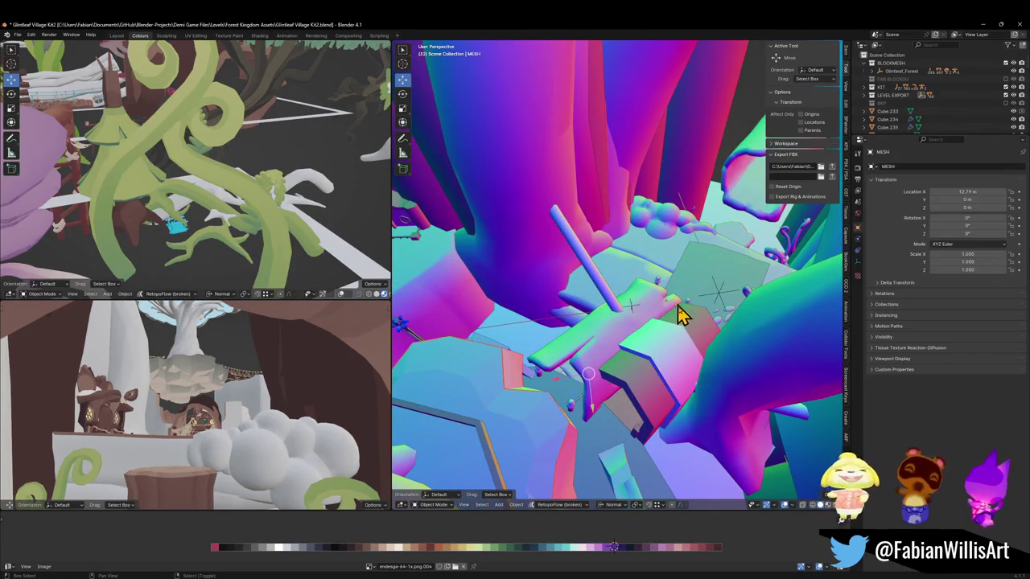
pyautogui.hotkey('ctrl', 'p')
pyautogui.click(677, 315)
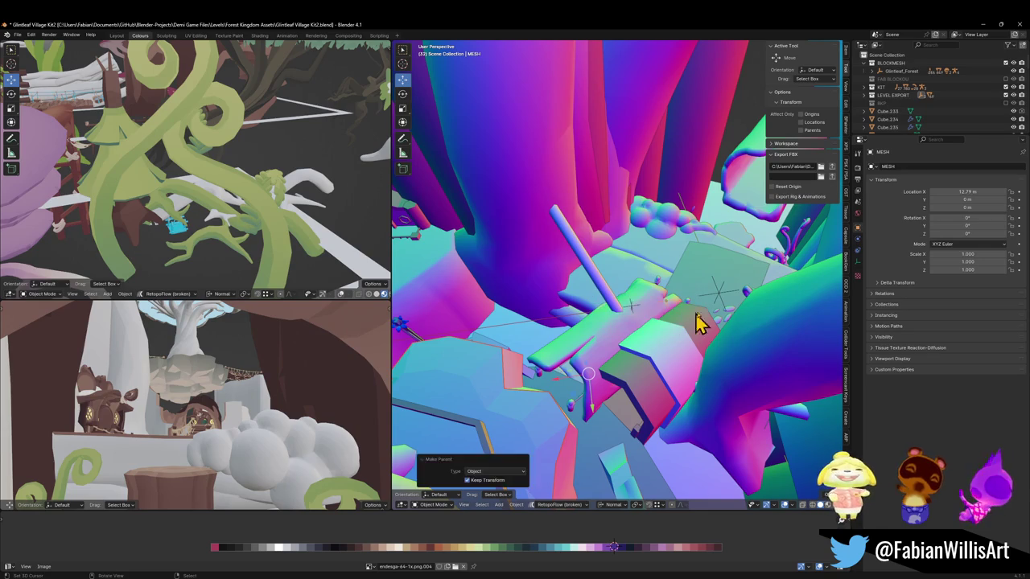
pyautogui.click(721, 306)
pyautogui.press('g')
pyautogui.press('Escape')
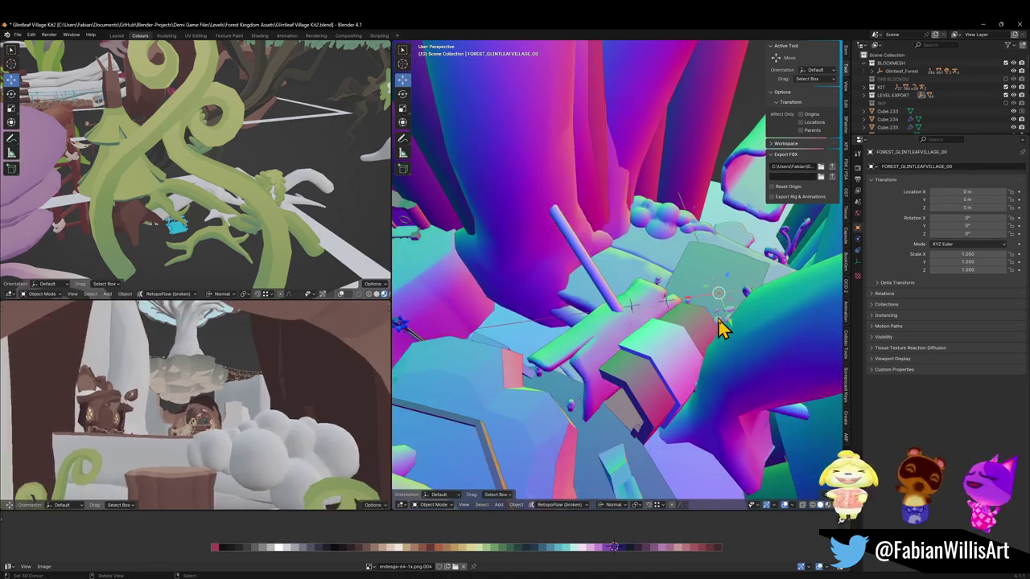
# Step: Fly to the hut doorway and select the mouse home on the ledge
pyautogui.hotkey('shift', '`')
pyautogui.press('w')
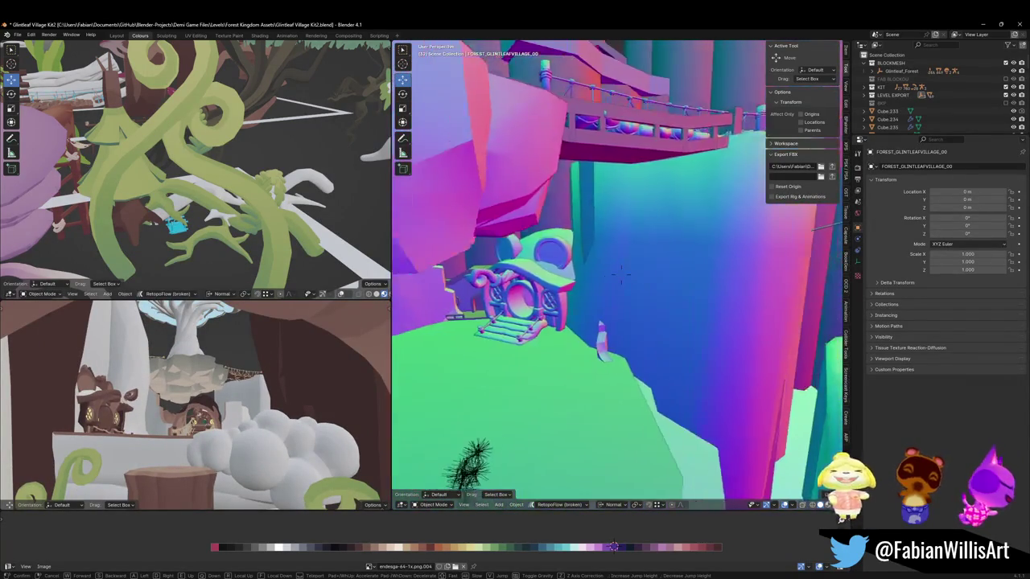
pyautogui.click(728, 316)
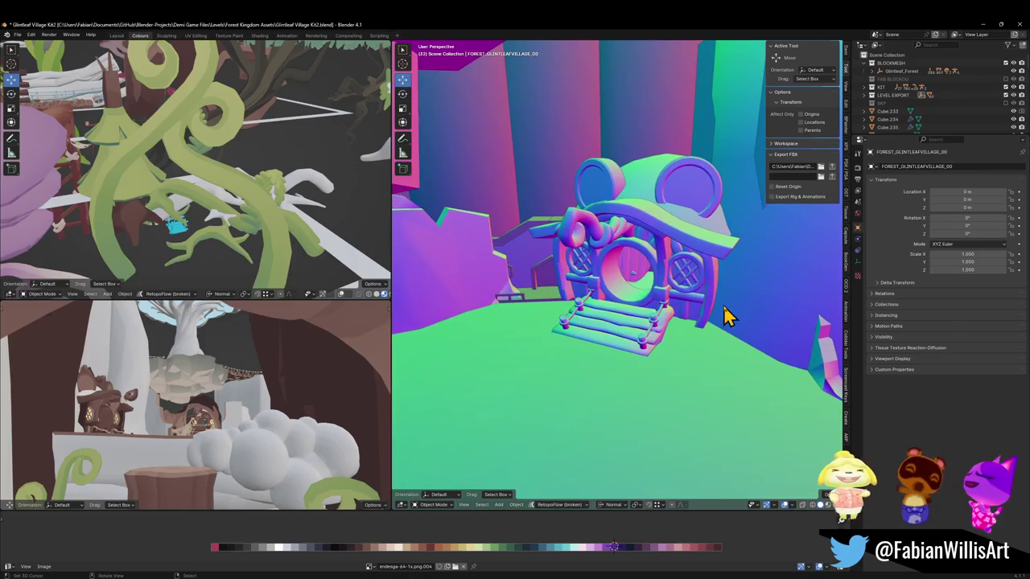
pyautogui.click(593, 332)
pyautogui.press('q')
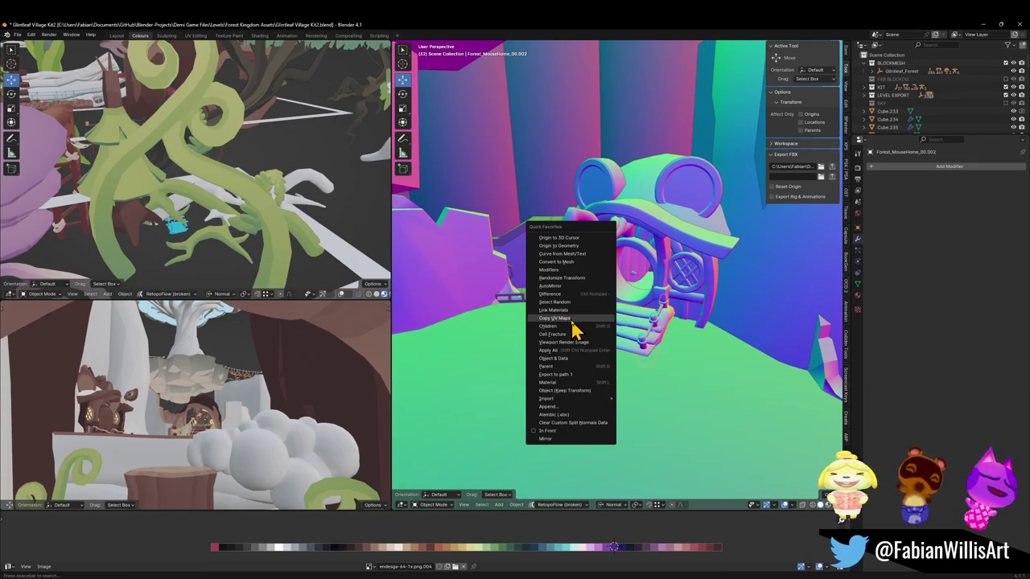
# Step: Duplicate the mouse home with all its children and drop the copy onto another ledge
pyautogui.click(570, 332)
pyautogui.moveTo(547, 372); pyautogui.dragTo(555, 351, button='middle')
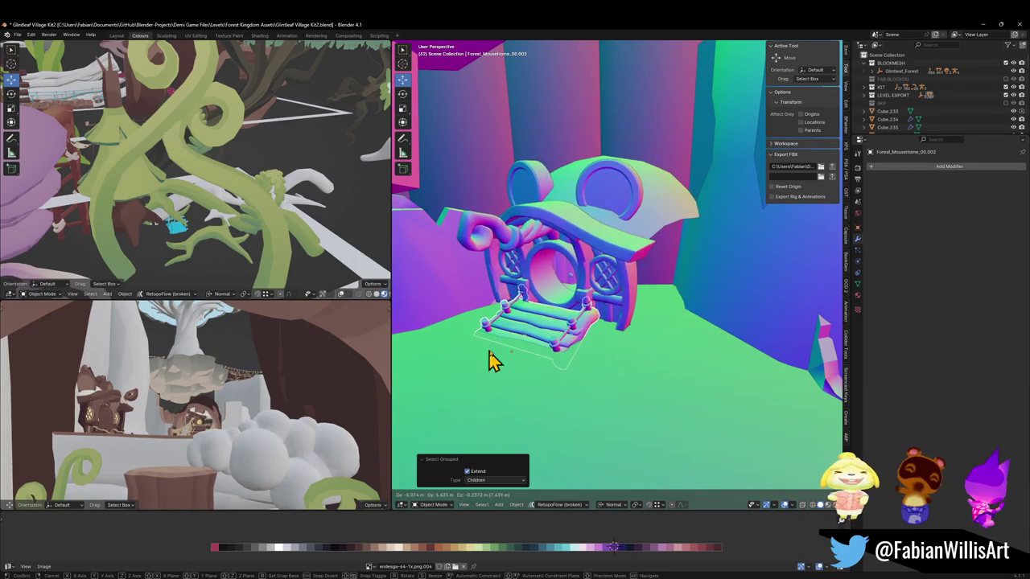
pyautogui.hotkey('shift', 'd')
pyautogui.rightClick(581, 353)
pyautogui.hotkey('shift', '`')
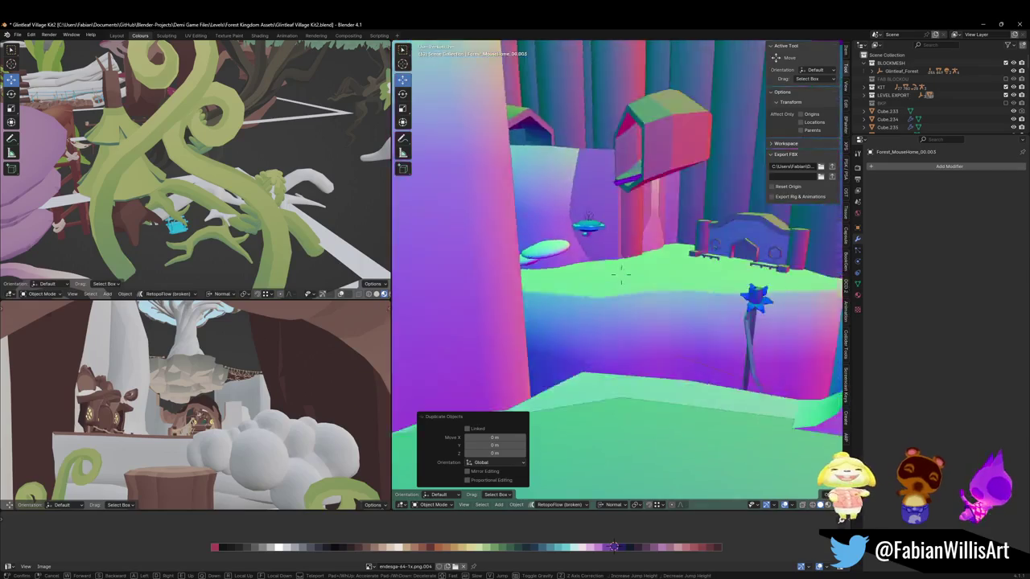
pyautogui.click(598, 362)
pyautogui.press('g')
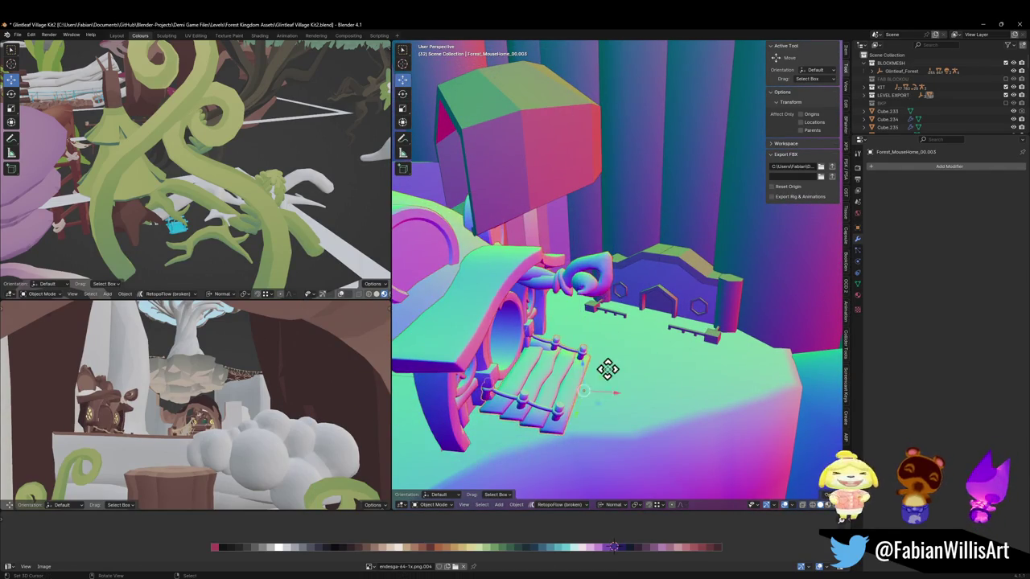
pyautogui.press('z')
pyautogui.click(681, 327)
# Step: Turn the copied hut -105° about Z, then lower it and slide it onto the ledge
pyautogui.press('KP_Decimal')
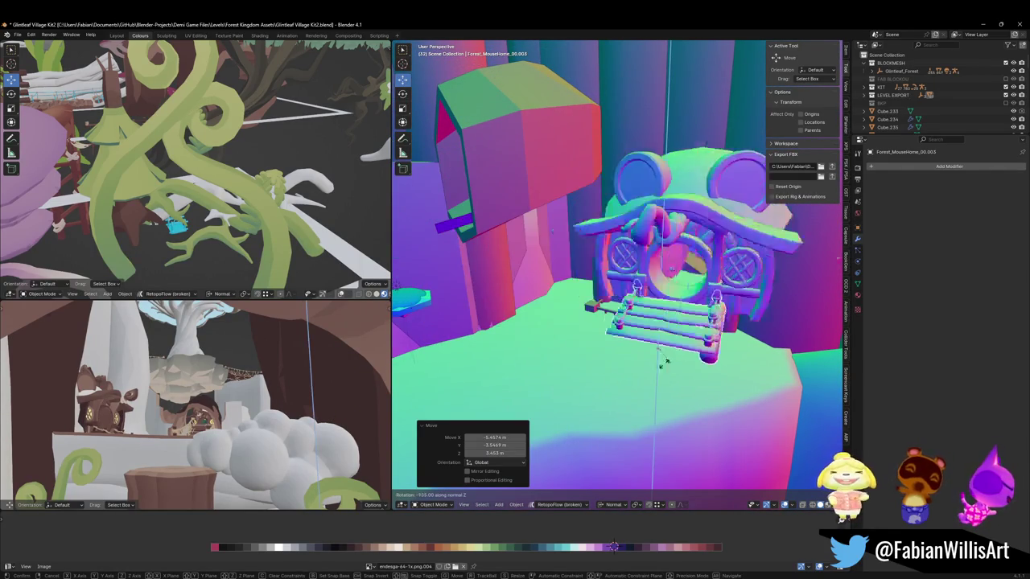
pyautogui.press('r')
pyautogui.press('z')
pyautogui.click(670, 362)
pyautogui.press('g')
pyautogui.press('z')
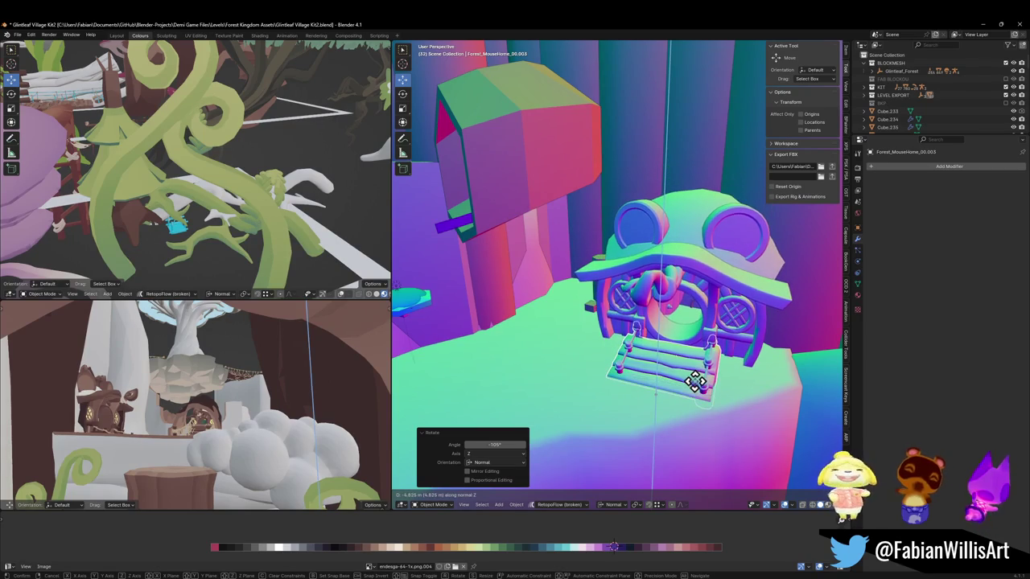
pyautogui.click(700, 387)
pyautogui.press('g')
pyautogui.hotkey('shift', 'z')
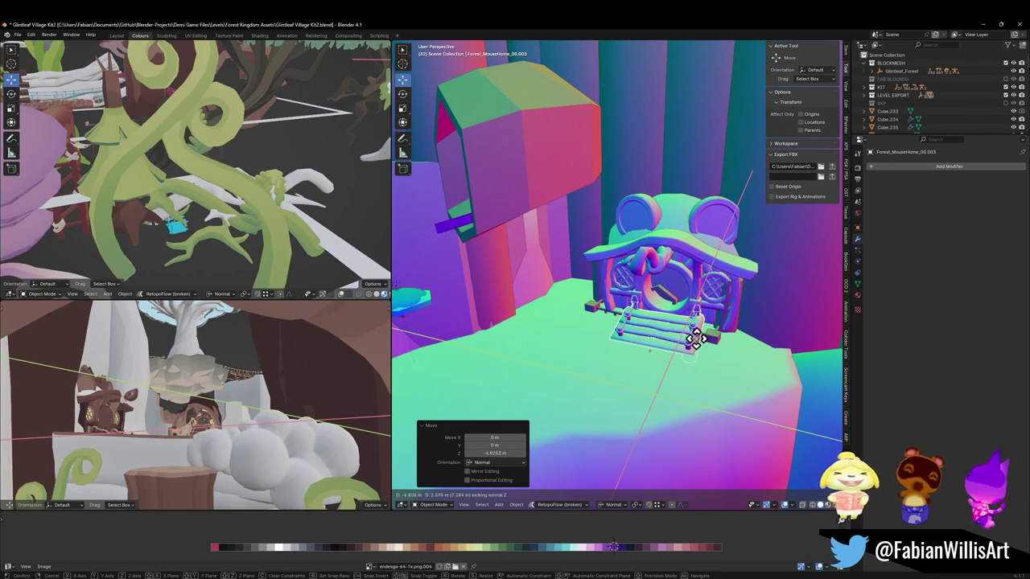
pyautogui.click(706, 329)
# Step: Raise the piece by 0.0999 m and slide the stairs up against the door
pyautogui.moveTo(706, 324)
pyautogui.mouseDown(button='middle')
pyautogui.moveTo(592, 298)
pyautogui.moveTo(631, 334)
pyautogui.moveTo(598, 333)
pyautogui.mouseUp(button='middle')
pyautogui.scroll(3, 700, 326)
pyautogui.press('g')
pyautogui.press('z')
pyautogui.click(602, 294)
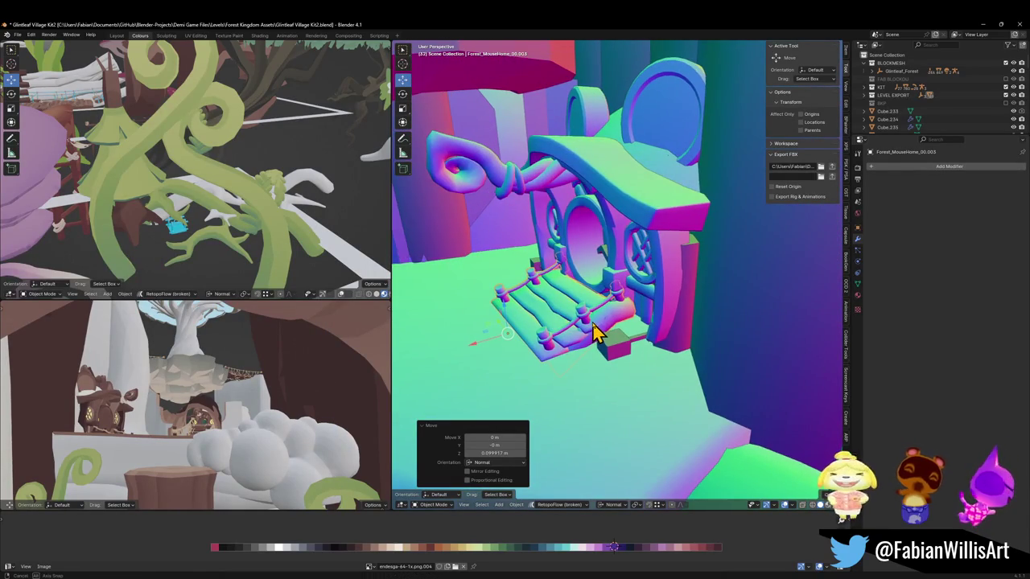
pyautogui.press('g')
pyautogui.hotkey('shift', 'z')
pyautogui.moveTo(653, 316)
pyautogui.mouseDown(button='middle')
pyautogui.moveTo(743, 281)
pyautogui.moveTo(689, 290)
pyautogui.moveTo(761, 267)
pyautogui.moveTo(639, 294)
pyautogui.moveTo(667, 294)
pyautogui.moveTo(674, 308)
pyautogui.moveTo(579, 294)
pyautogui.moveTo(554, 302)
pyautogui.moveTo(586, 278)
pyautogui.moveTo(561, 326)
pyautogui.moveTo(614, 329)
pyautogui.moveTo(712, 305)
pyautogui.moveTo(617, 313)
pyautogui.moveTo(614, 283)
pyautogui.moveTo(605, 287)
pyautogui.mouseUp(button='middle')
pyautogui.click(740, 271)
# Step: Check the placed house from the front and save the blend file
pyautogui.scroll(-2, 634, 317)
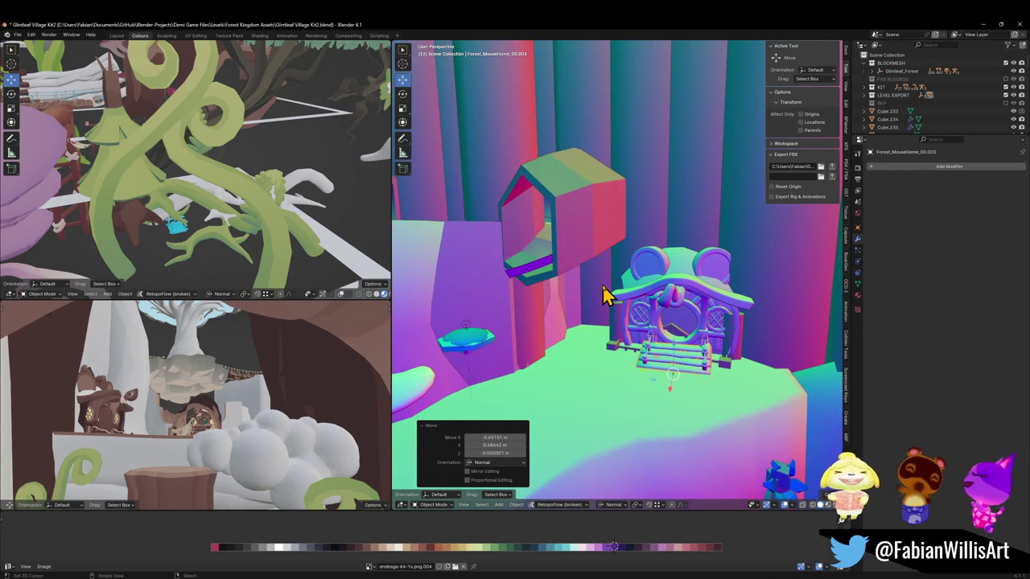
pyautogui.scroll(3, 680, 299)
pyautogui.moveTo(675, 299)
pyautogui.mouseDown(button='middle')
pyautogui.moveTo(649, 329)
pyautogui.moveTo(660, 322)
pyautogui.moveTo(629, 314)
pyautogui.moveTo(682, 317)
pyautogui.moveTo(617, 314)
pyautogui.mouseUp(button='middle')
pyautogui.hotkey('ctrl', 's')
pyautogui.scroll(-3, 650, 324)
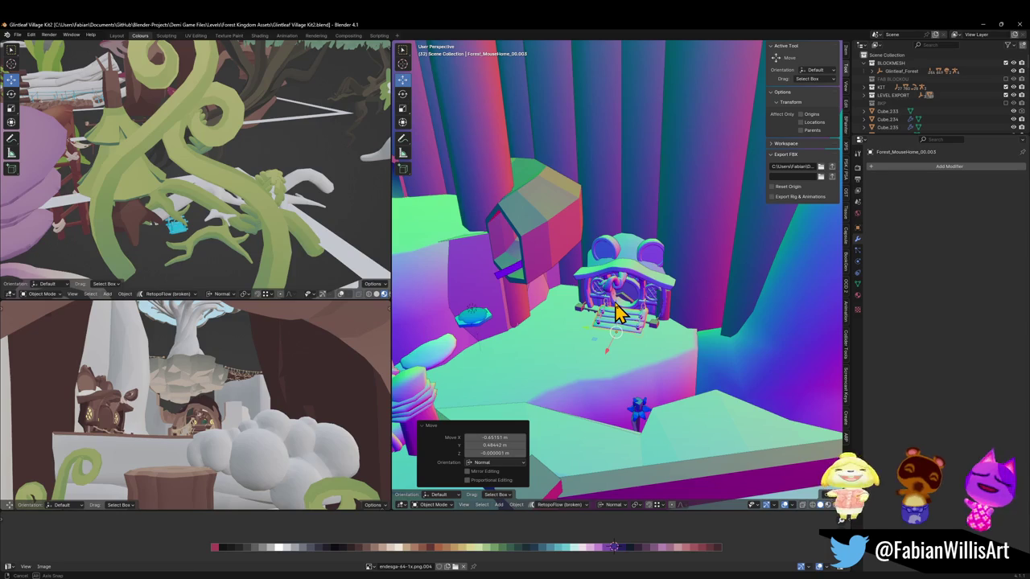
# Step: Duplicate the placed mouse home with its children onto the empty ledge by the pink wall
pyautogui.hotkey('shift', '`')
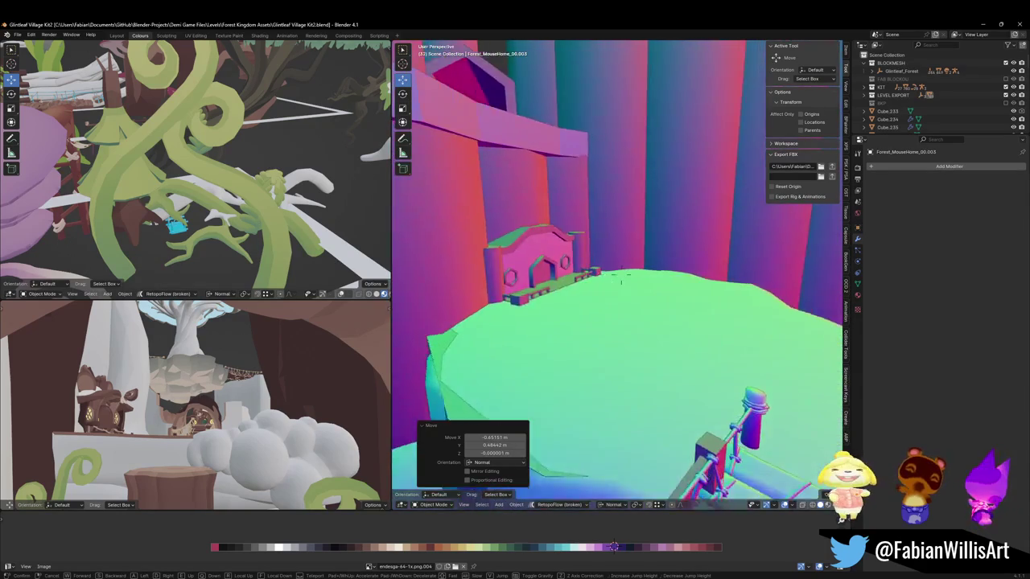
pyautogui.click(656, 322)
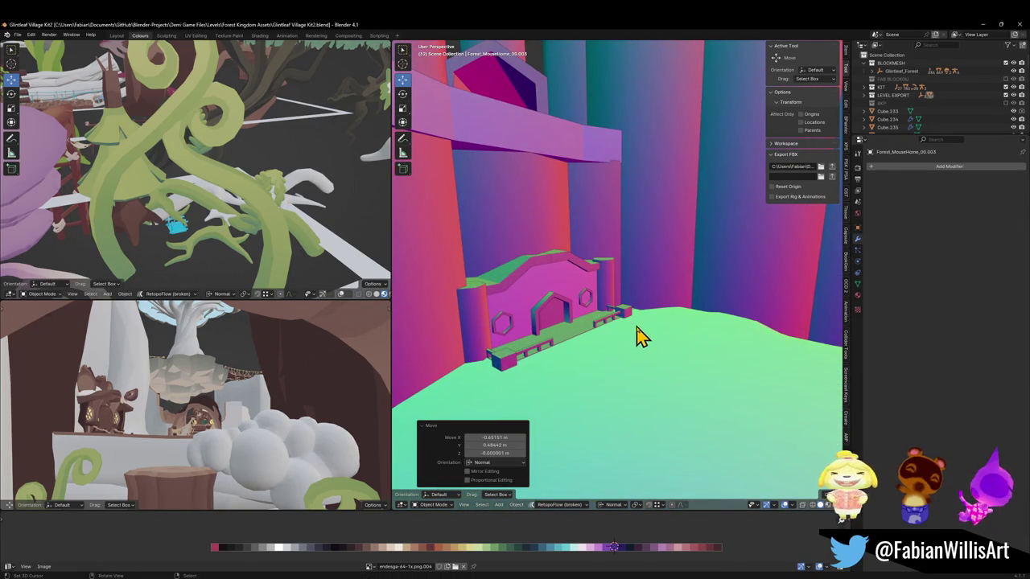
pyautogui.hotkey('shift', '`')
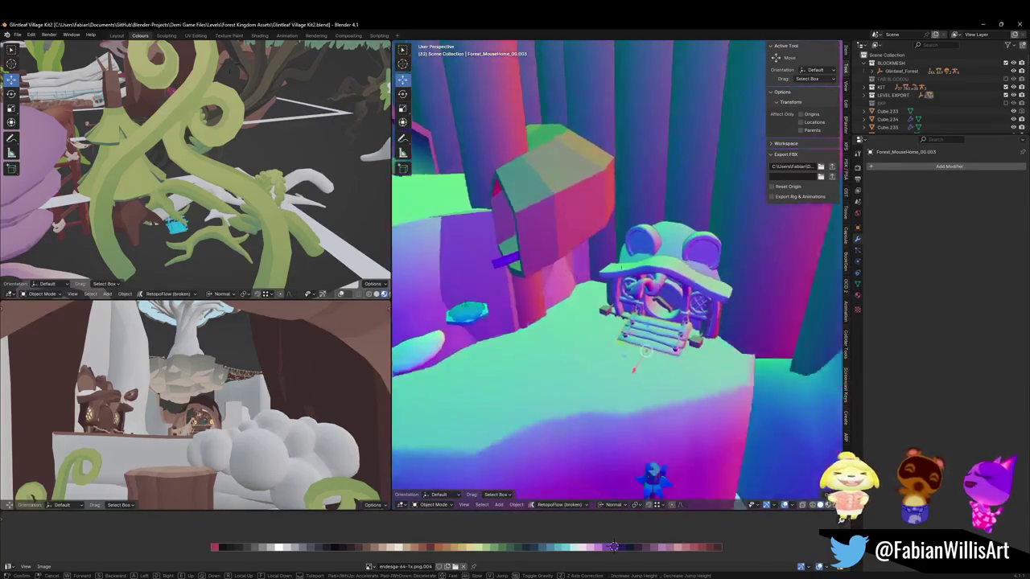
pyautogui.click(605, 338)
pyautogui.press('q')
pyautogui.click(555, 327)
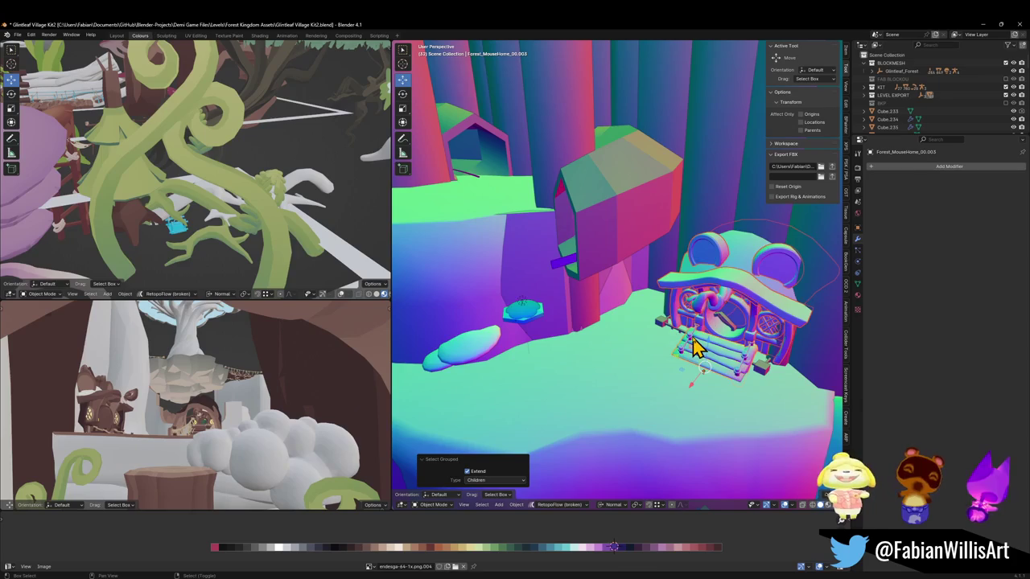
pyautogui.hotkey('shift', 'd')
pyautogui.rightClick(764, 385)
pyautogui.hotkey('shift', '`')
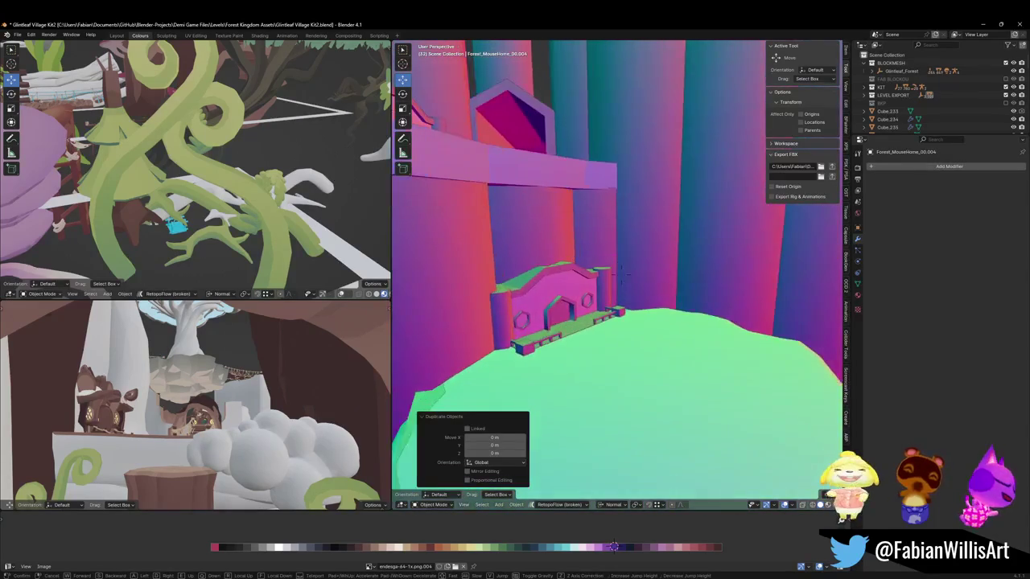
pyautogui.press('g')
pyautogui.click(625, 387)
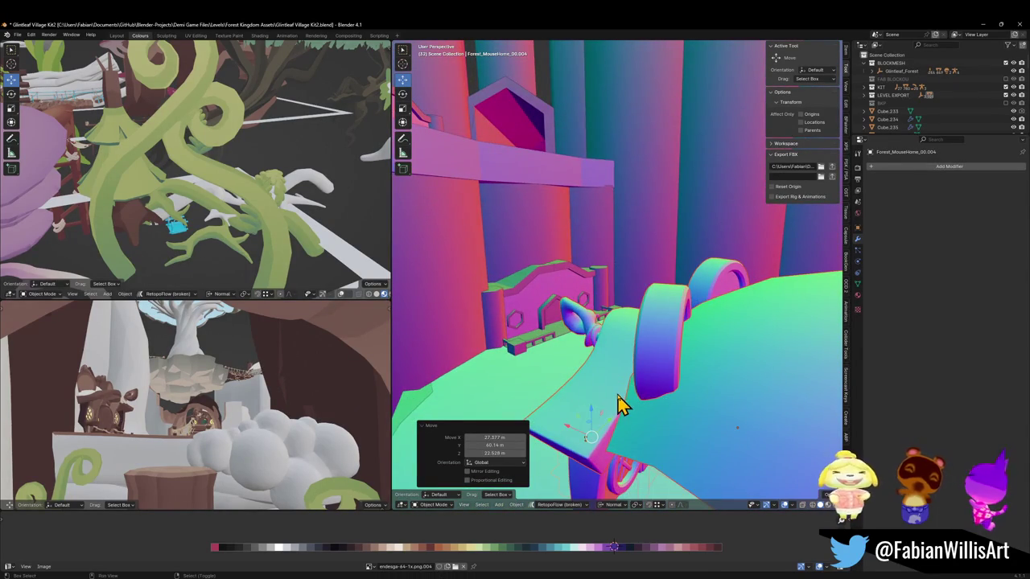
# Step: Turn the new copy's ladder about Z and set its height
pyautogui.hotkey('shift', '`')
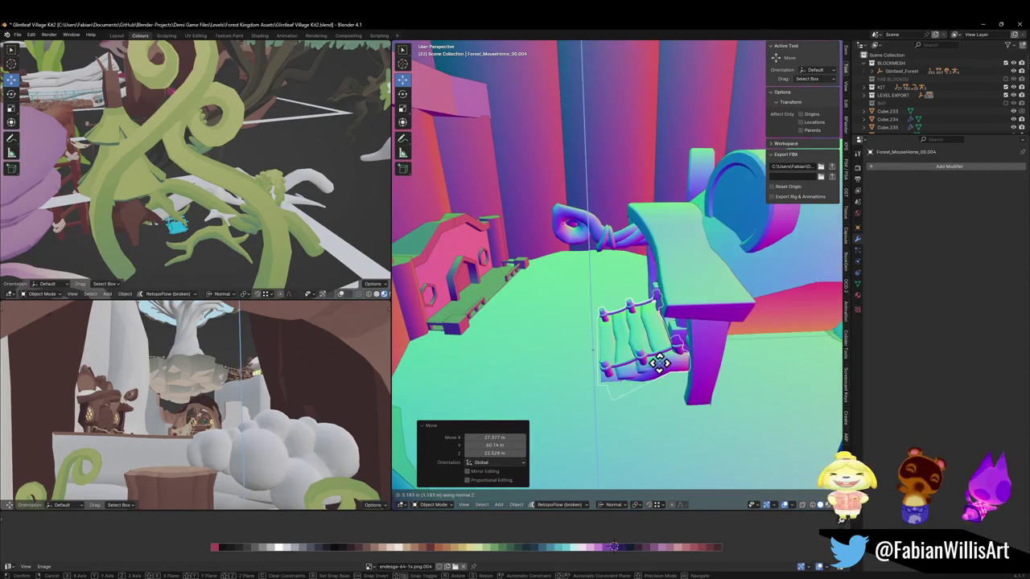
pyautogui.click(611, 352)
pyautogui.hotkey('shift', '`')
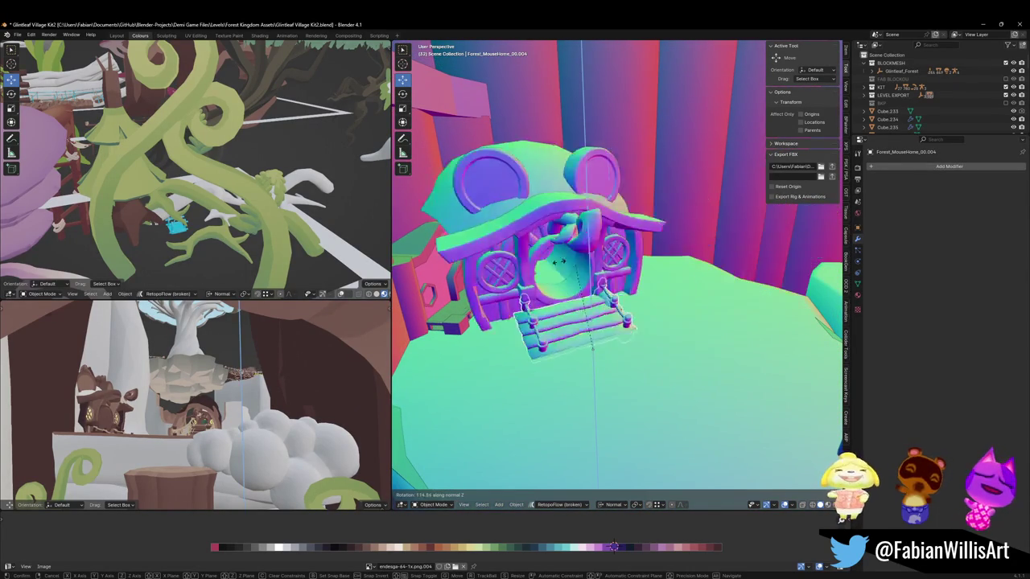
pyautogui.press('r')
pyautogui.press('z')
pyautogui.press('z')
pyautogui.click(519, 281)
pyautogui.hotkey('shift', '`')
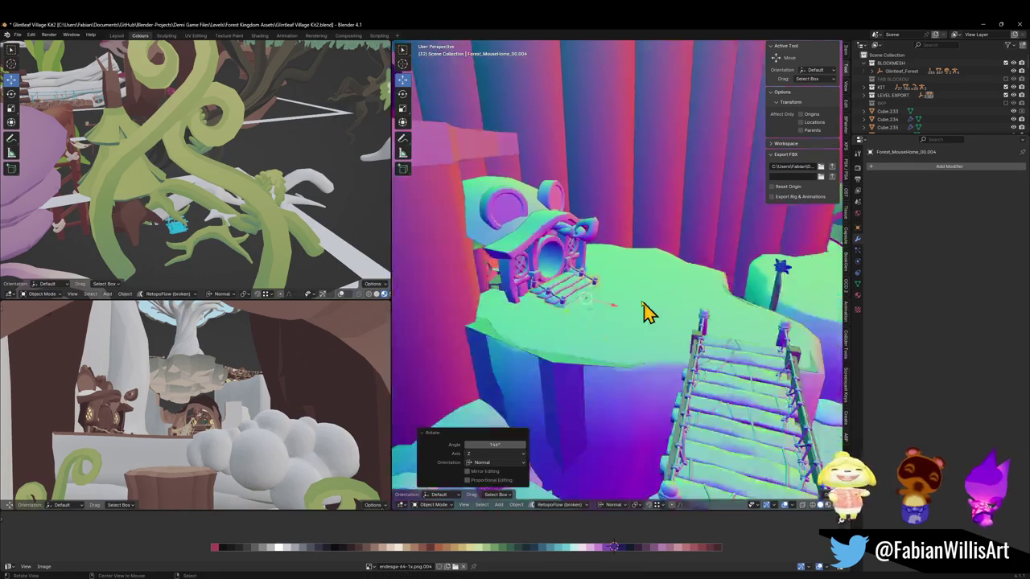
pyautogui.click(659, 337)
pyautogui.press('g')
pyautogui.press('z')
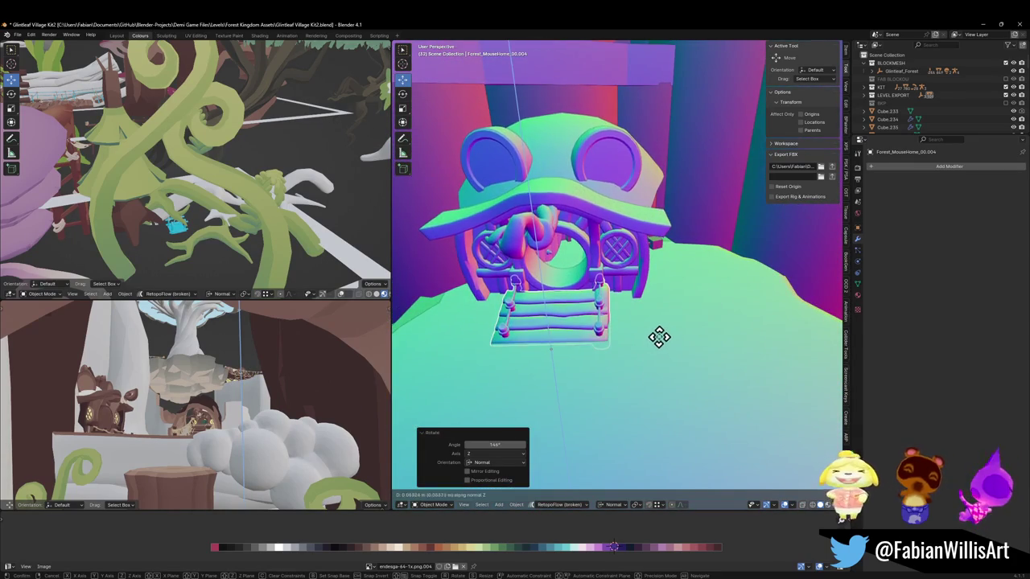
pyautogui.click(648, 343)
# Step: Slide the ladder to the door, turn it -1.11° about Z, and fly around to check
pyautogui.press('g')
pyautogui.hotkey('shift', 'z')
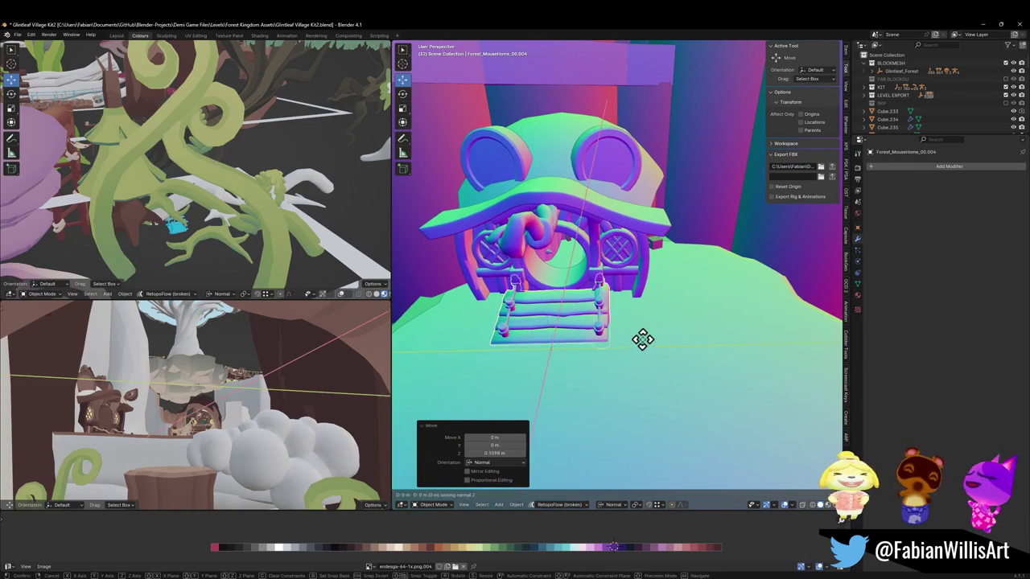
pyautogui.click(677, 302)
pyautogui.press('r')
pyautogui.press('z')
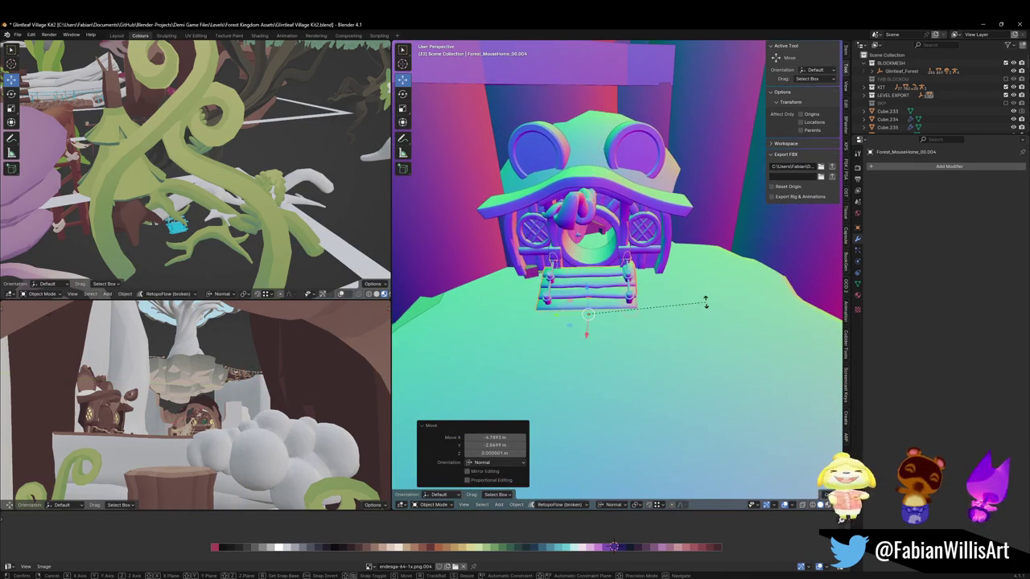
pyautogui.click(703, 310)
pyautogui.hotkey('shift', '`')
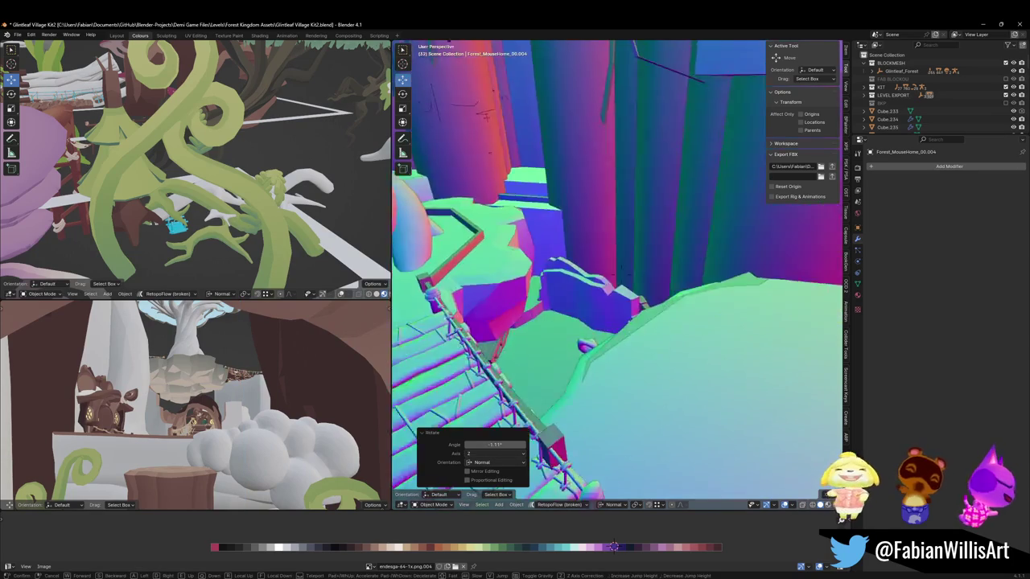
pyautogui.press('w')
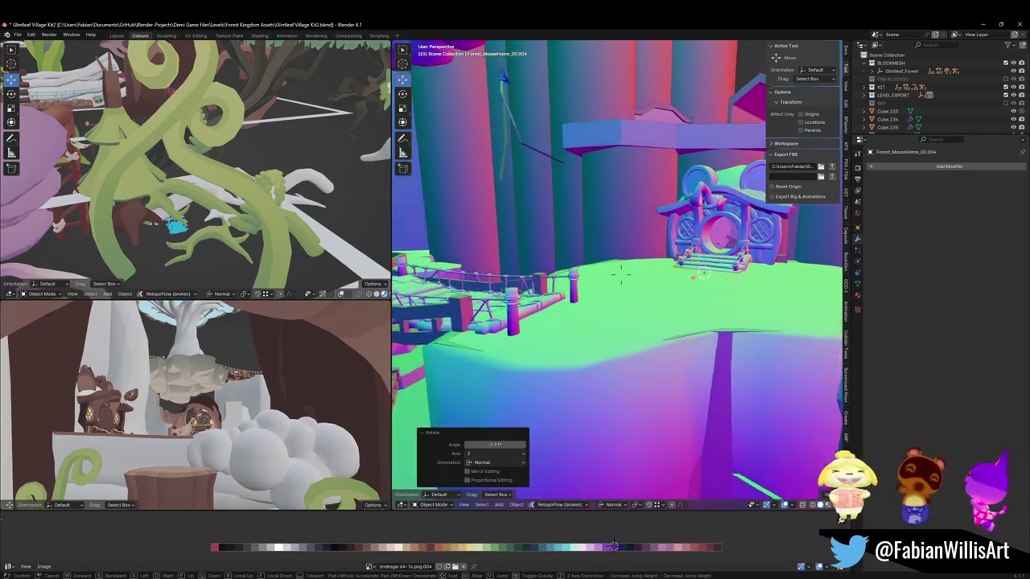
pyautogui.press('w')
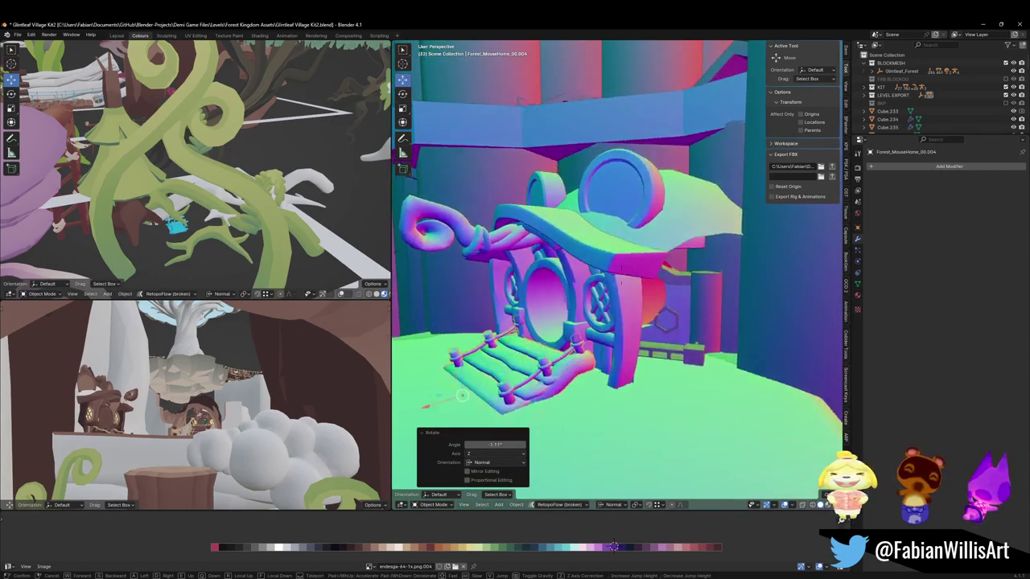
pyautogui.press('s')
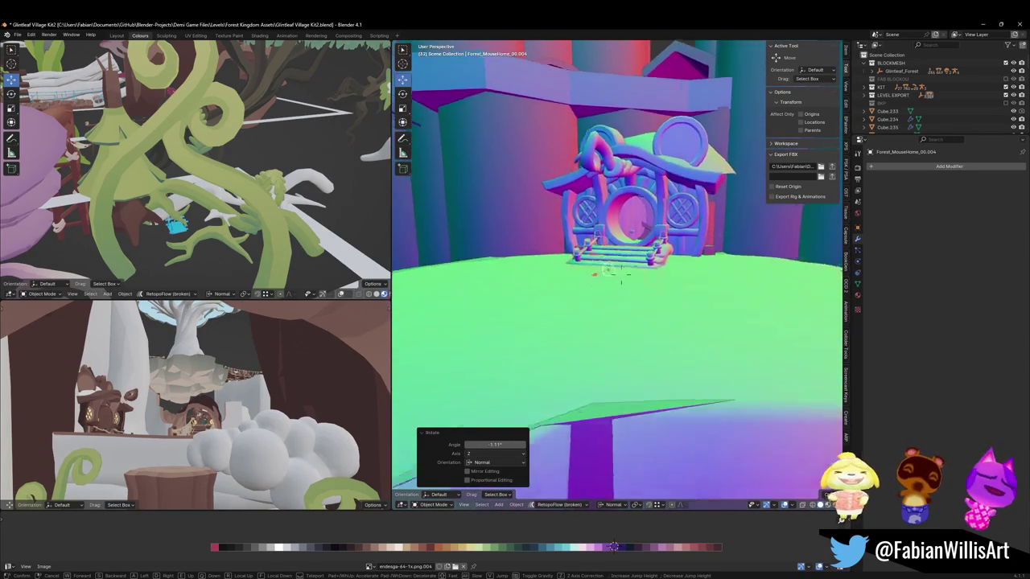
pyautogui.press('w')
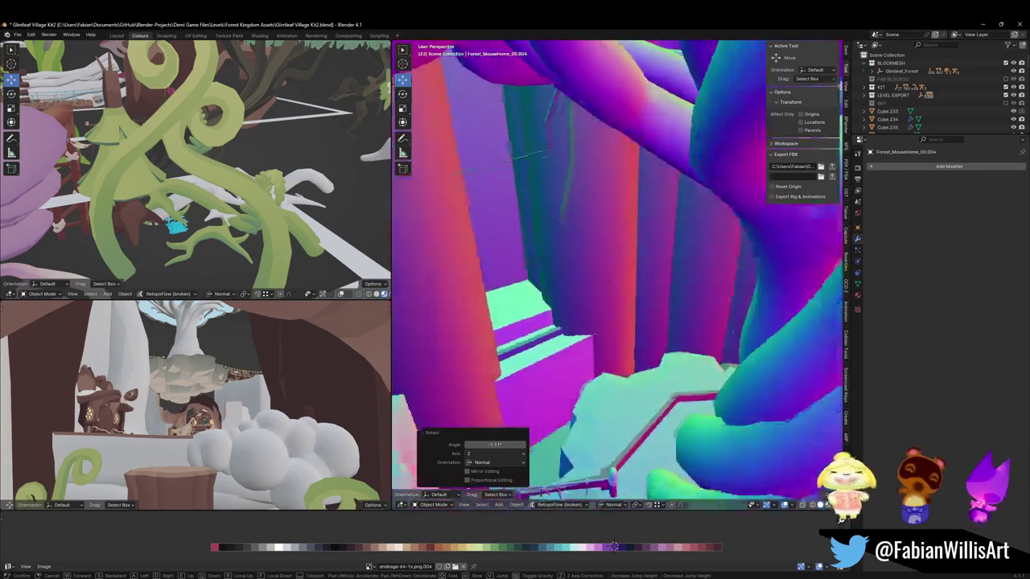
pyautogui.press('s')
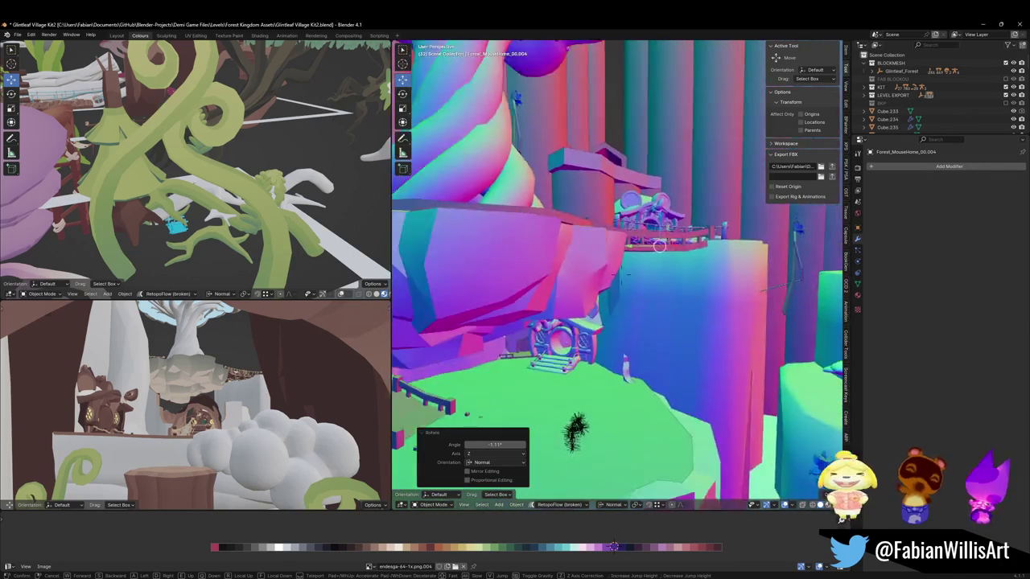
pyautogui.press('w')
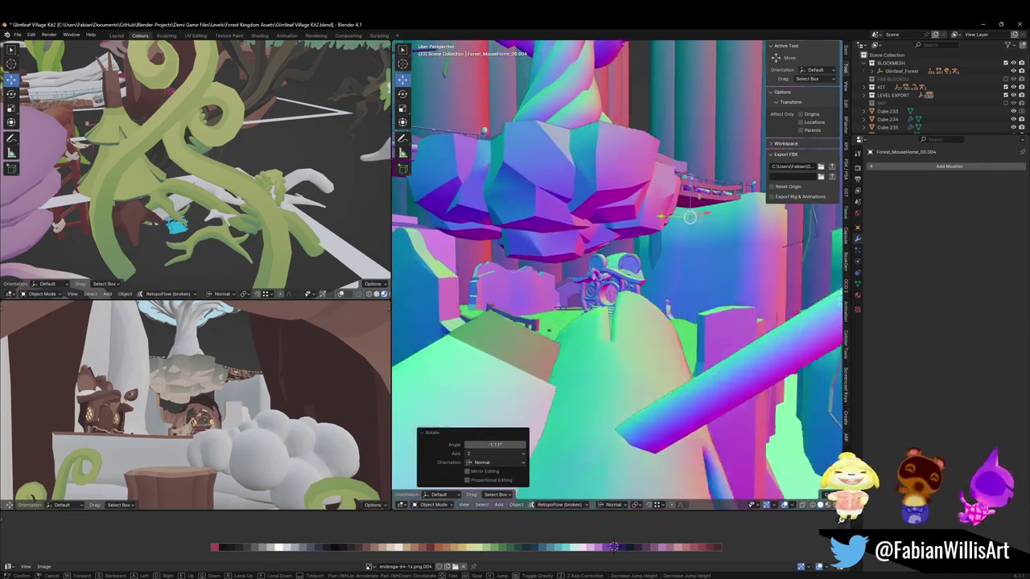
pyautogui.press('w')
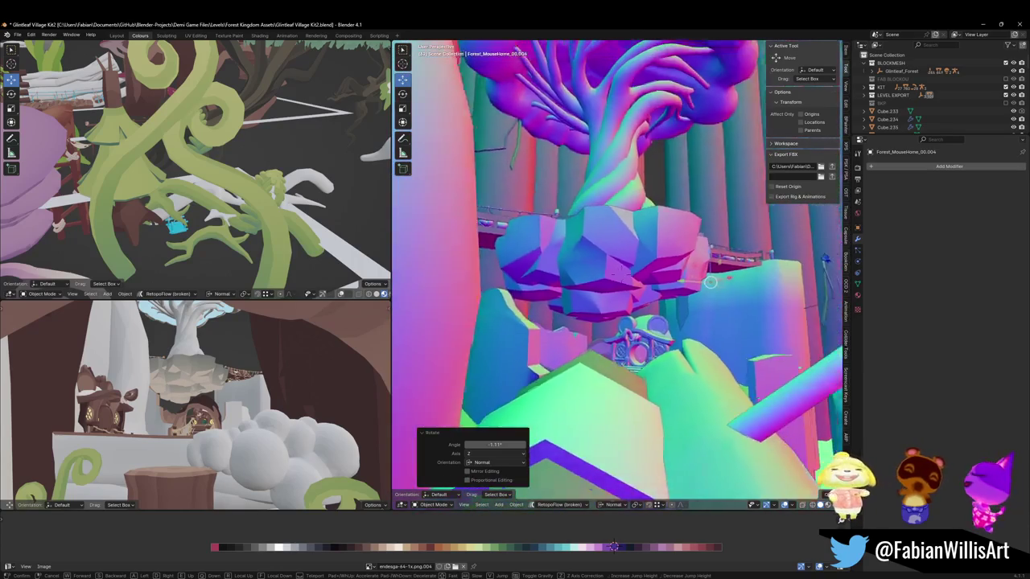
pyautogui.press('w')
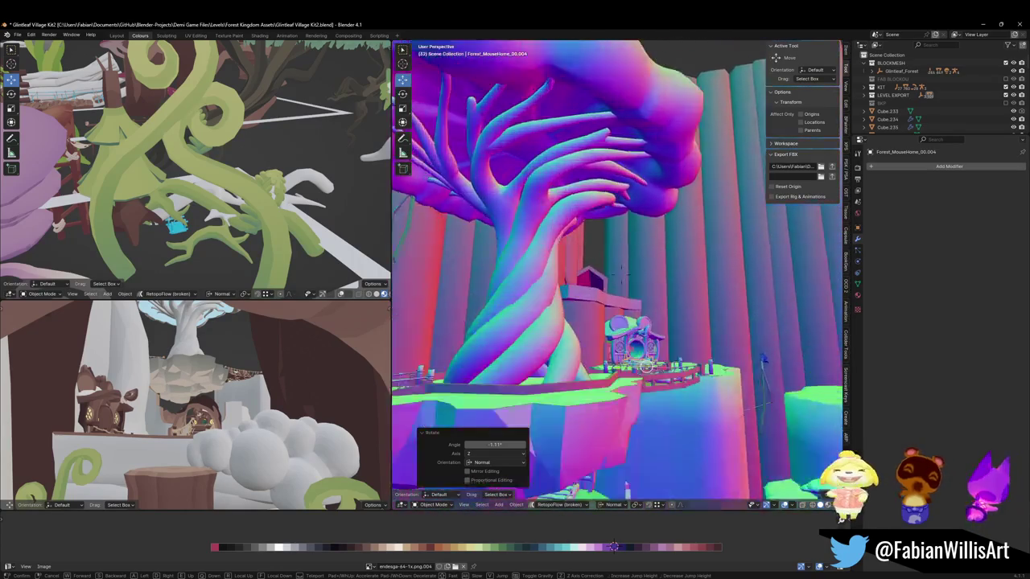
pyautogui.press('w')
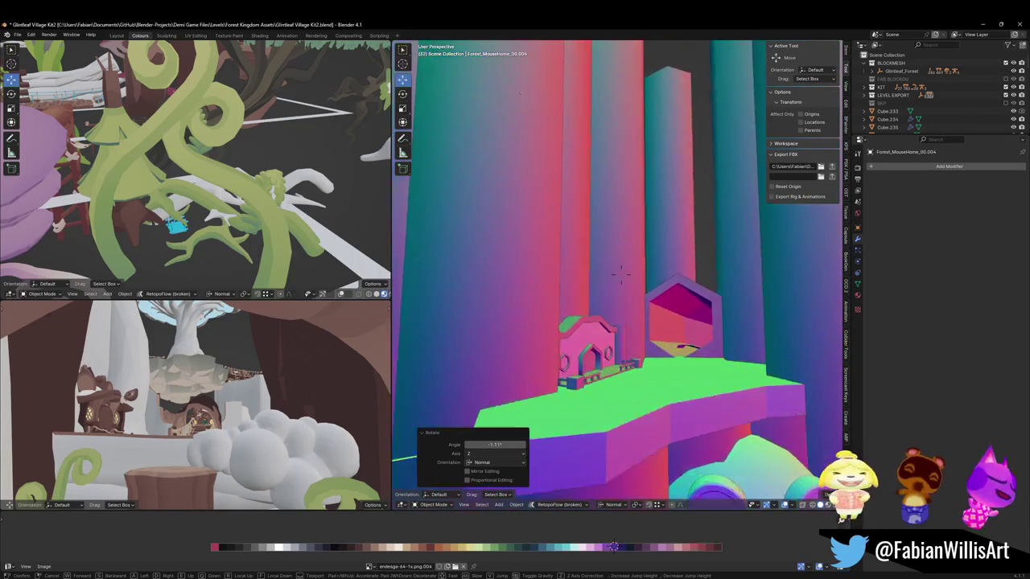
pyautogui.press('w')
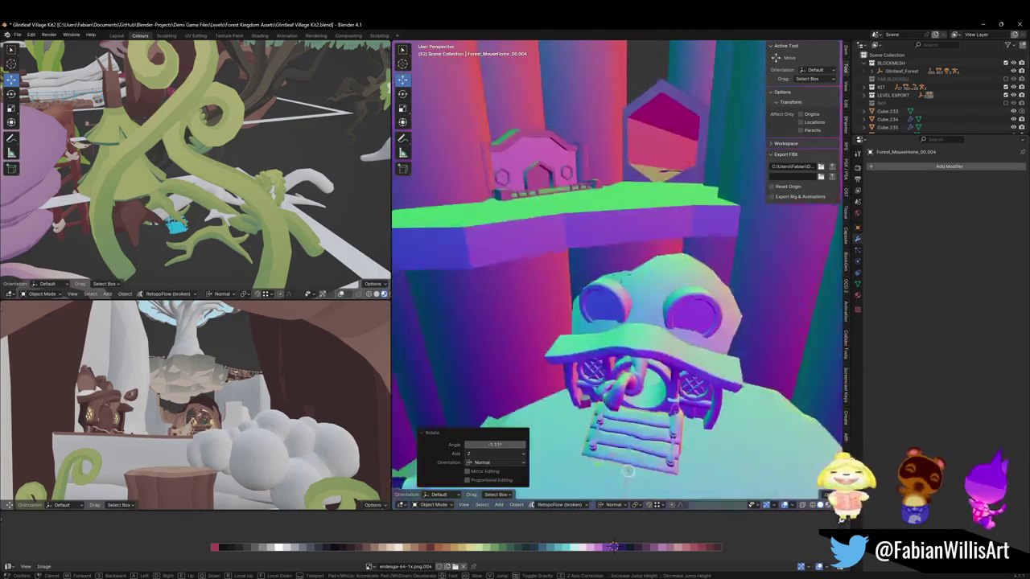
pyautogui.click(678, 320)
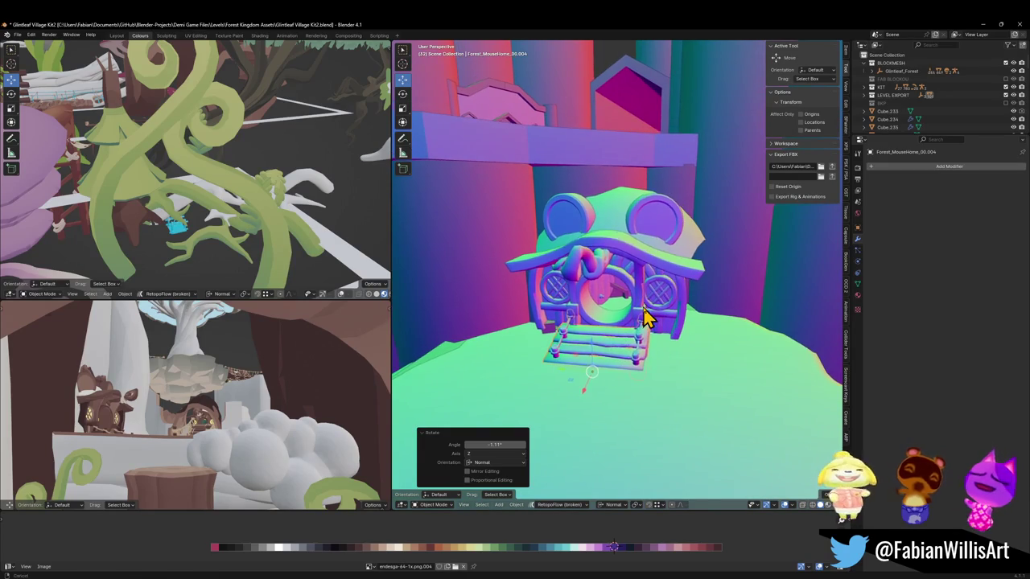
pyautogui.press('q')
# Step: Duplicate the mouse house with its children and set the copy on the upper green shelf
pyautogui.click(643, 309)
pyautogui.moveTo(667, 292); pyautogui.dragTo(673, 450, button='middle')
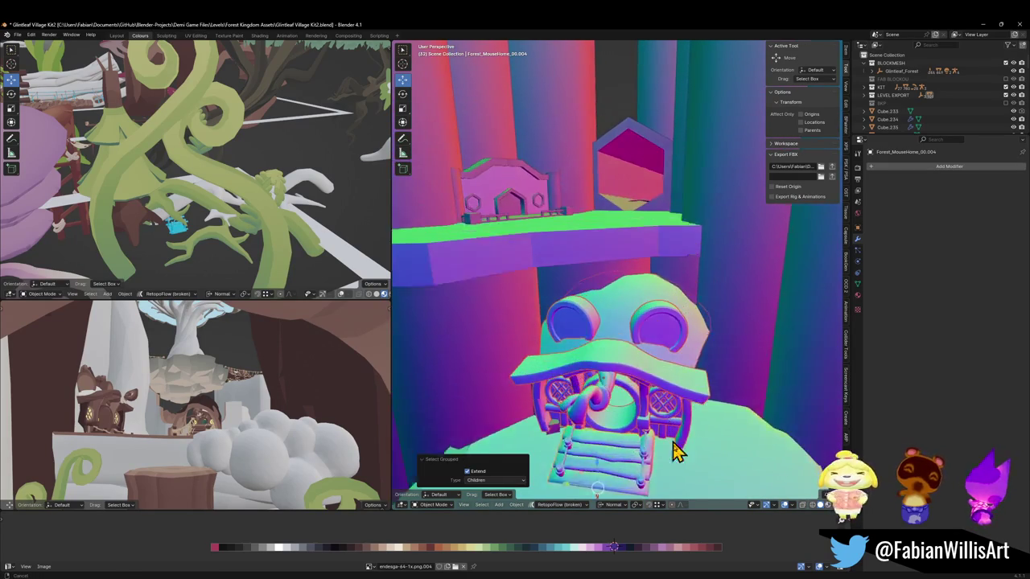
pyautogui.hotkey('shift', 'd')
pyautogui.rightClick(661, 420)
pyautogui.press('g')
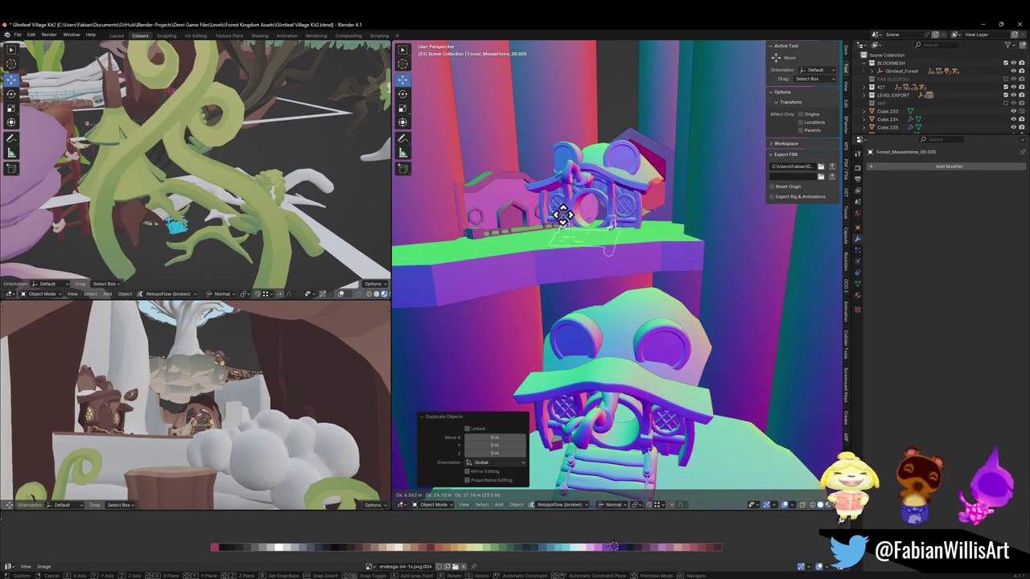
pyautogui.click(559, 229)
pyautogui.scroll(5, 560, 223)
pyautogui.moveTo(628, 258); pyautogui.dragTo(604, 304, button='middle')
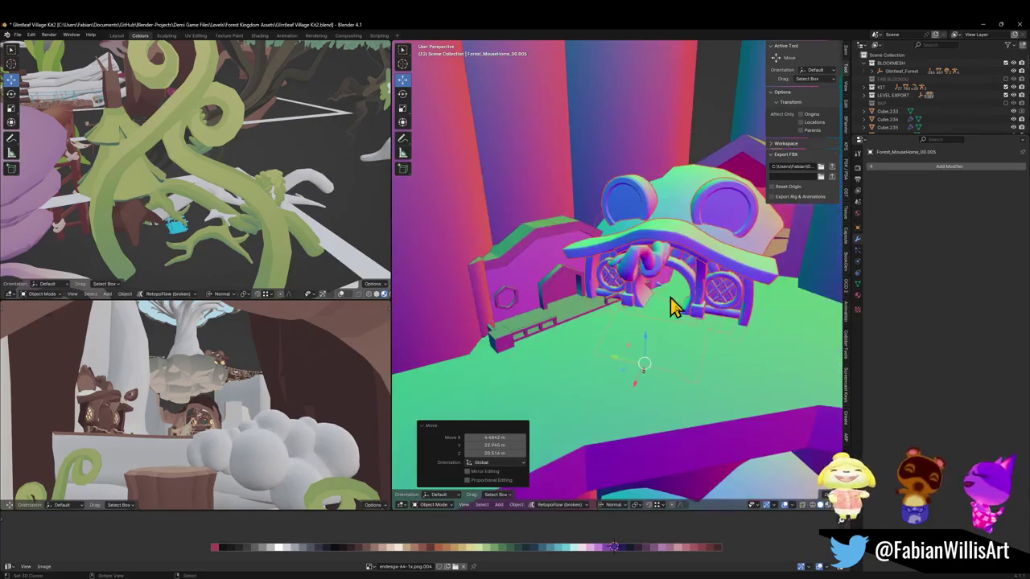
# Step: Move the copy's stairs in front of the door, down to the door's base
pyautogui.press('g')
pyautogui.press('z')
pyautogui.moveTo(688, 295)
pyautogui.mouseDown(button='middle')
pyautogui.moveTo(671, 322)
pyautogui.moveTo(552, 360)
pyautogui.mouseUp(button='middle')
pyautogui.click(552, 360)
pyautogui.moveTo(592, 394)
pyautogui.mouseDown(button='middle')
pyautogui.moveTo(602, 382)
pyautogui.moveTo(654, 383)
pyautogui.moveTo(575, 368)
pyautogui.mouseUp(button='middle')
pyautogui.press('g')
pyautogui.moveTo(471, 343); pyautogui.dragTo(493, 345, button='middle')
pyautogui.click(494, 345)
pyautogui.press('g')
pyautogui.press('z')
pyautogui.click(638, 368)
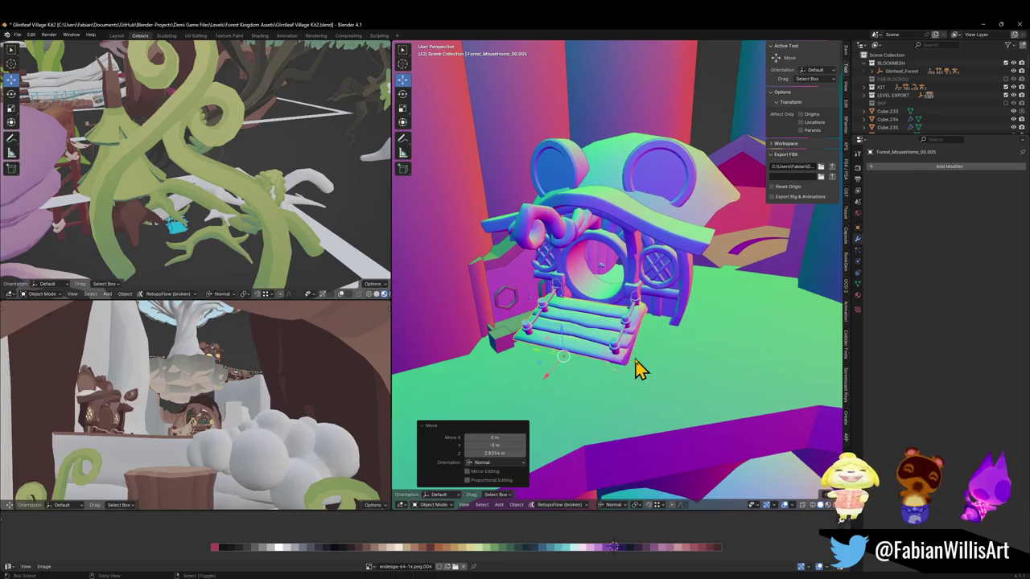
# Step: Turn the stairs and lower them onto the ground at the door
pyautogui.hotkey('ctrl', 'shift', 'Tab')
pyautogui.press('g')
pyautogui.moveTo(712, 385)
pyautogui.mouseDown(button='middle')
pyautogui.moveTo(592, 349)
pyautogui.moveTo(586, 384)
pyautogui.moveTo(652, 388)
pyautogui.moveTo(719, 324)
pyautogui.moveTo(666, 315)
pyautogui.mouseUp(button='middle')
pyautogui.press('r')
pyautogui.click(678, 301)
pyautogui.press('g')
pyautogui.press('z')
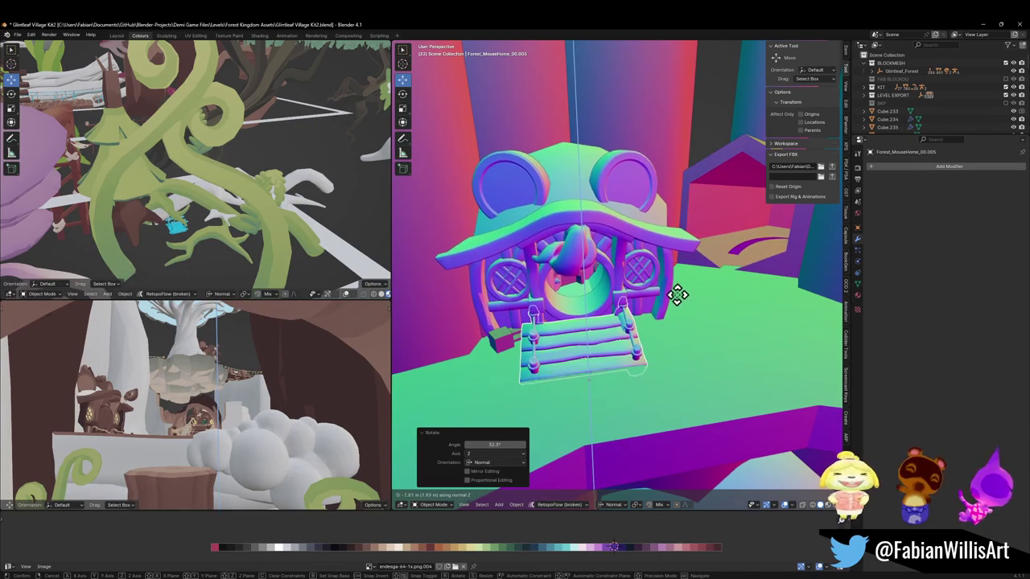
pyautogui.click(681, 293)
# Step: Place the 3D cursor as pivot, turn the house about Z, and slide it across the shelf
pyautogui.hotkey('shift', 's')
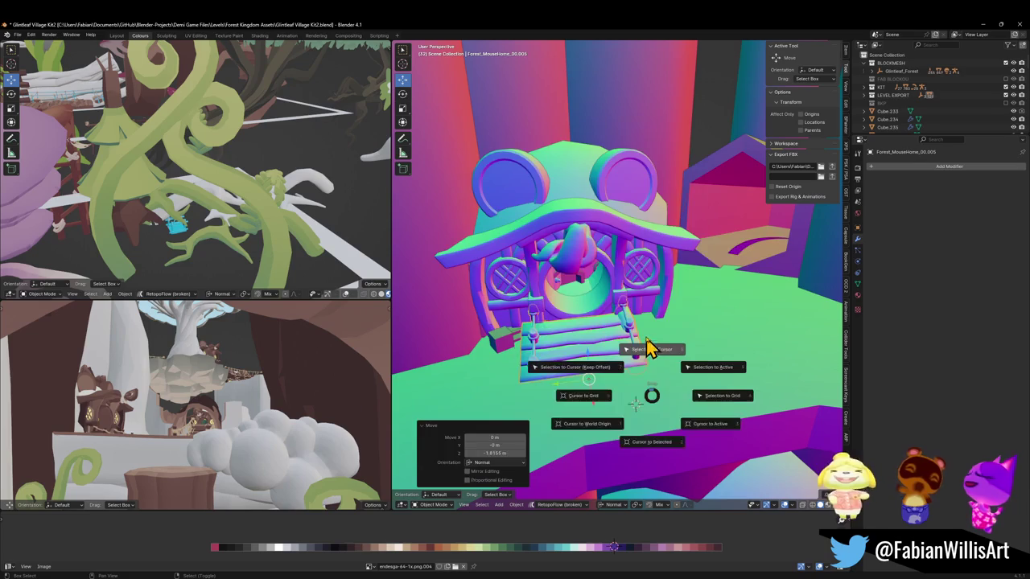
pyautogui.click(651, 345)
pyautogui.moveTo(719, 413); pyautogui.dragTo(689, 365, button='middle')
pyautogui.press('r')
pyautogui.press('z')
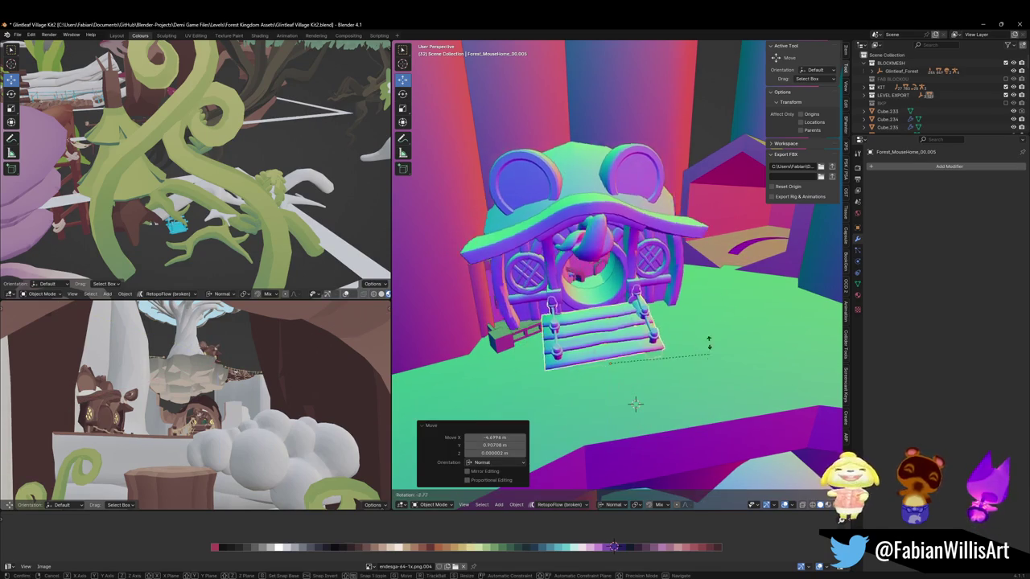
pyautogui.click(702, 323)
pyautogui.press('g')
pyautogui.press('z')
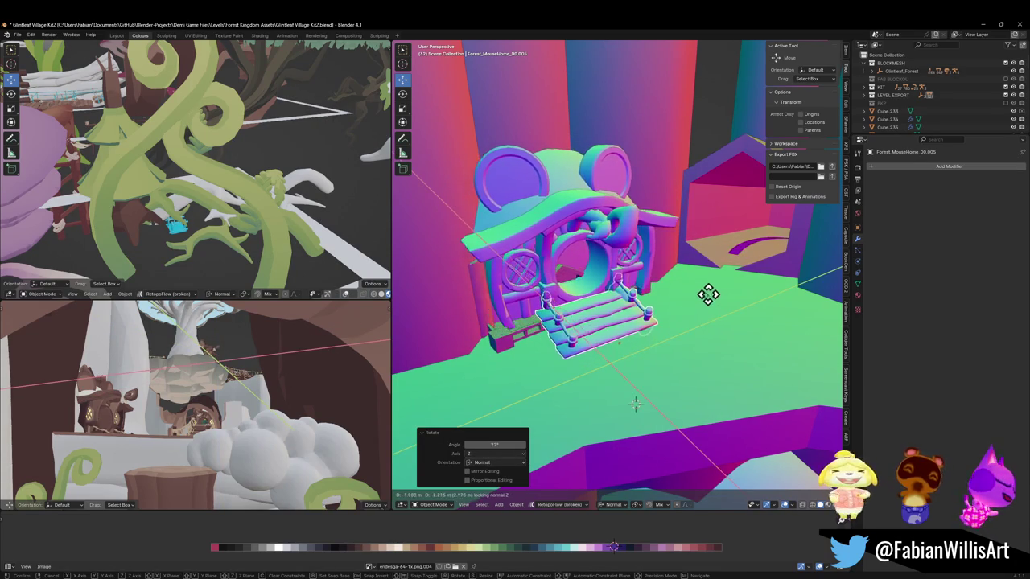
pyautogui.click(708, 299)
# Step: Refine the house with a small Z turn and slide, leaving a final extra turn cancelled
pyautogui.press('r')
pyautogui.press('z')
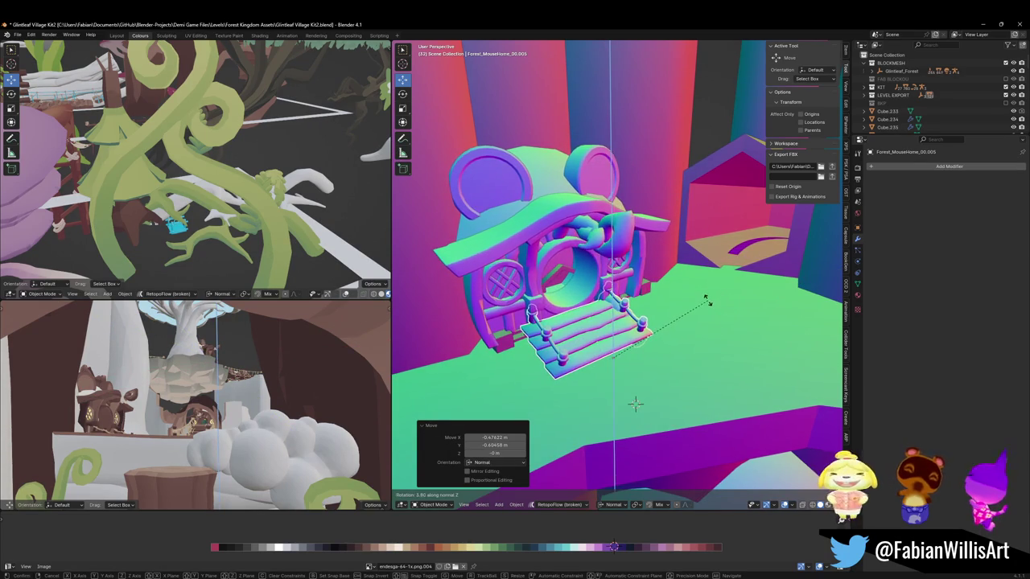
pyautogui.click(696, 301)
pyautogui.press('g')
pyautogui.press('z')
pyautogui.click(693, 304)
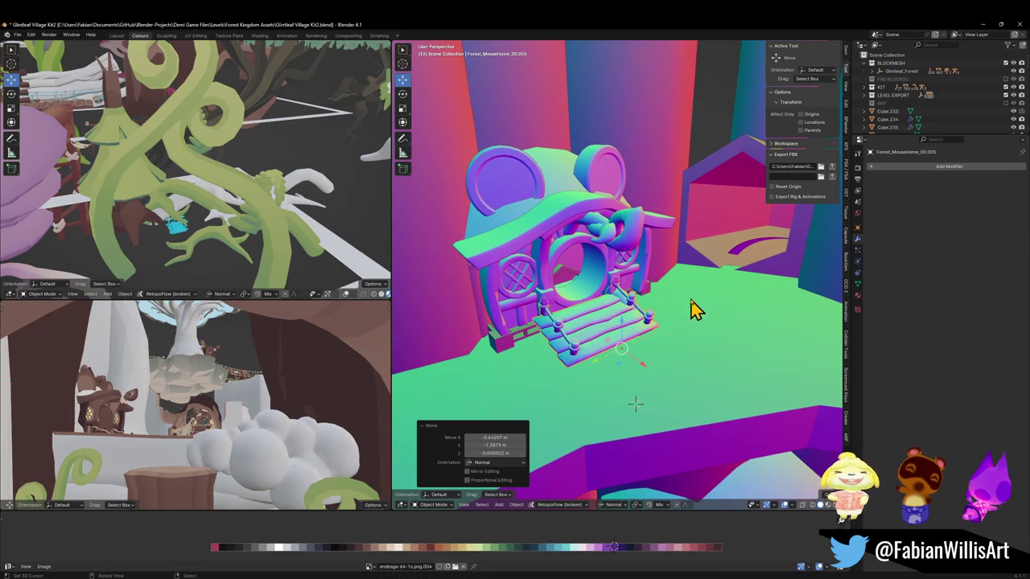
pyautogui.moveTo(664, 318)
pyautogui.mouseDown(button='middle')
pyautogui.moveTo(621, 298)
pyautogui.moveTo(667, 315)
pyautogui.mouseUp(button='middle')
pyautogui.press('r')
pyautogui.press('z')
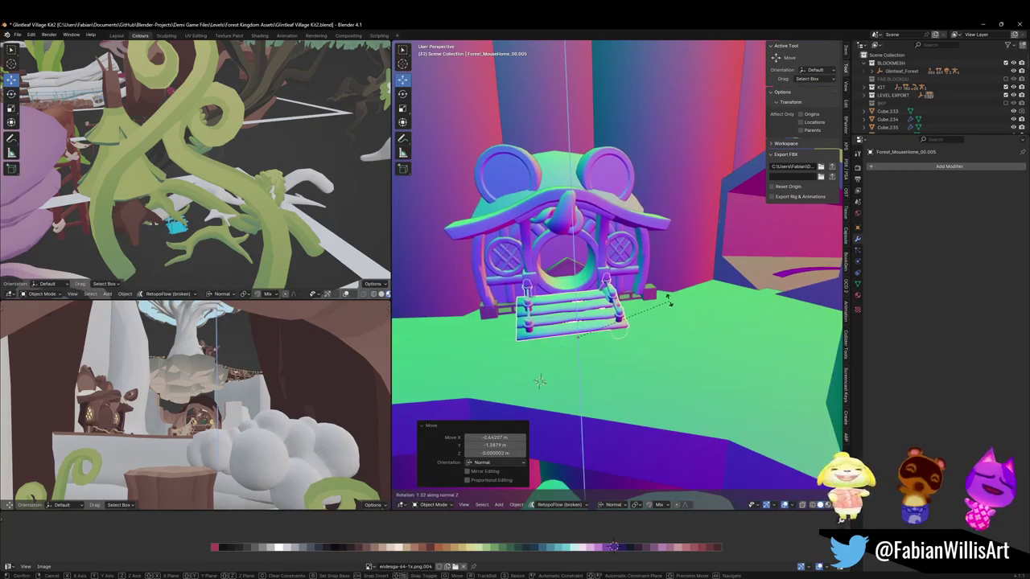
pyautogui.click(670, 302)
pyautogui.moveTo(581, 303)
pyautogui.mouseDown(button='middle')
pyautogui.moveTo(656, 294)
pyautogui.moveTo(614, 301)
pyautogui.moveTo(651, 305)
pyautogui.moveTo(611, 311)
pyautogui.moveTo(616, 292)
pyautogui.moveTo(613, 304)
pyautogui.moveTo(687, 298)
pyautogui.moveTo(652, 298)
pyautogui.moveTo(628, 314)
pyautogui.moveTo(655, 306)
pyautogui.mouseUp(button='middle')
# Step: Nudge the plank steps into final place and walk around the house to inspect it
pyautogui.moveTo(655, 306); pyautogui.dragTo(675, 317)
pyautogui.moveTo(675, 319)
pyautogui.mouseDown(button='middle')
pyautogui.moveTo(652, 299)
pyautogui.moveTo(680, 291)
pyautogui.mouseUp(button='middle')
pyautogui.hotkey('shift', '`')
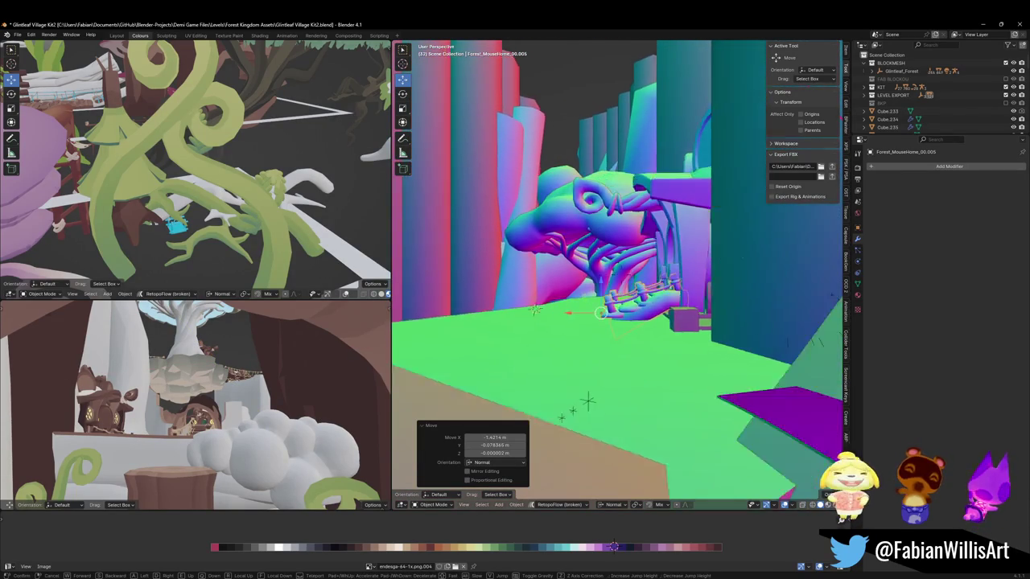
pyautogui.press('w')
pyautogui.press('s')
pyautogui.press('w')
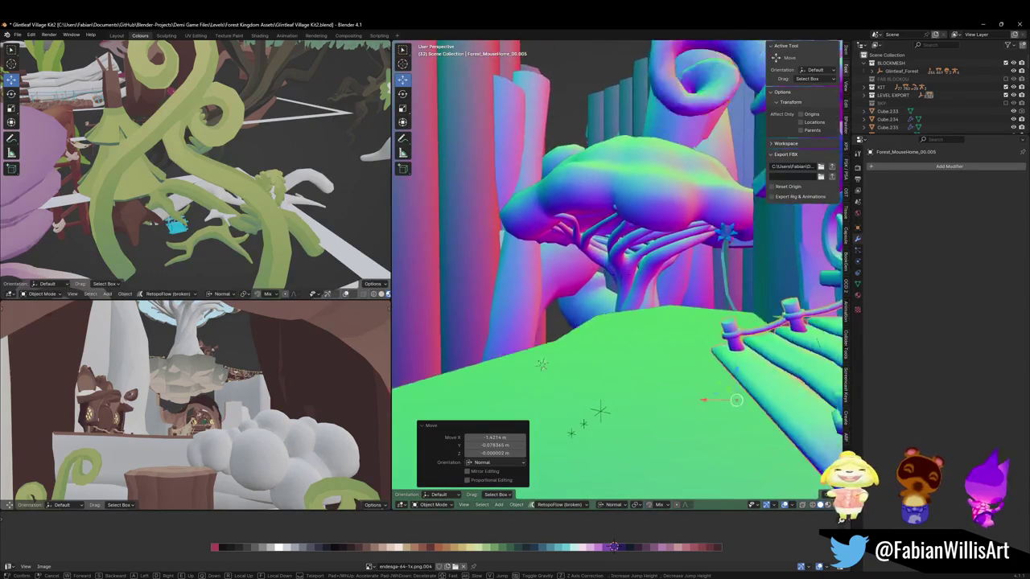
pyautogui.press('s')
pyautogui.press('w')
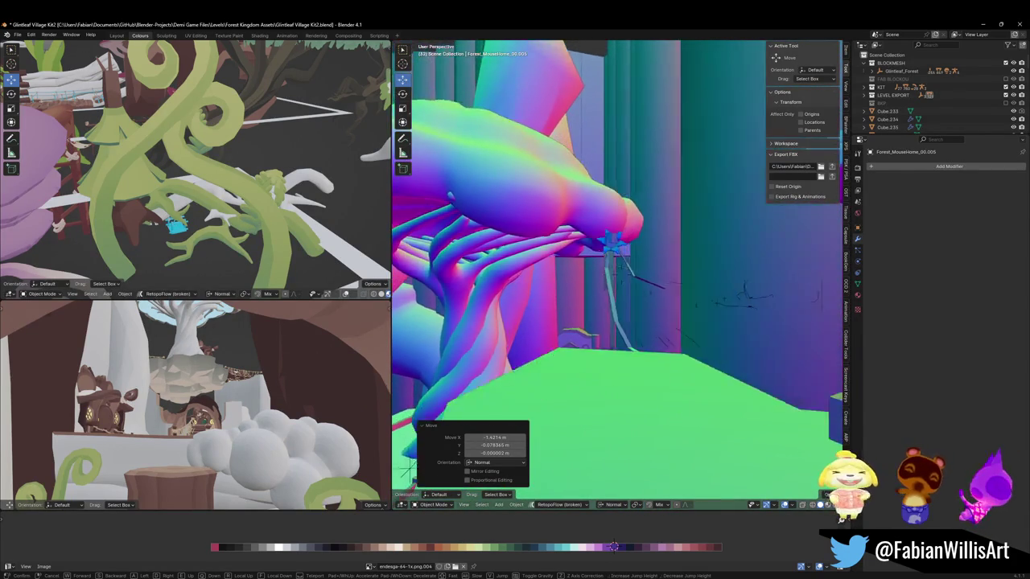
pyautogui.press('s')
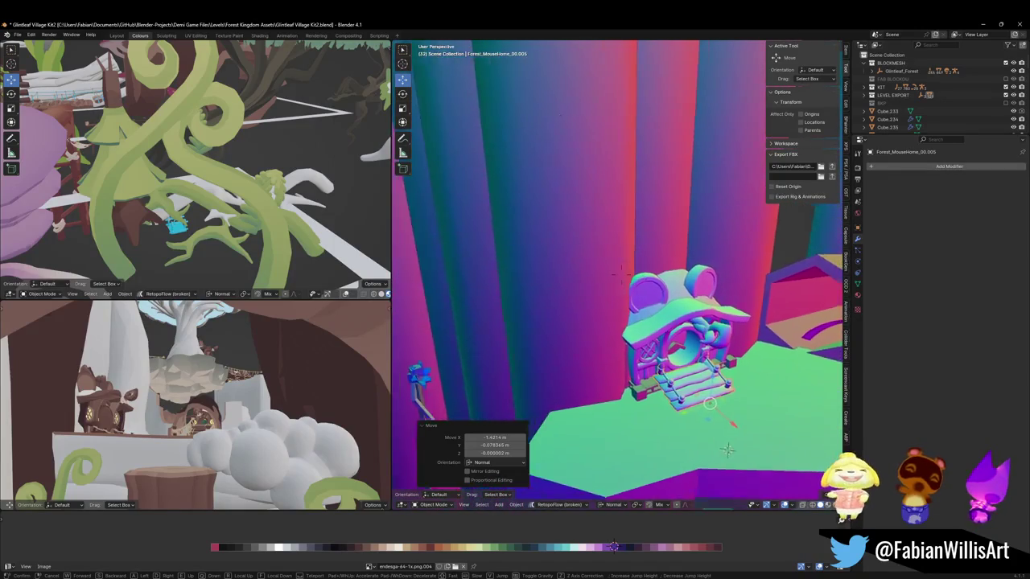
pyautogui.click(680, 298)
# Step: Start a loop cut on the tall pillar in Edit Mode, then cancel it, keeping its geometry
pyautogui.click(535, 217)
pyautogui.click(473, 248)
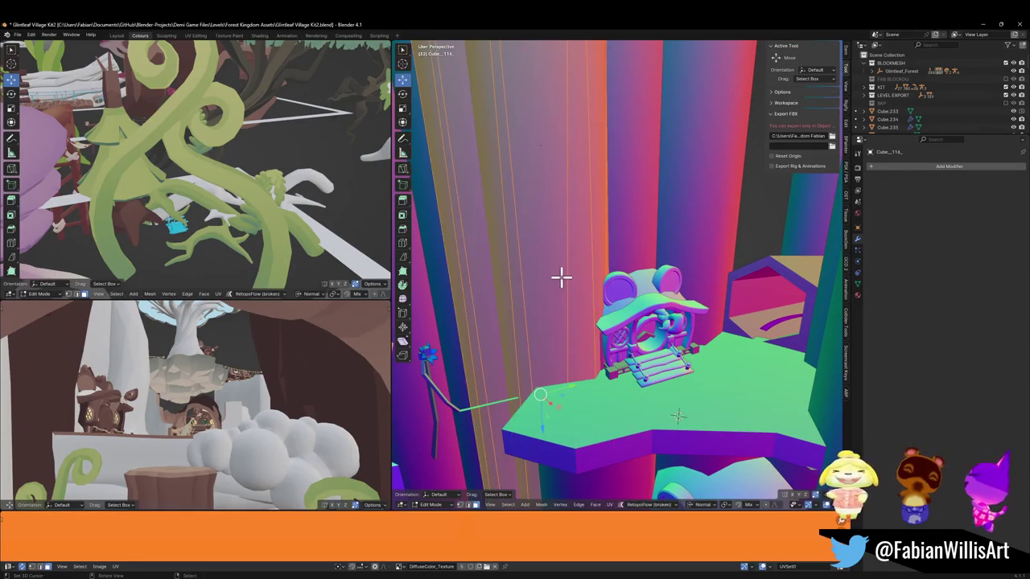
pyautogui.press('Tab')
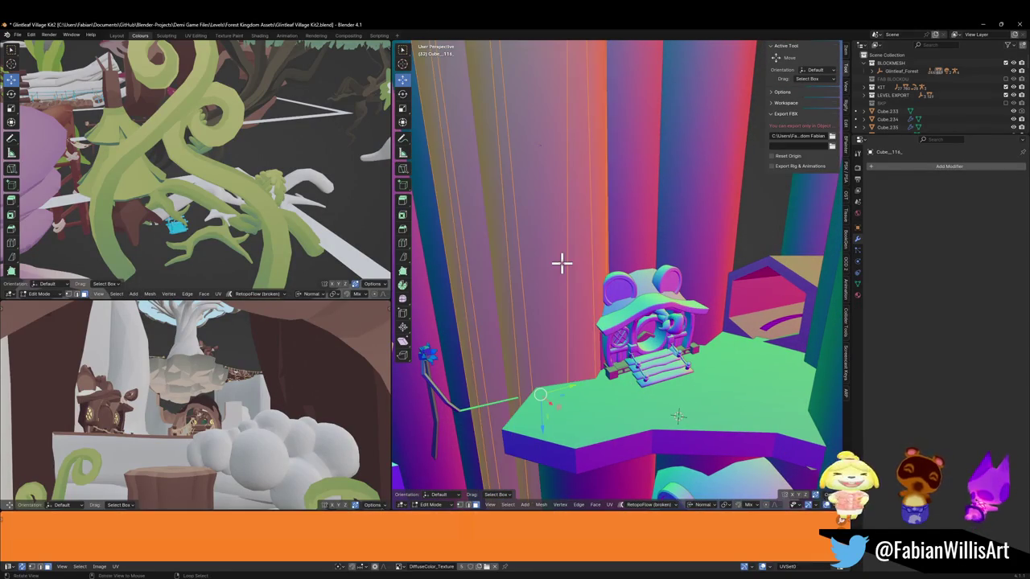
pyautogui.hotkey('alt', 'a')
pyautogui.hotkey('ctrl', 'r')
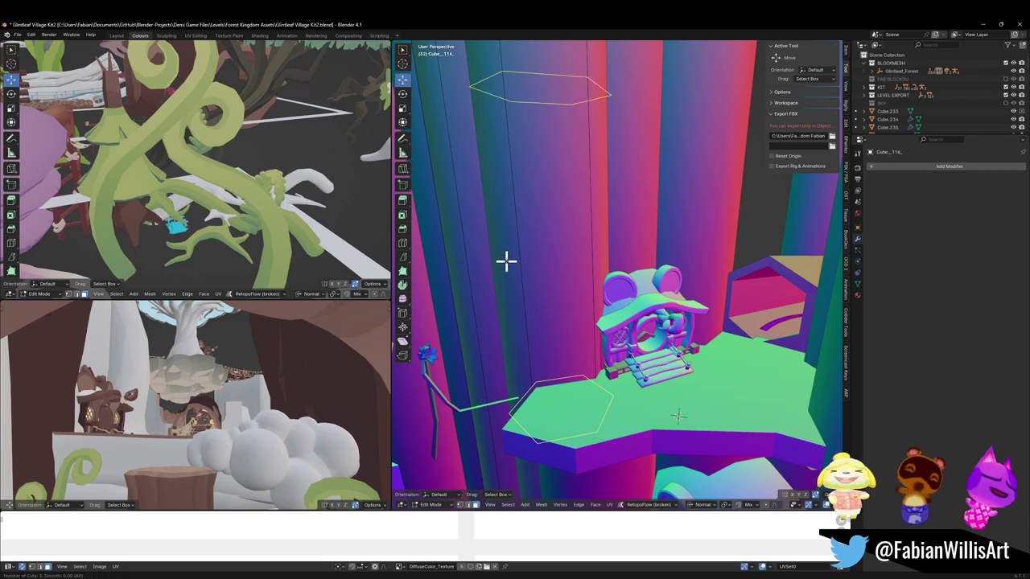
pyautogui.press('Escape')
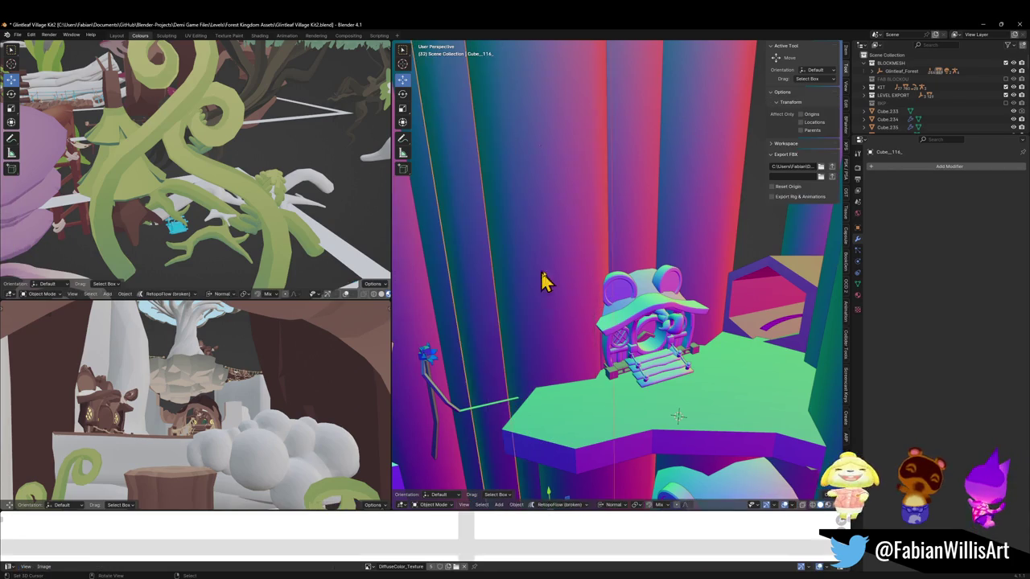
pyautogui.press('Tab')
pyautogui.moveTo(542, 281)
pyautogui.mouseDown(button='middle')
pyautogui.moveTo(579, 252)
pyautogui.moveTo(631, 320)
pyautogui.mouseUp(button='middle')
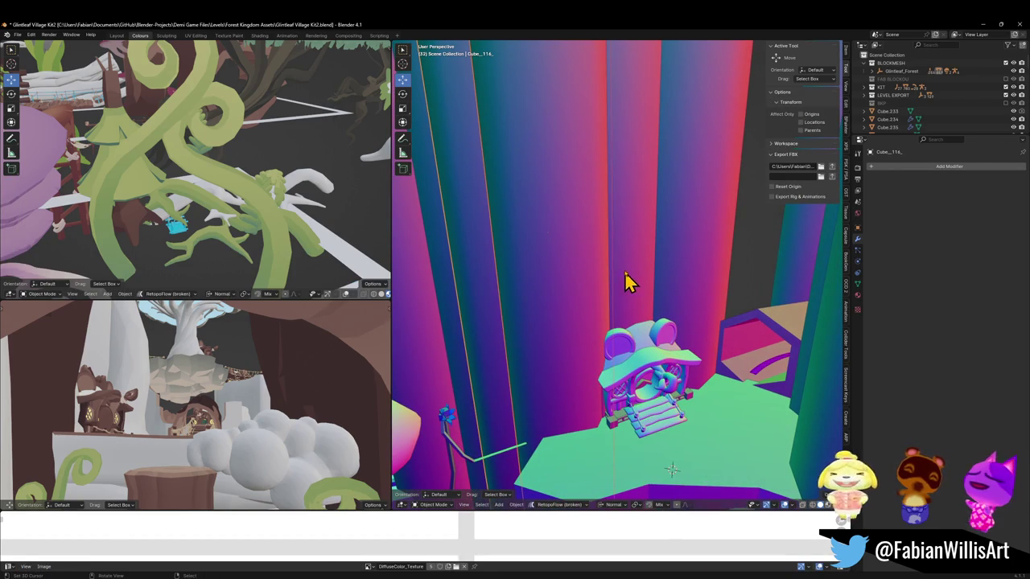
pyautogui.click(683, 260)
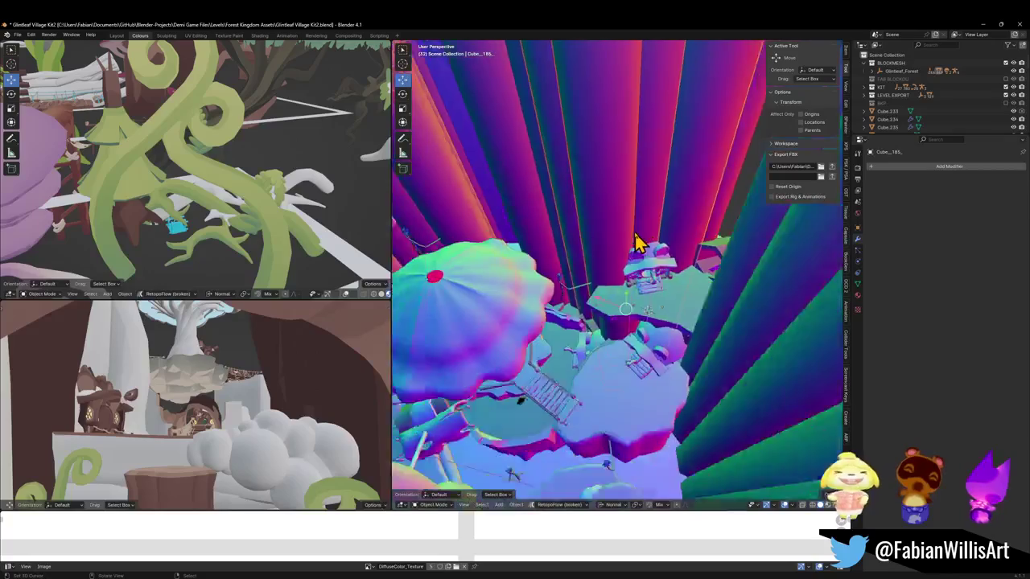
pyautogui.click(683, 156)
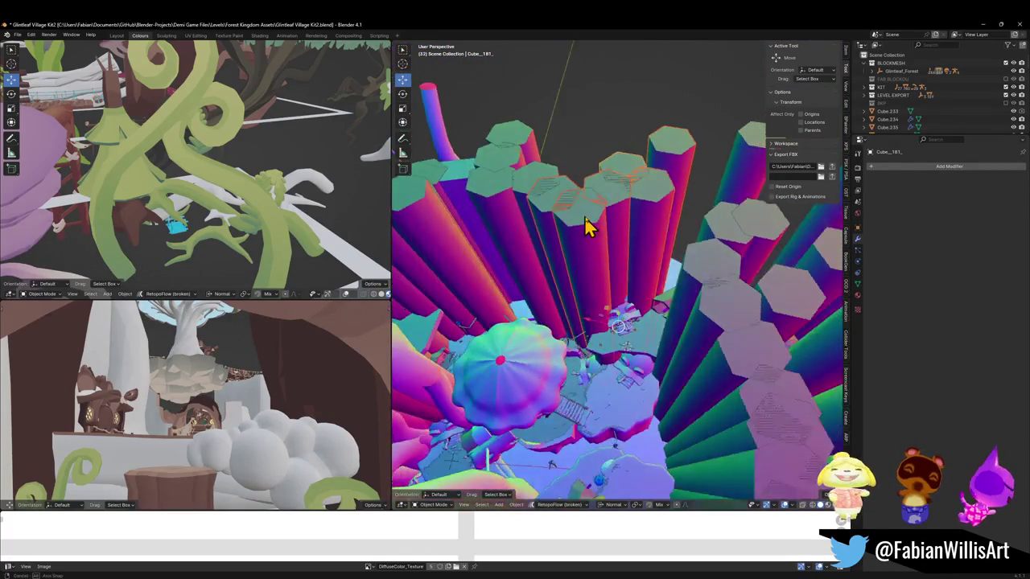